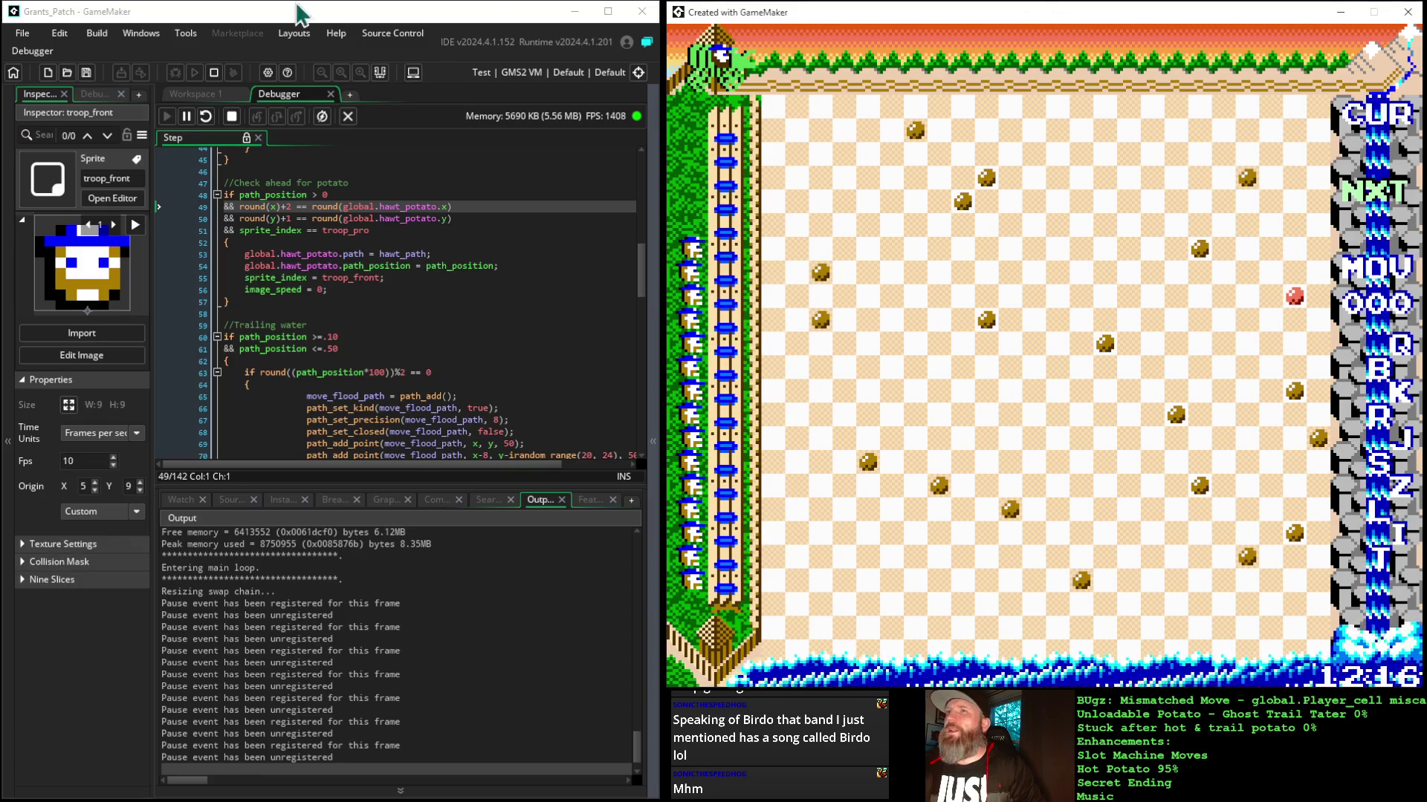
Step: Return focus from the running potato game to the GameMaker editor
click(189, 16)
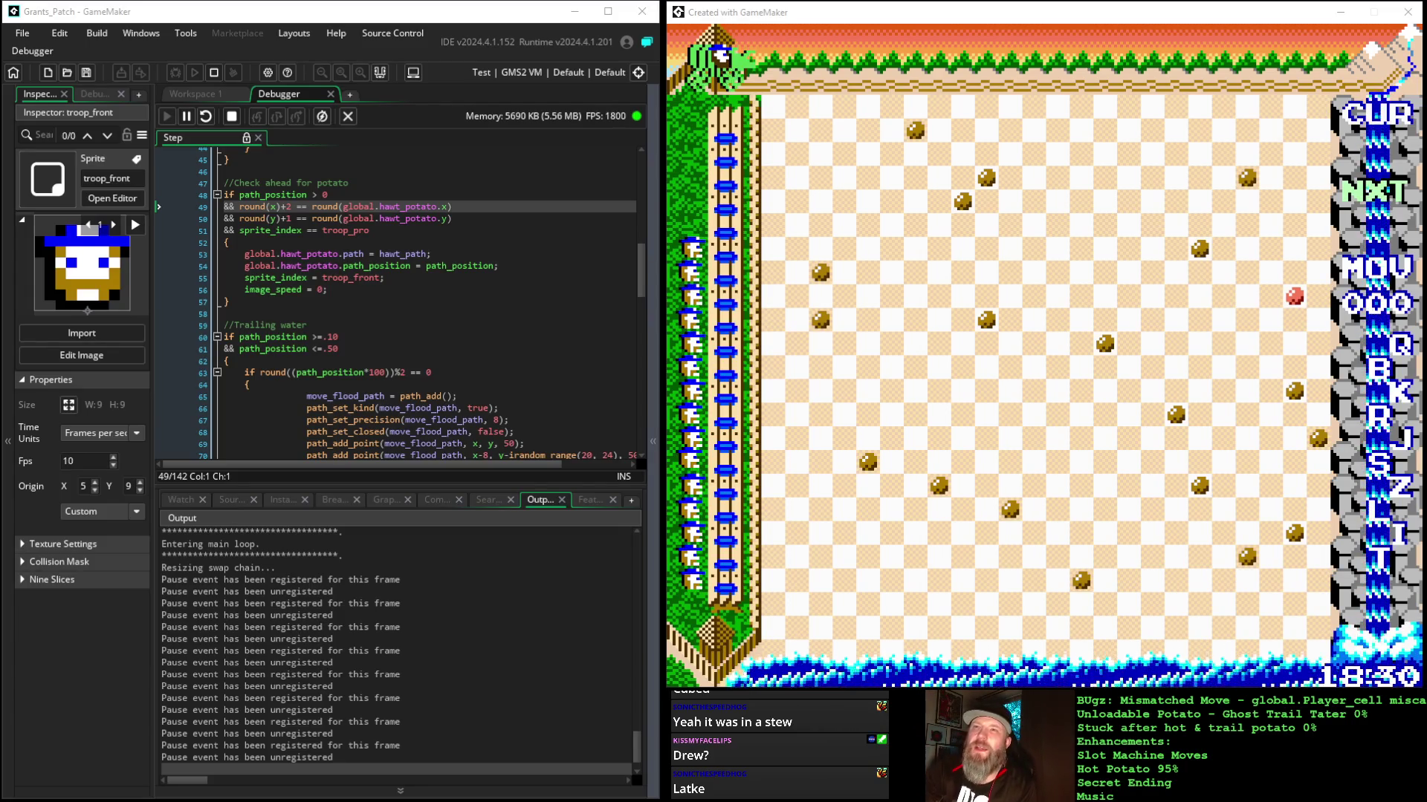
Step: Expand the asset list, collapse the Sprites folder and select gameOver_manager under Objects
click(656, 301)
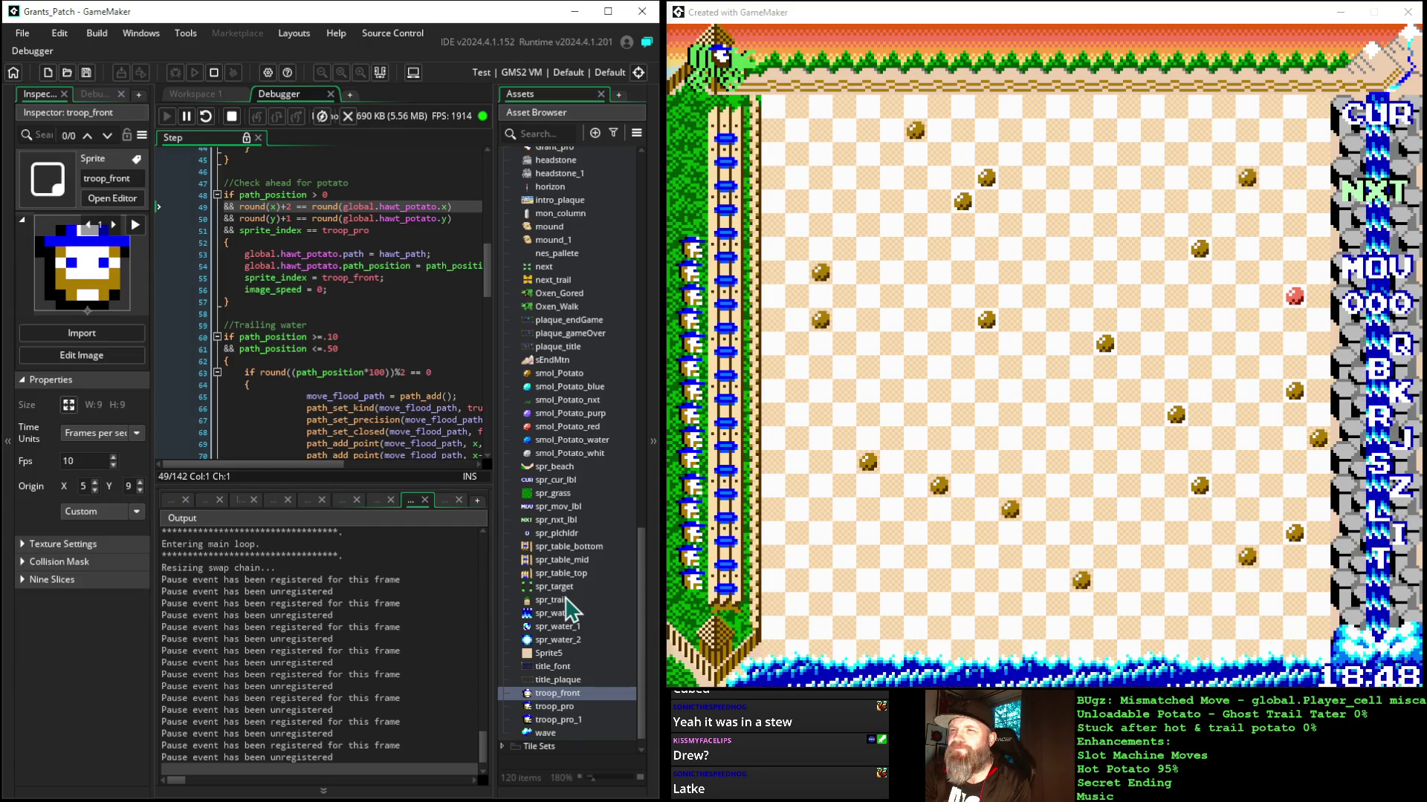
scroll(574, 611, up, 3)
scroll(569, 602, up, 12)
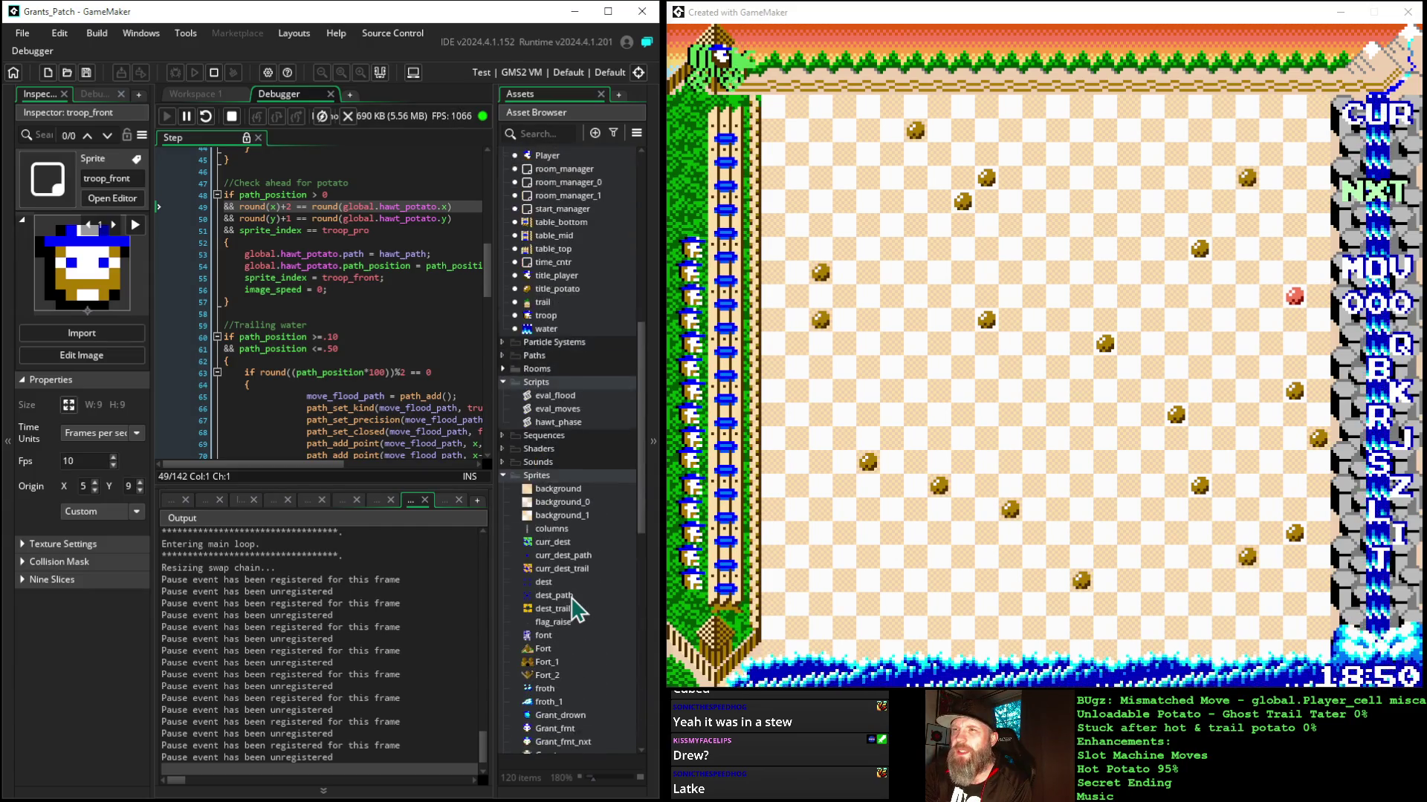
click(512, 479)
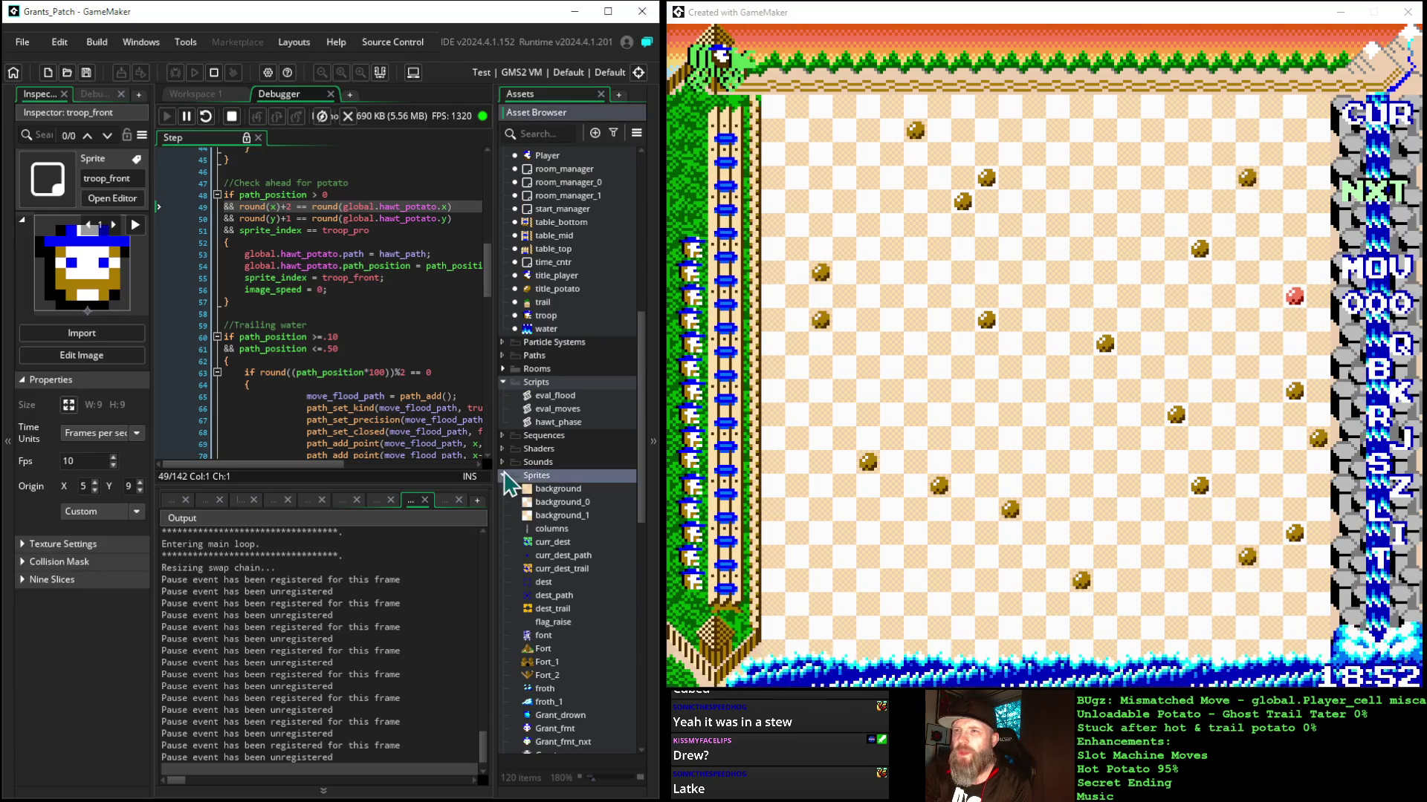
click(503, 476)
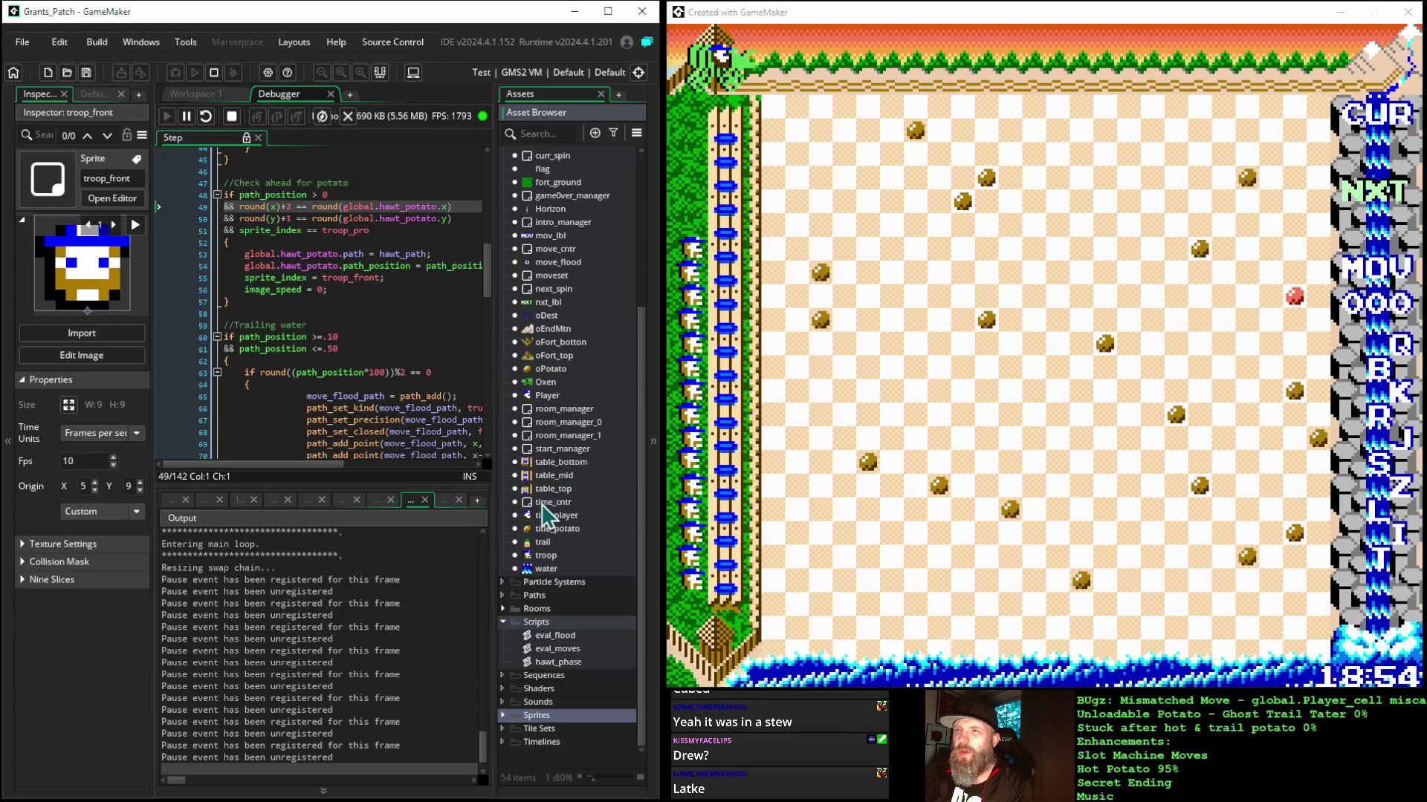
scroll(583, 459, up, 2)
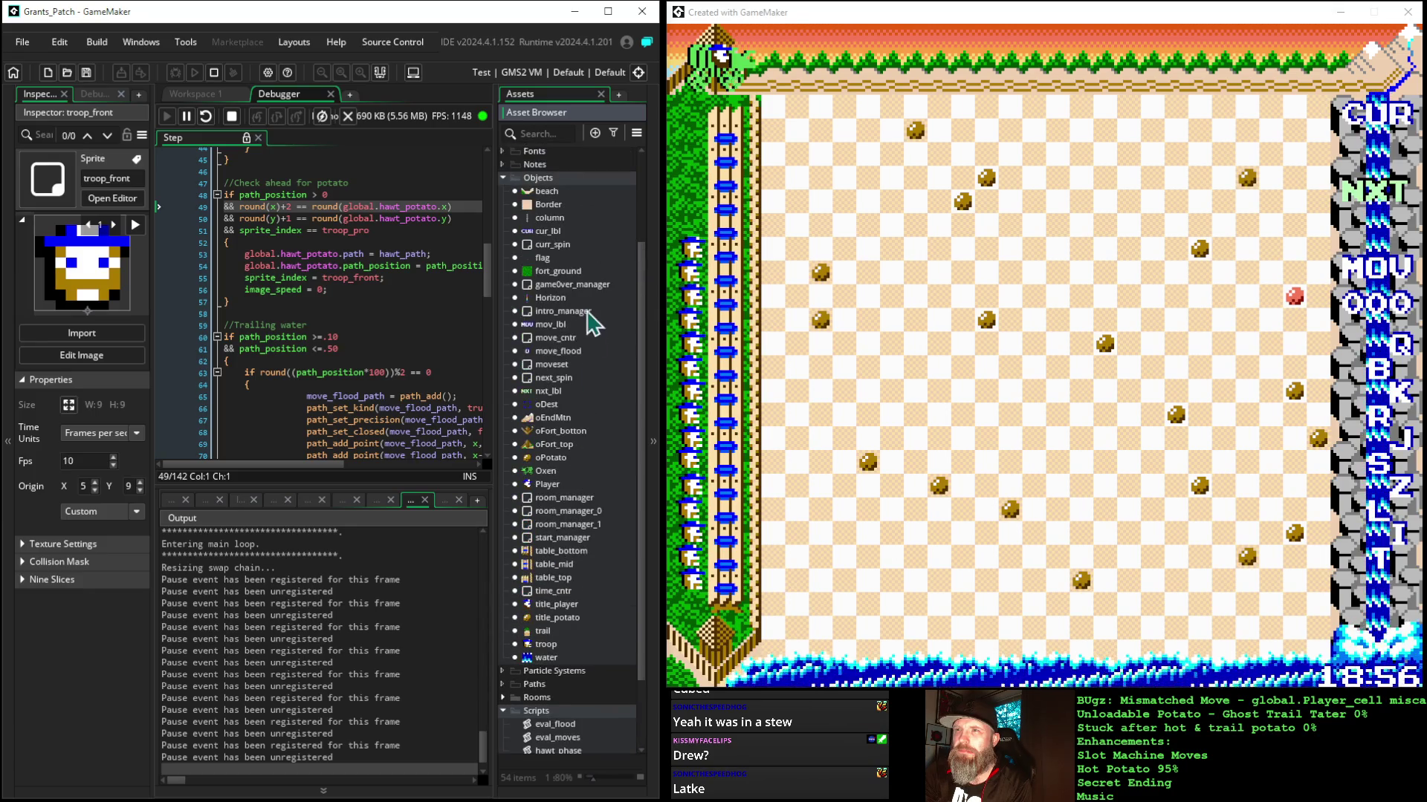
click(584, 285)
Step: Open gameOver_manager's Create event code and hide the asset list to free space
double_click(583, 285)
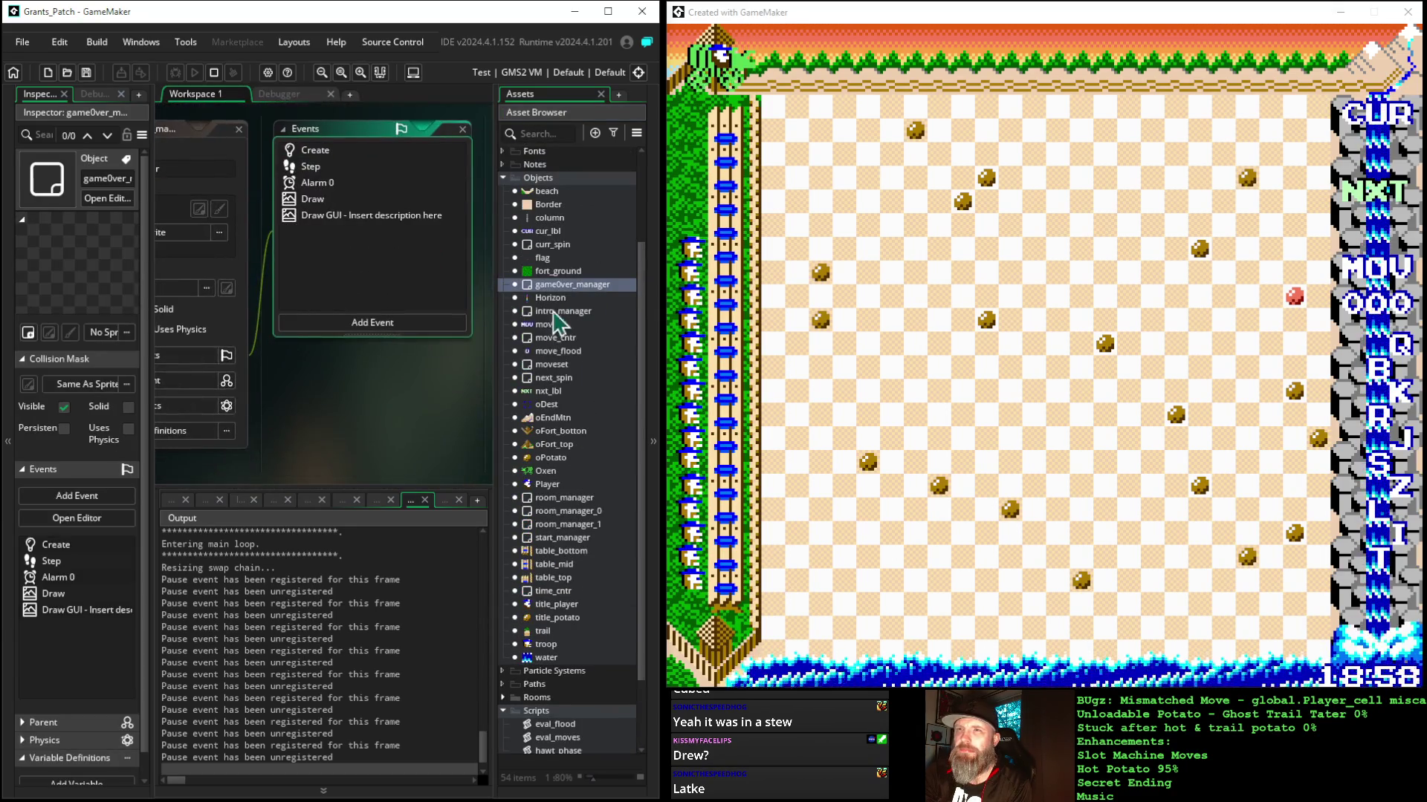
click(658, 375)
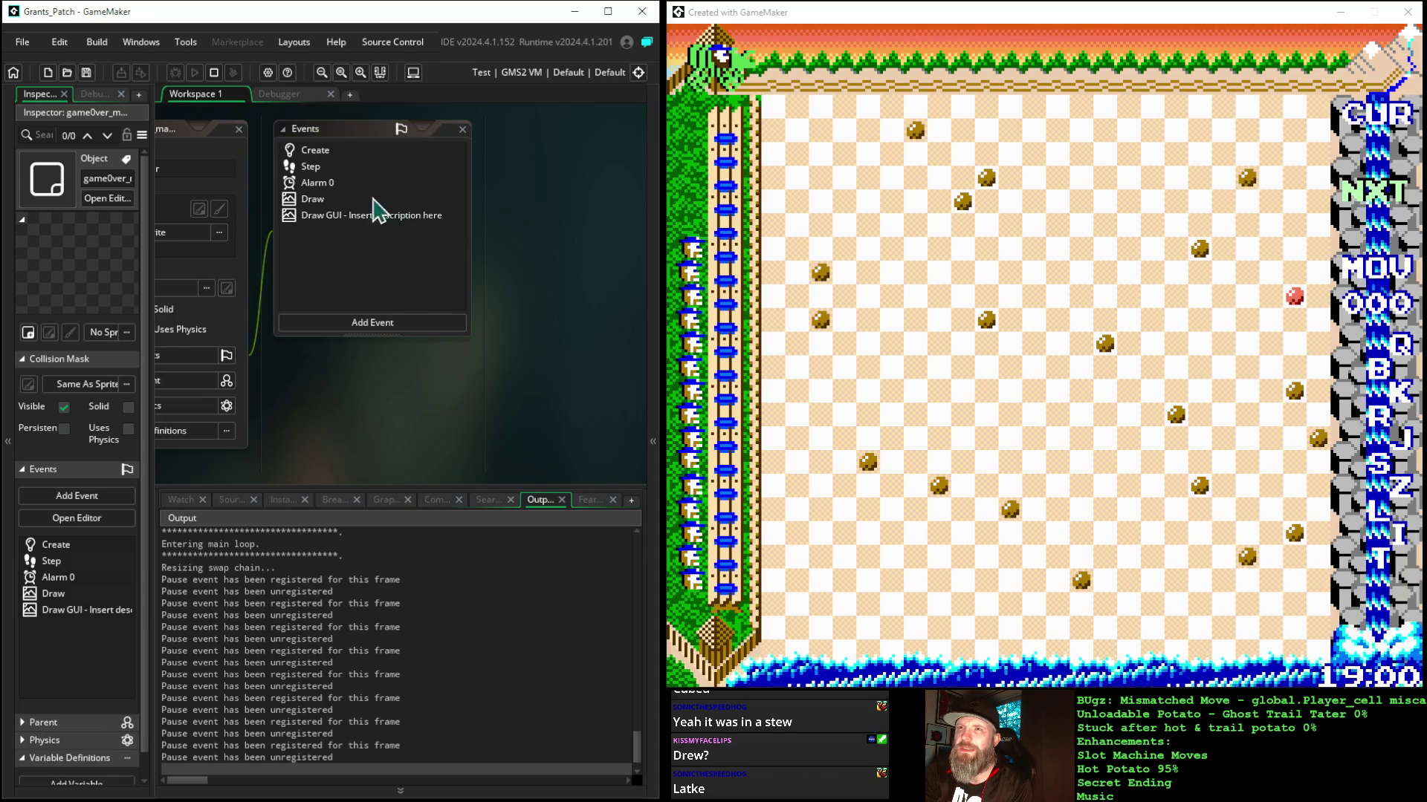
click(333, 153)
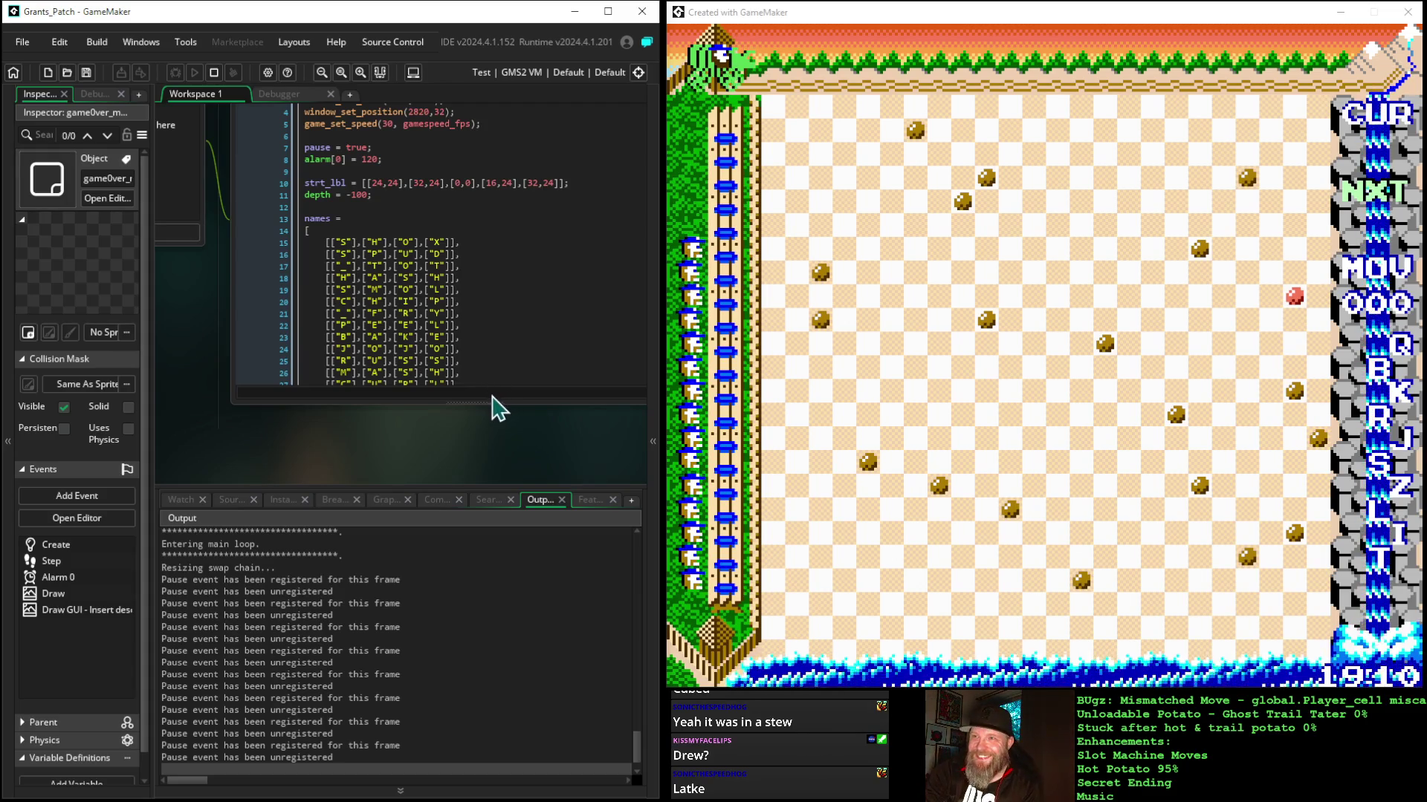
Step: Enlarge the code editor and shrink the Output panel to show the names array and stone_grid
drag(491, 406, 487, 528)
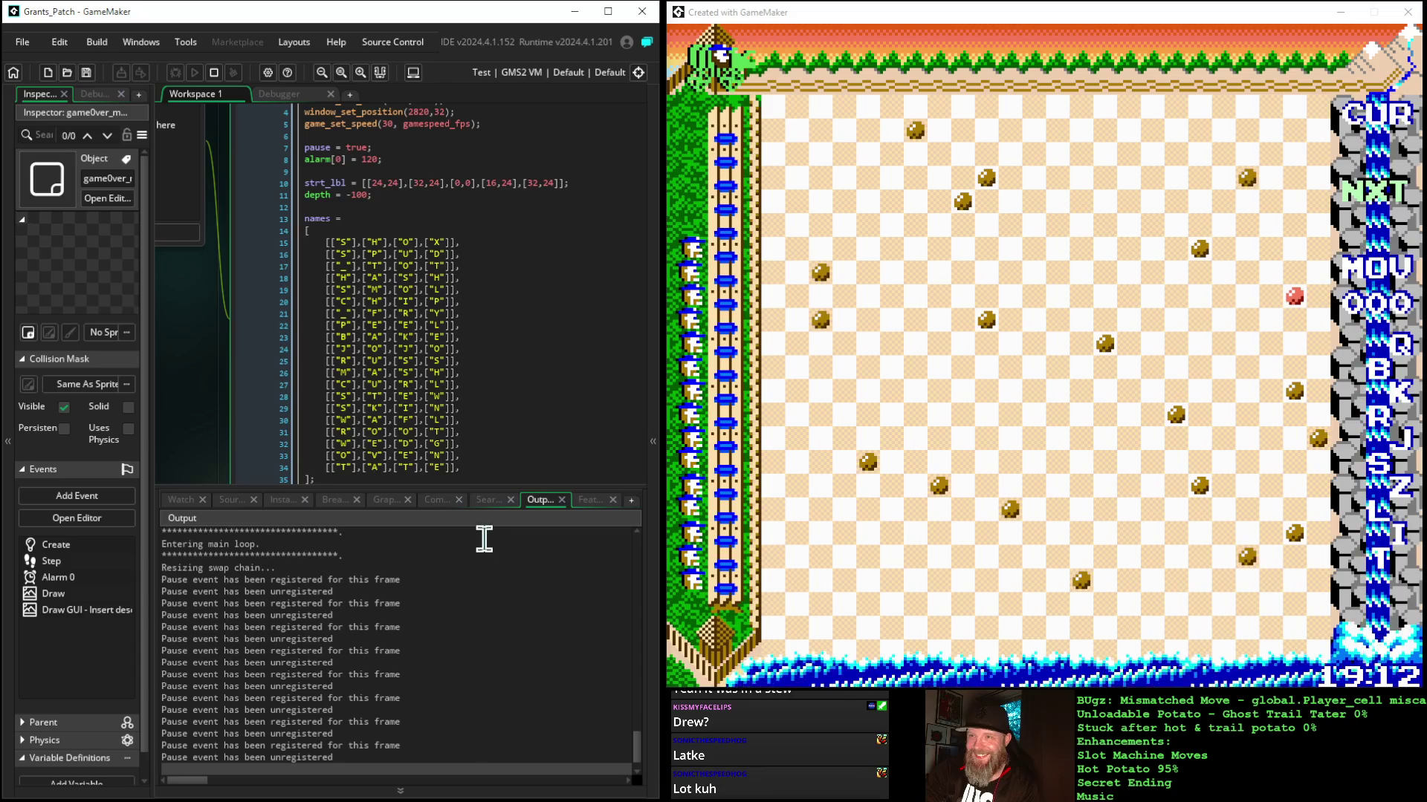
drag(477, 486, 491, 656)
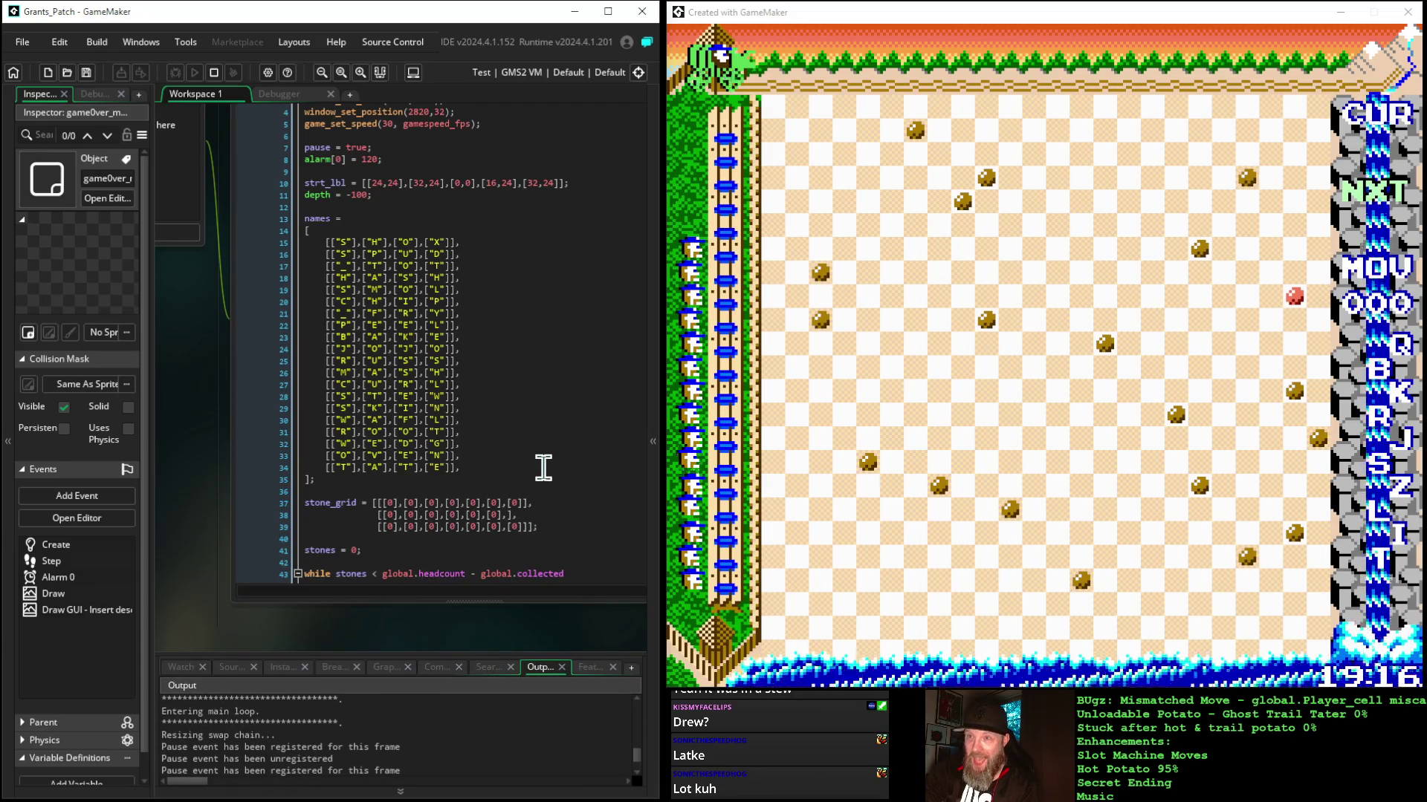
scroll(542, 468, down, 1)
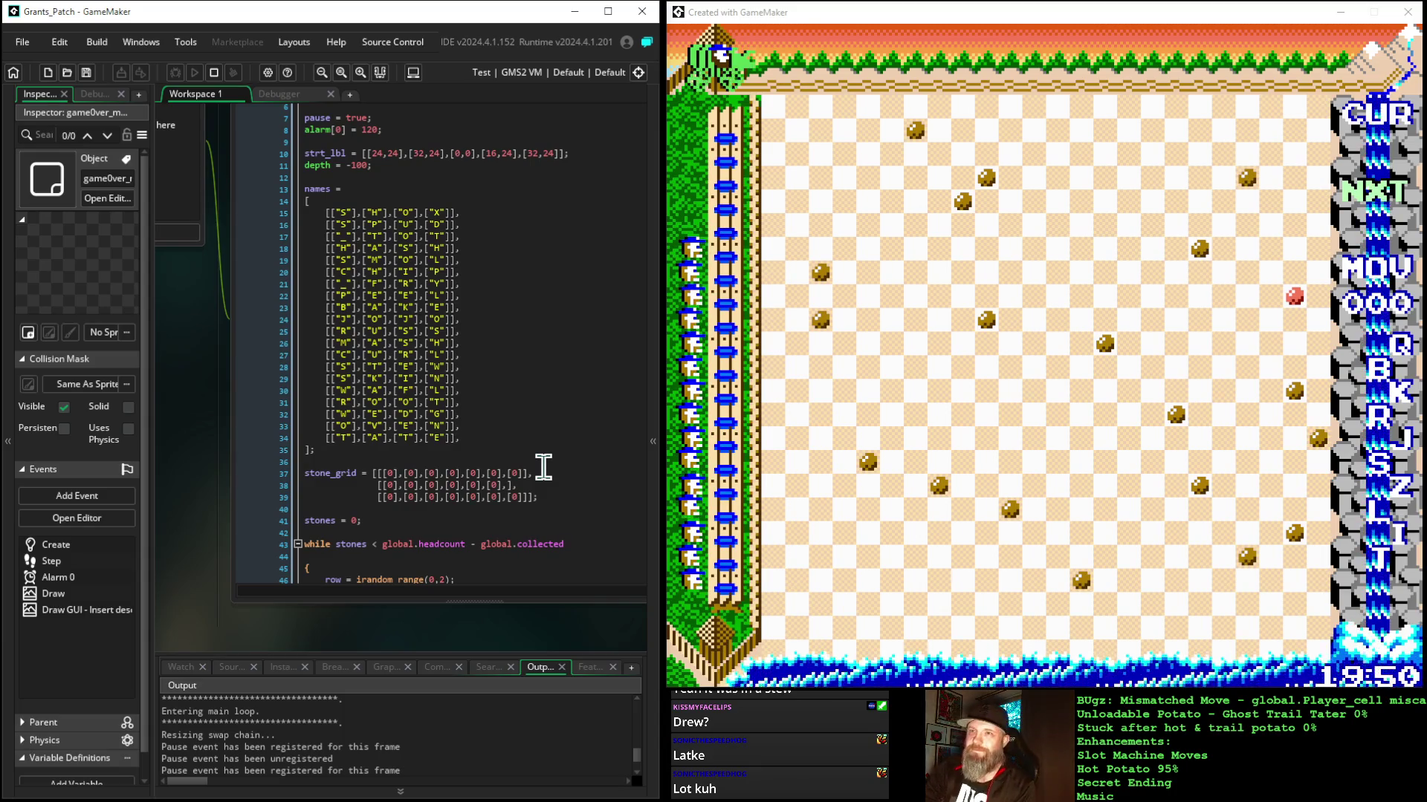
click(343, 426)
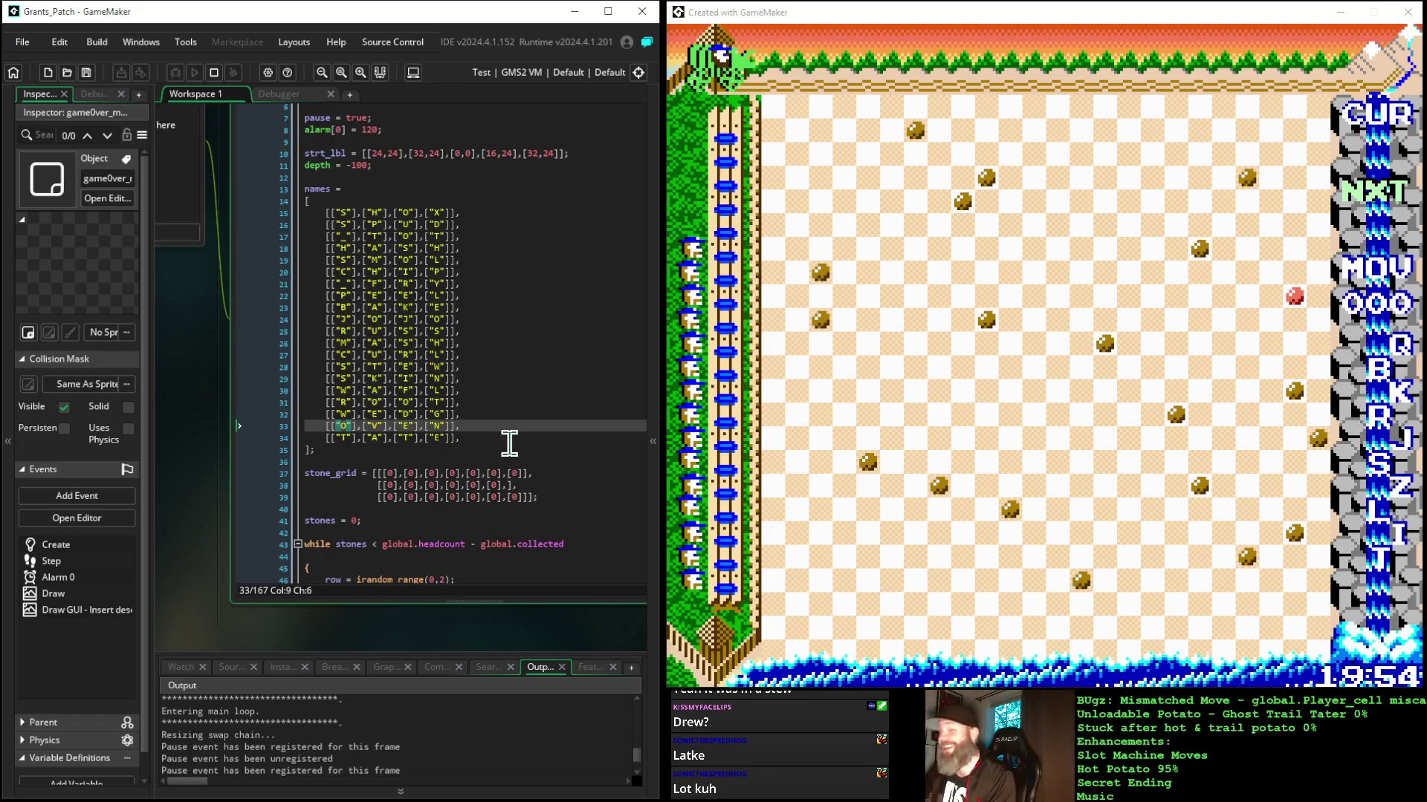
key(Left)
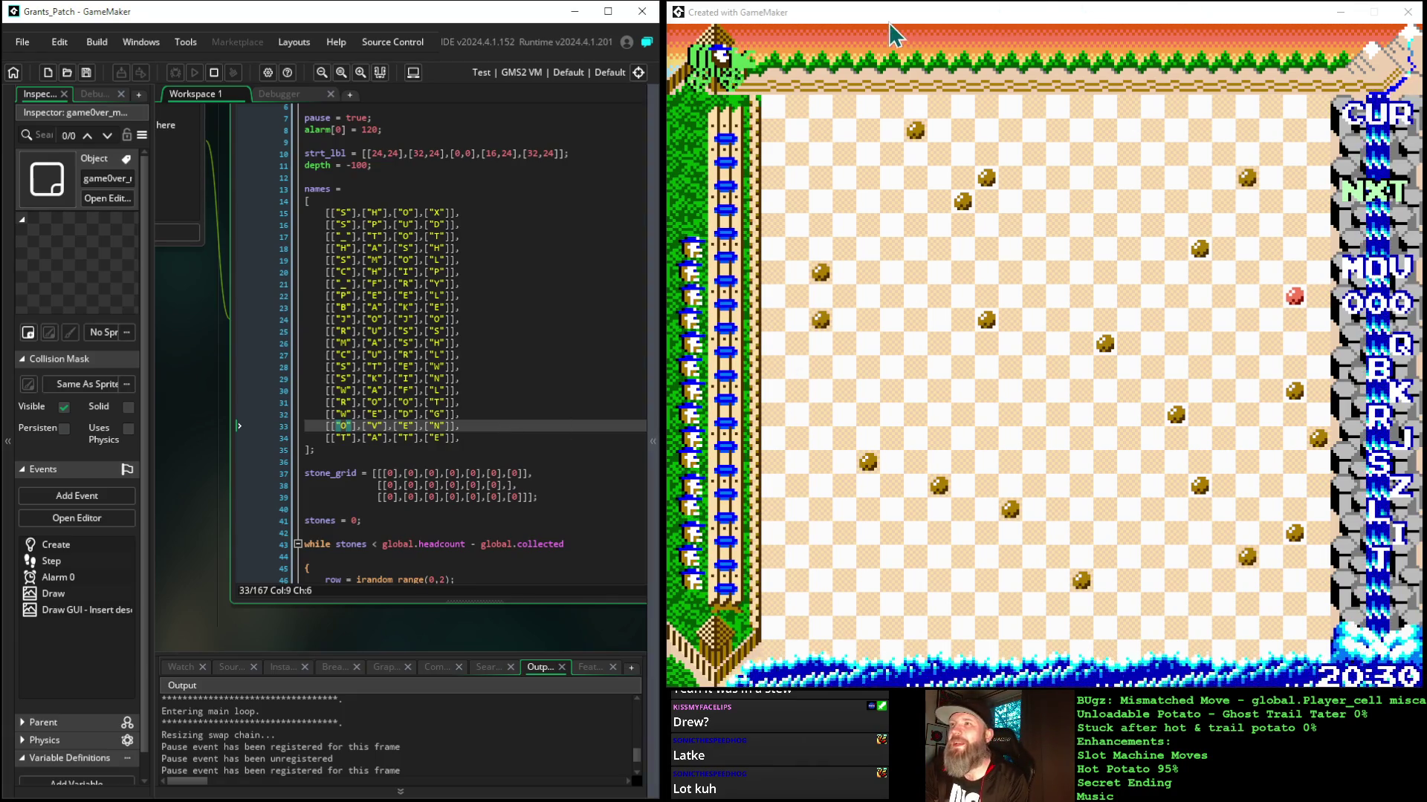
click(853, 15)
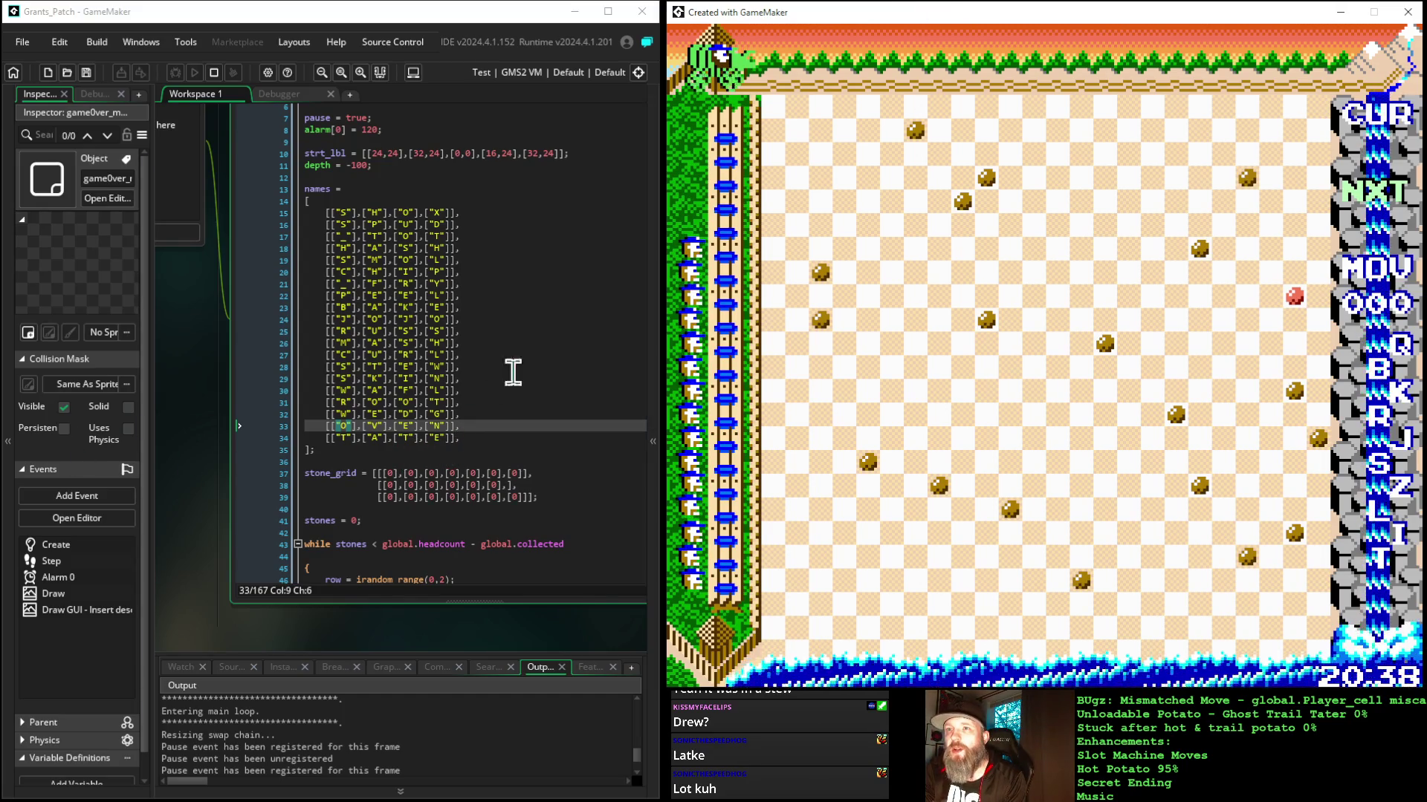
mouse_move(325, 213)
mouse_down()
mouse_move(456, 268)
mouse_move(476, 347)
mouse_up()
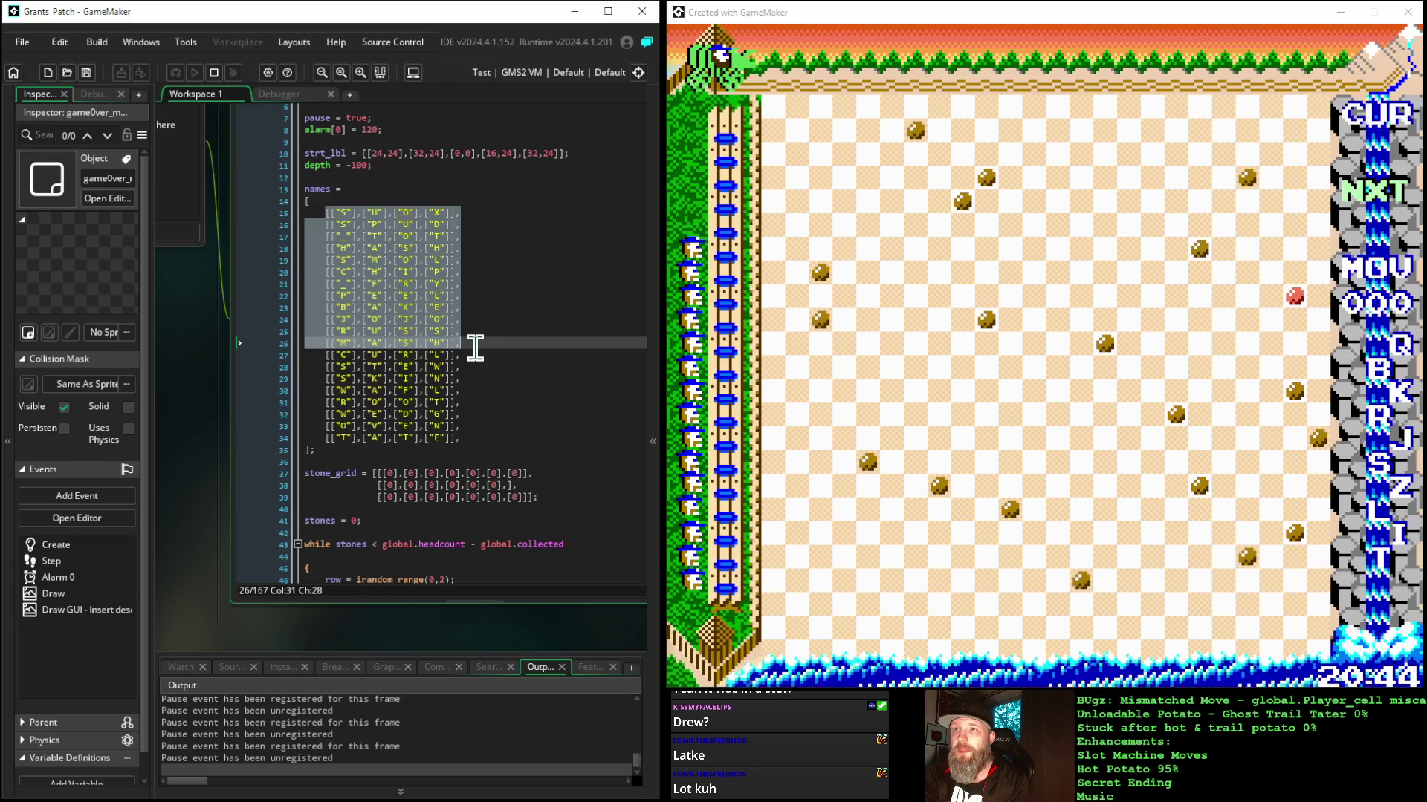
click(419, 214)
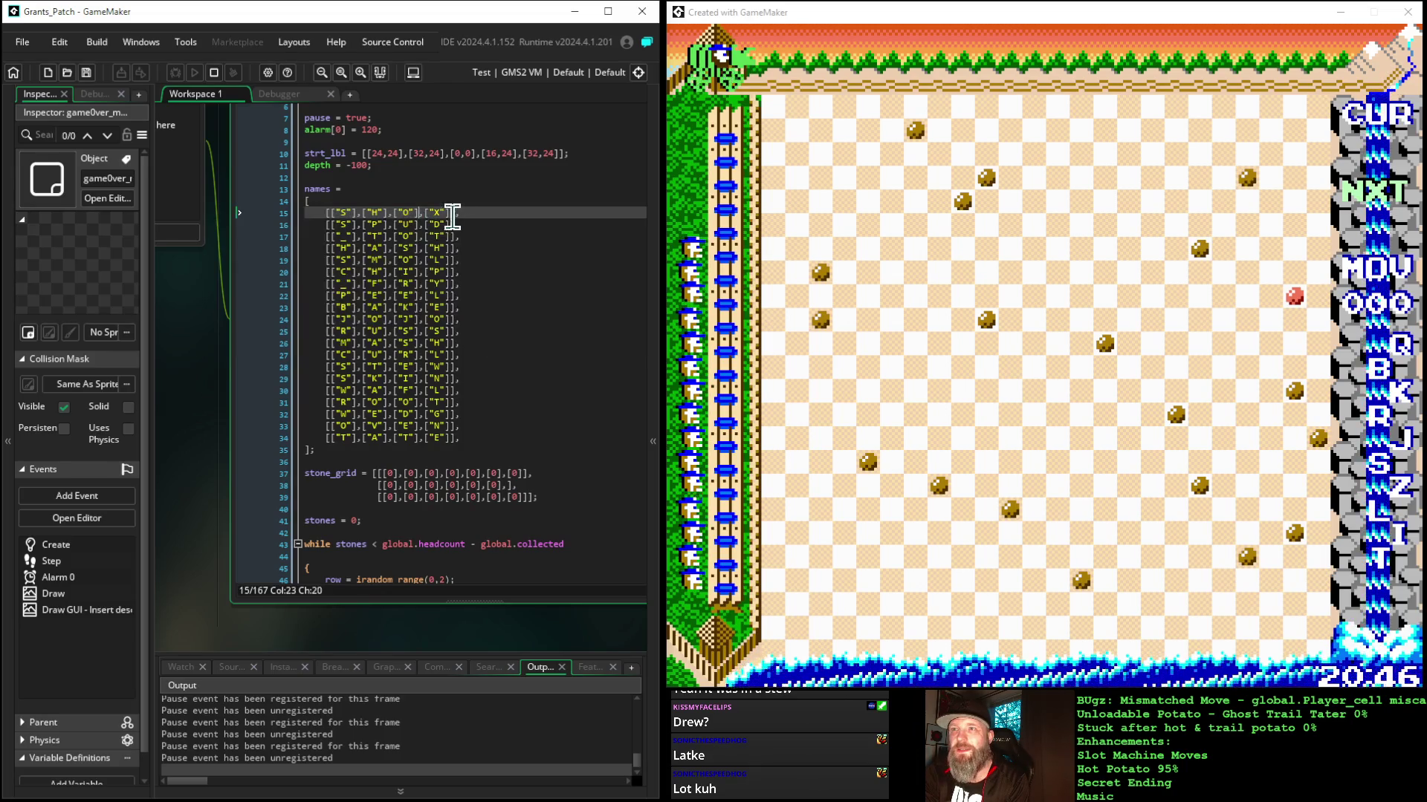
key(Down)
key(Down)
key(Down)
key(Down)
key(Down)
key(Down)
key(Down)
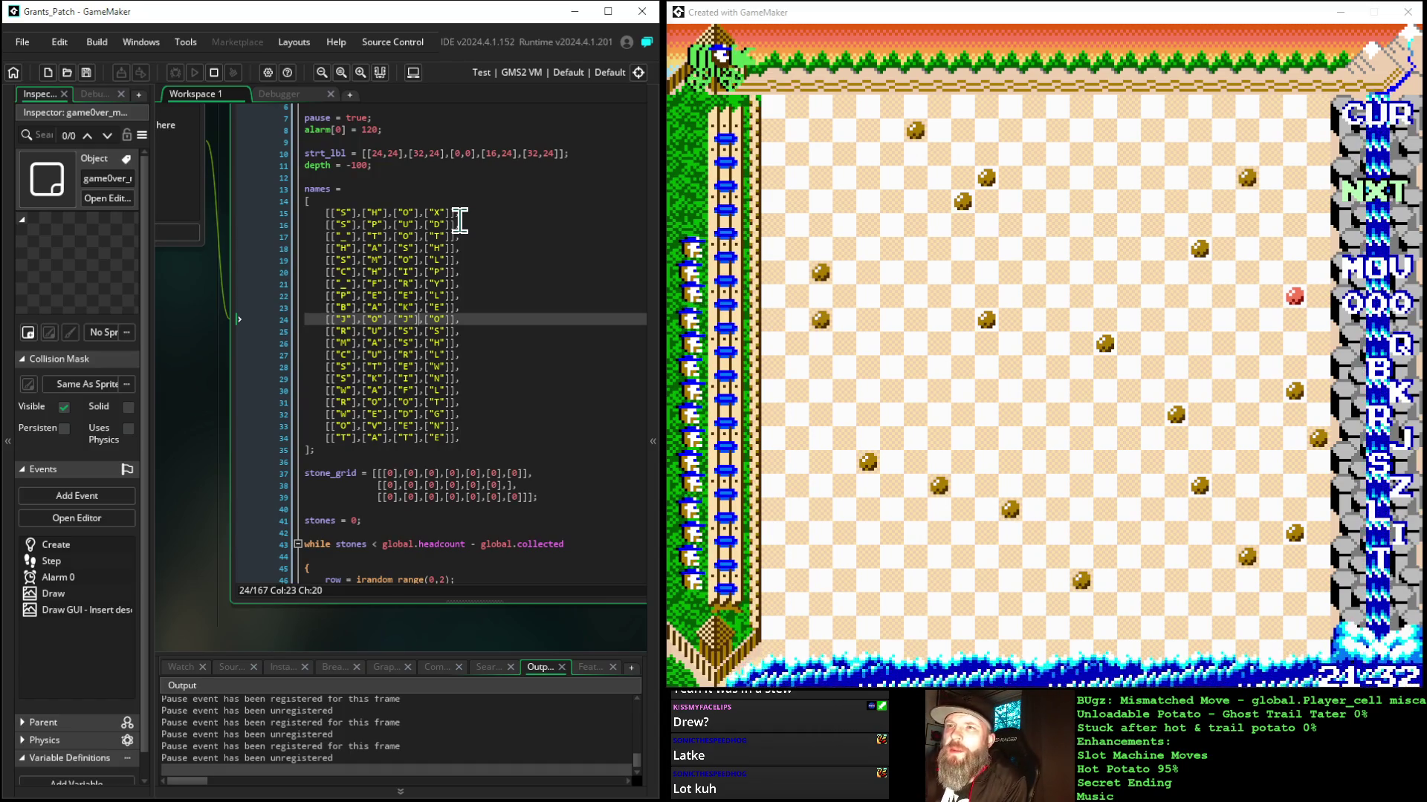
Step: Select lines 28 and 33 of the names array to inspect their entries
drag(473, 363, 303, 368)
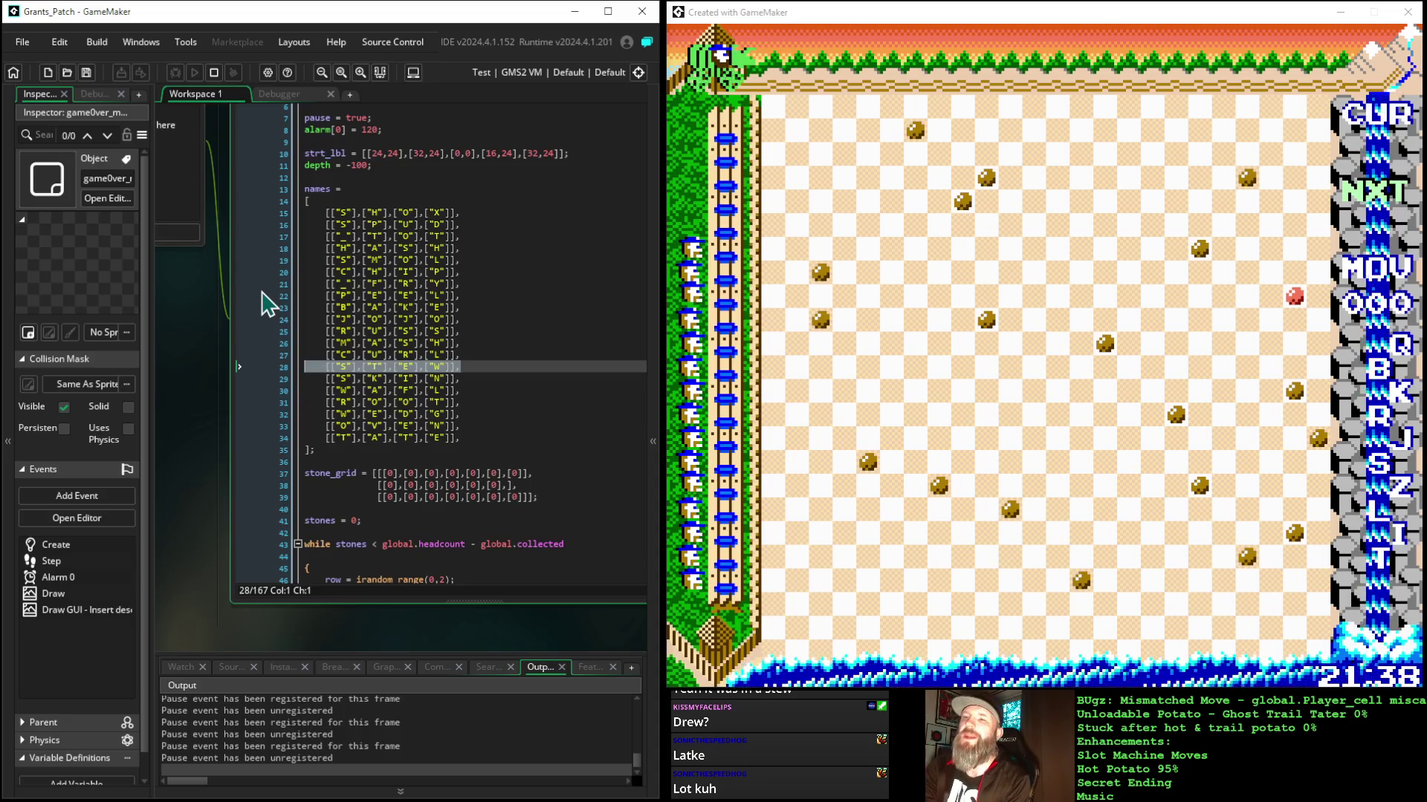
drag(464, 425, 234, 445)
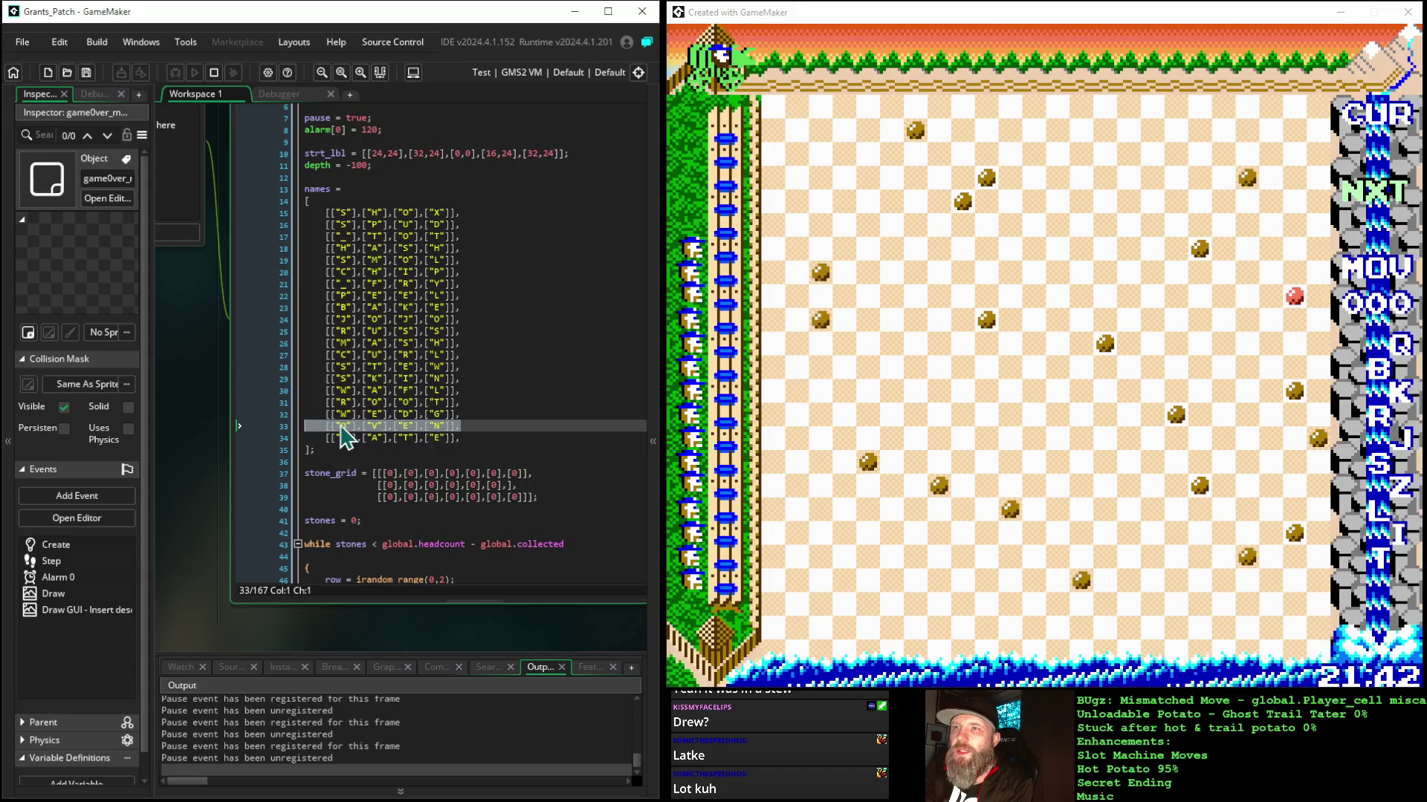
drag(465, 364, 296, 379)
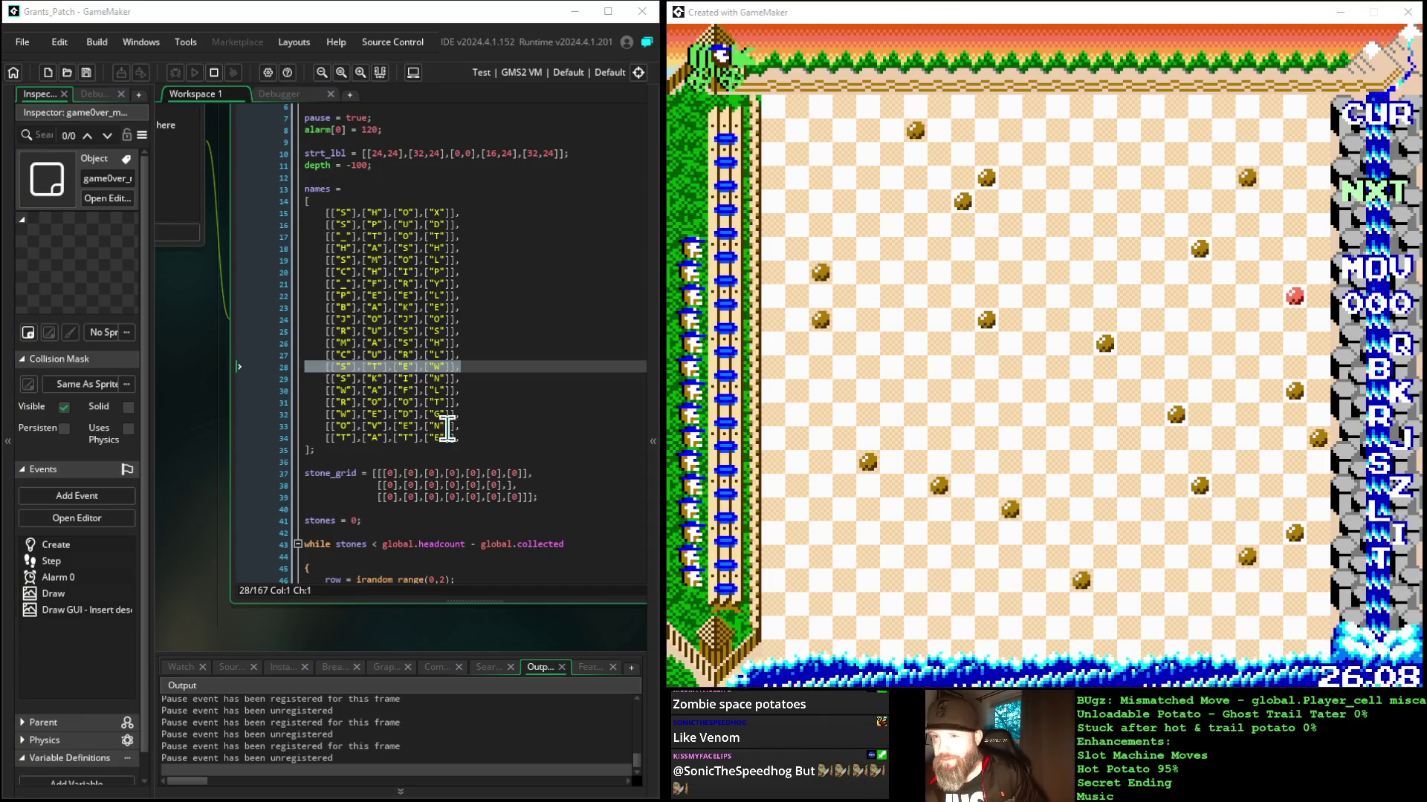
Step: Retype the line 28 names entry letters from STEW to B, U, N, S
click(343, 367)
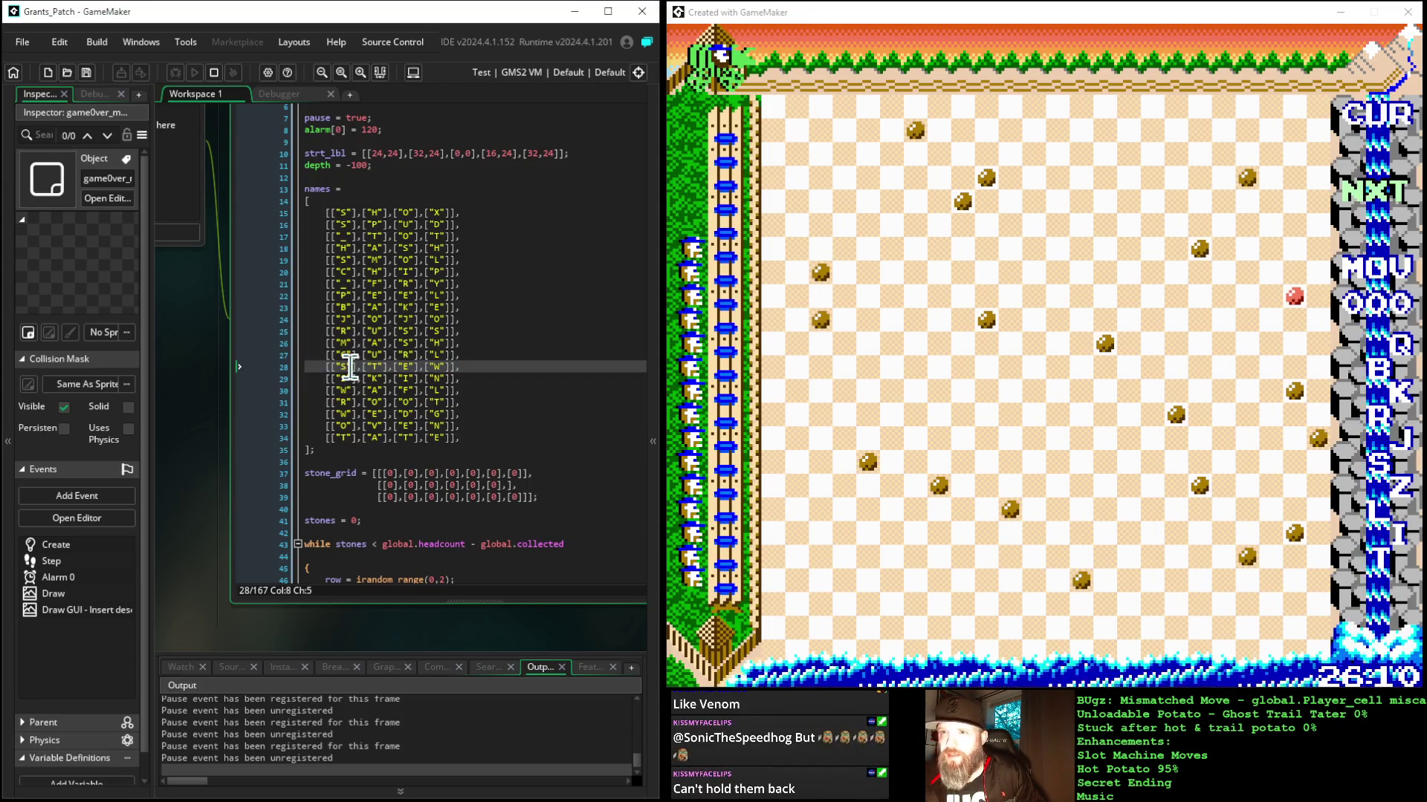
text(B)
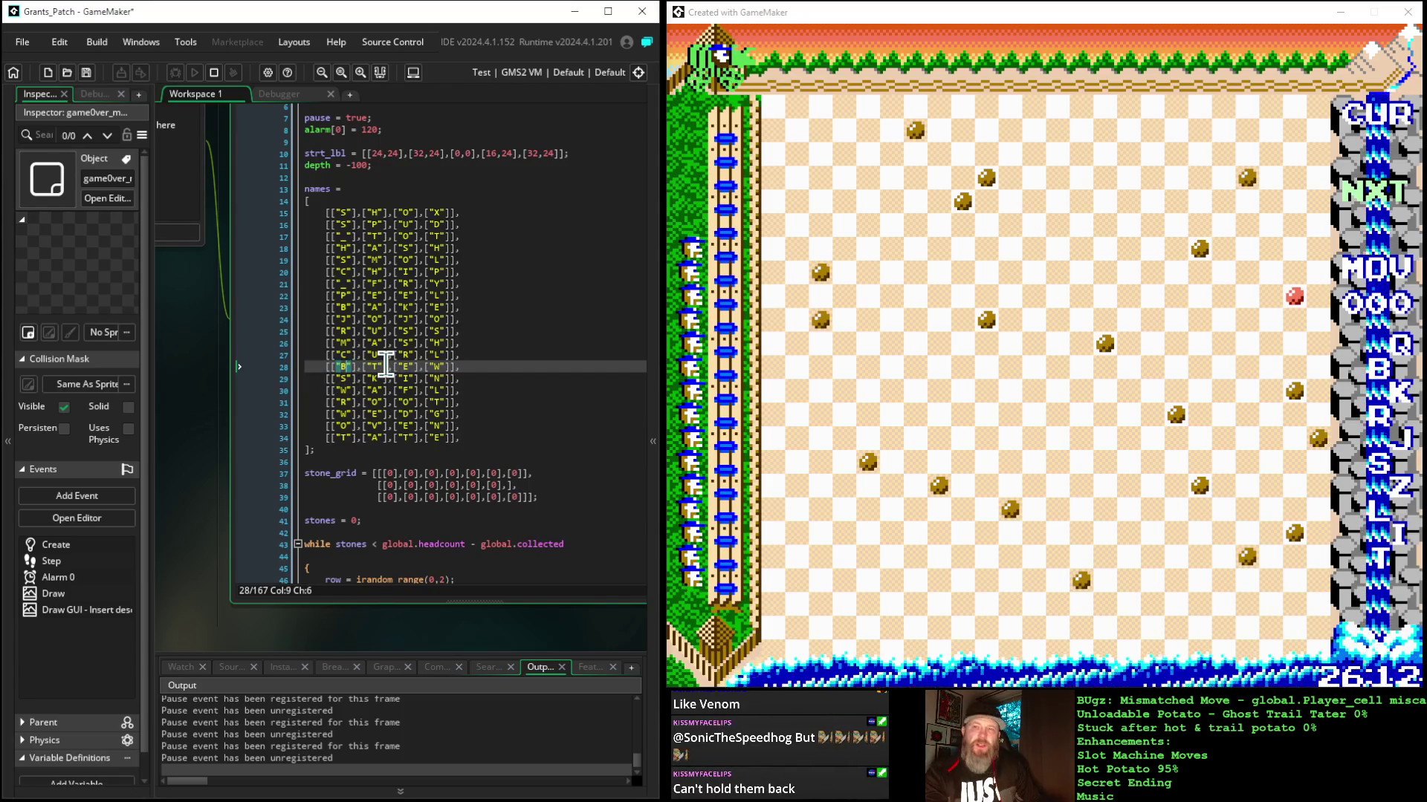
key(Right)
key(Right)
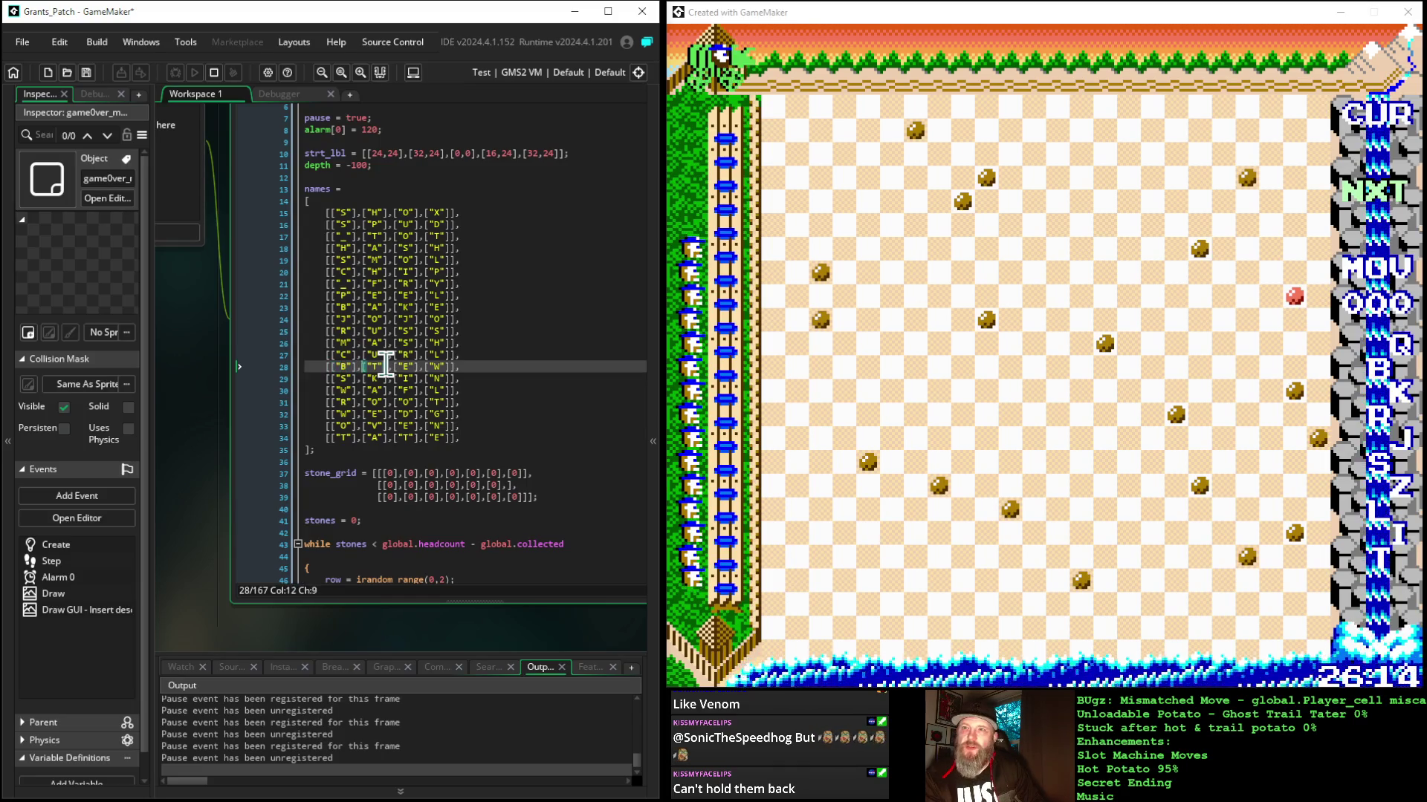
text(U)
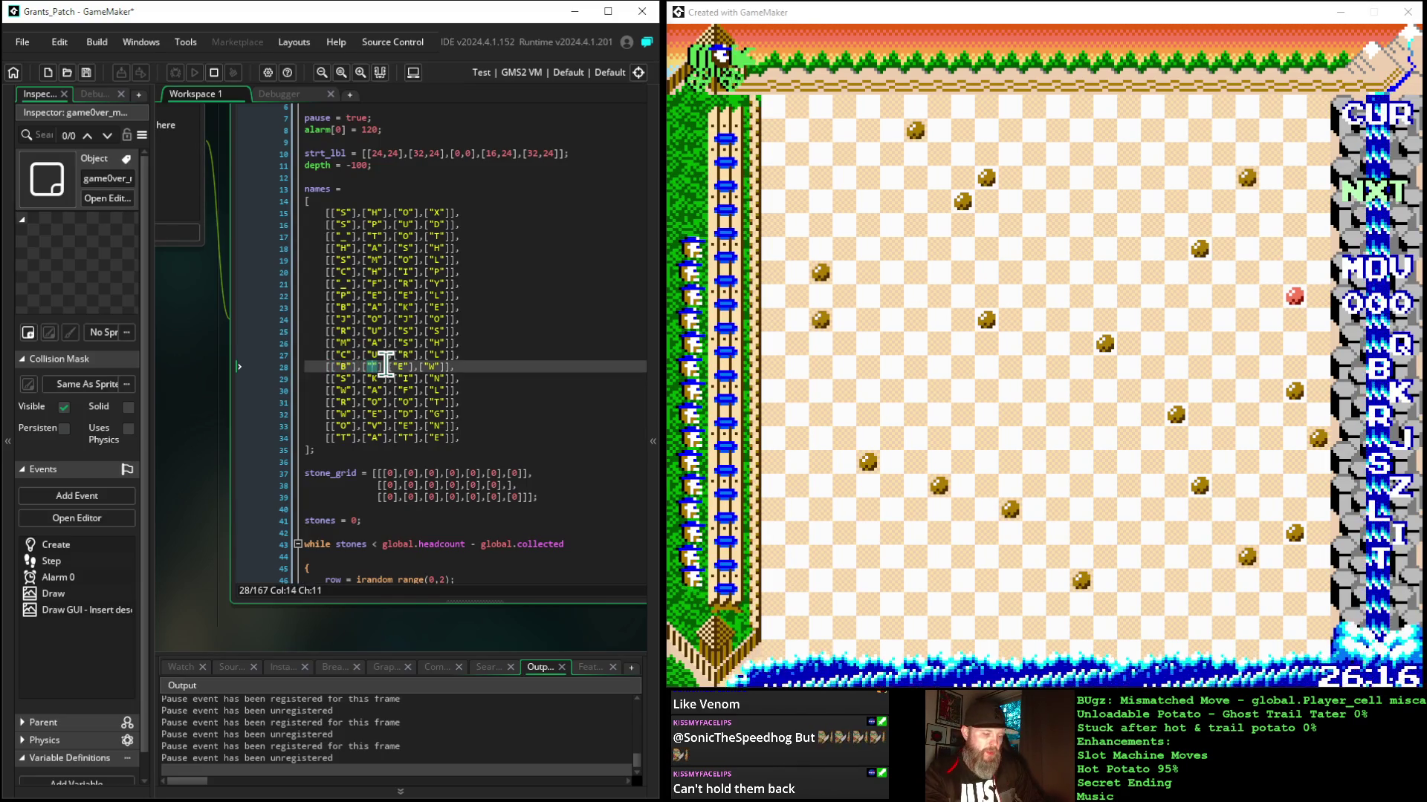
key(Right)
key(Right)
key(Right)
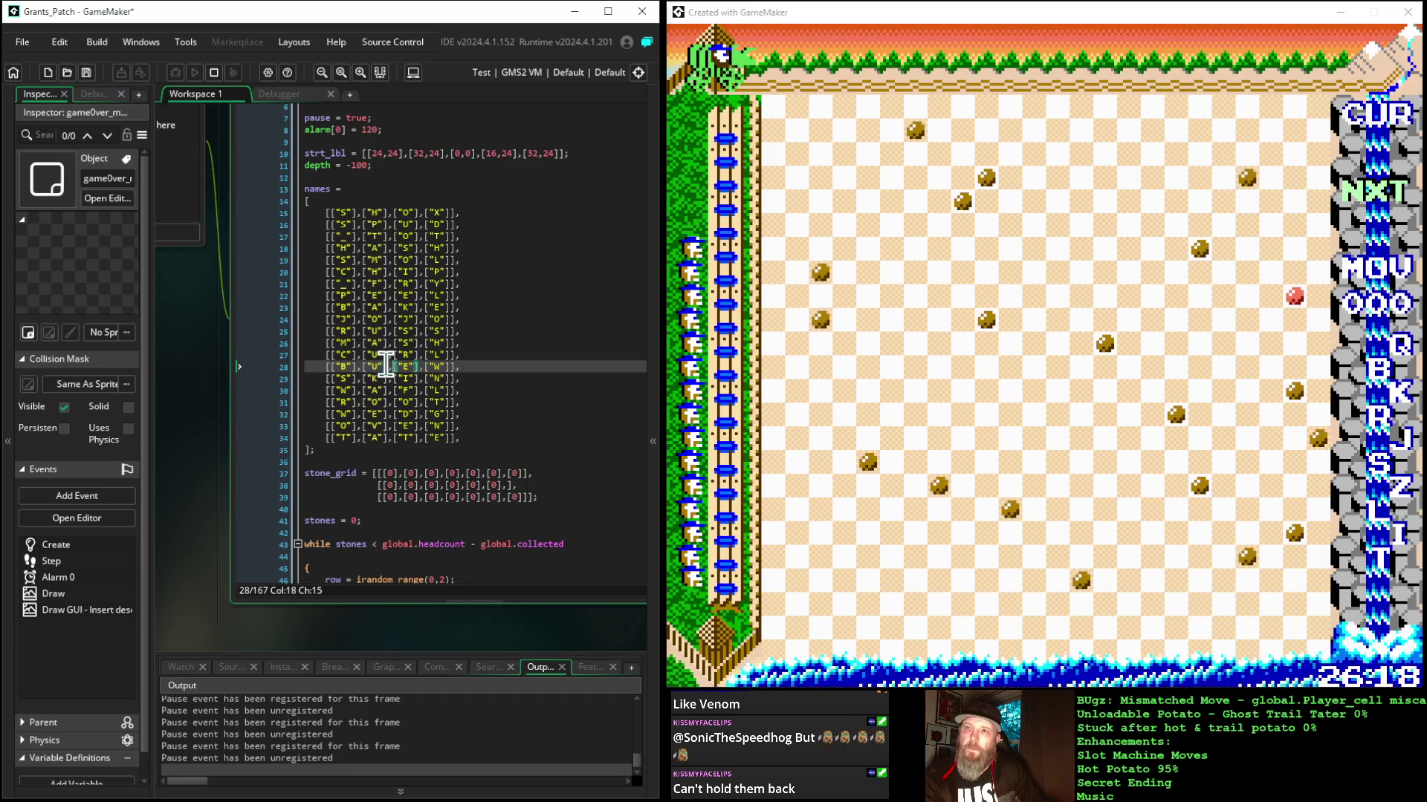
key(BackSpace)
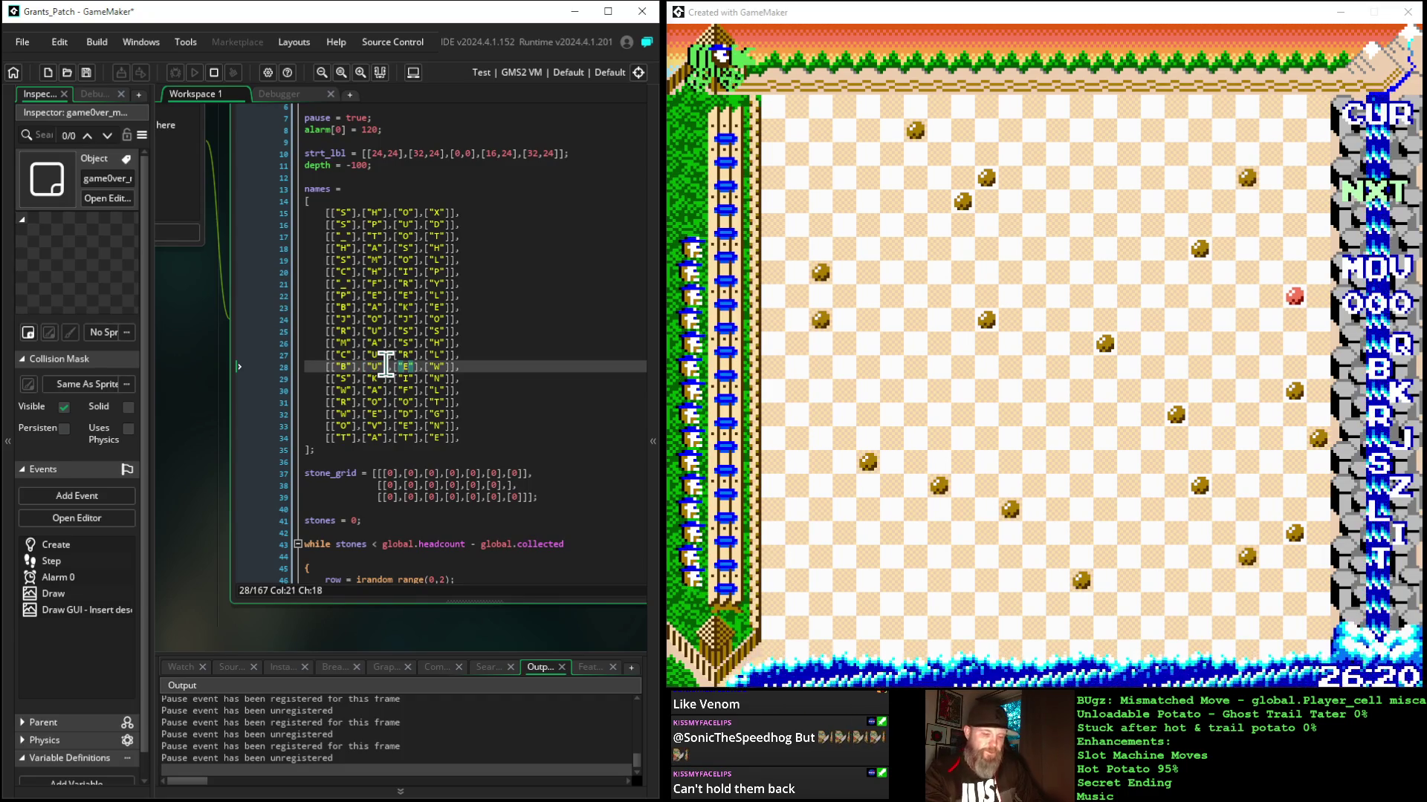
text(U)
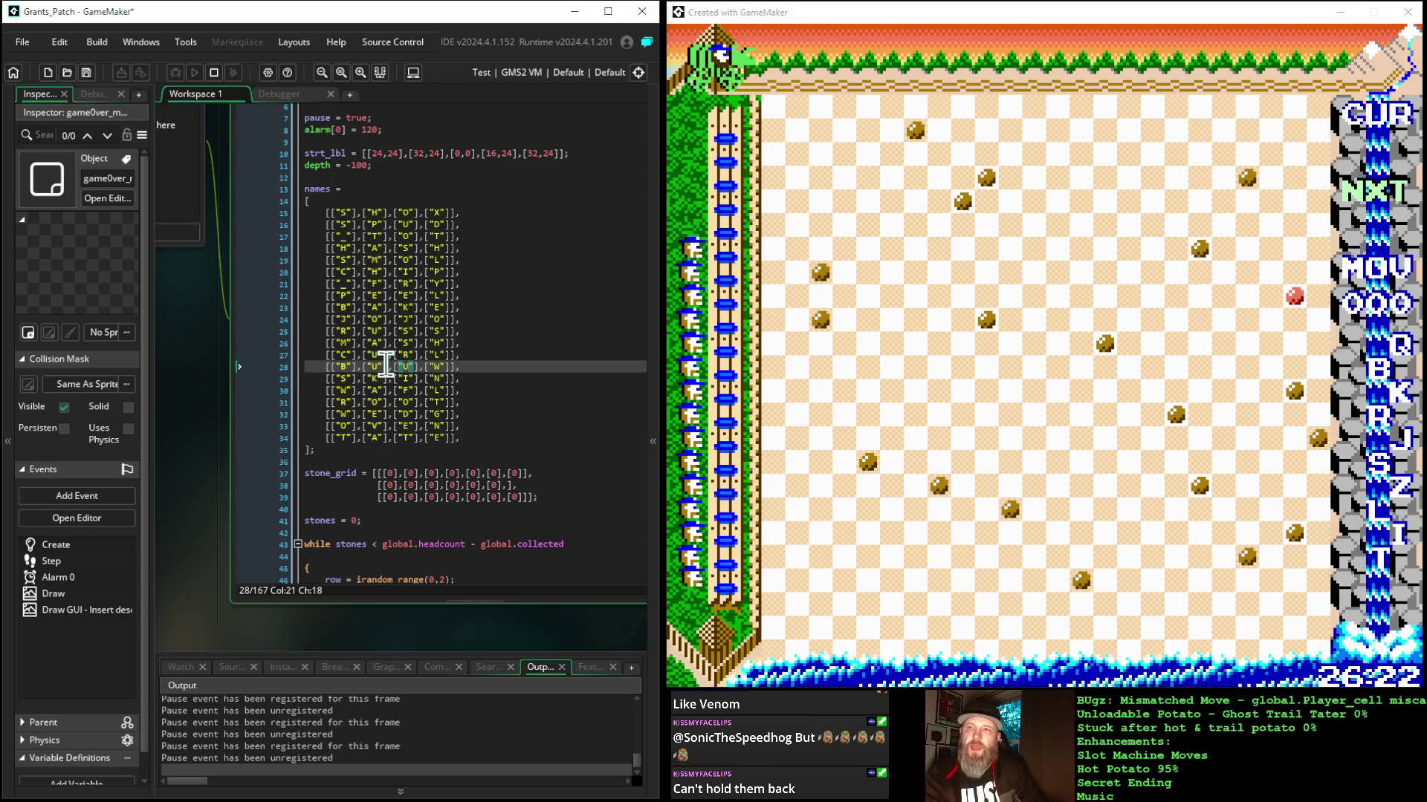
text(N)
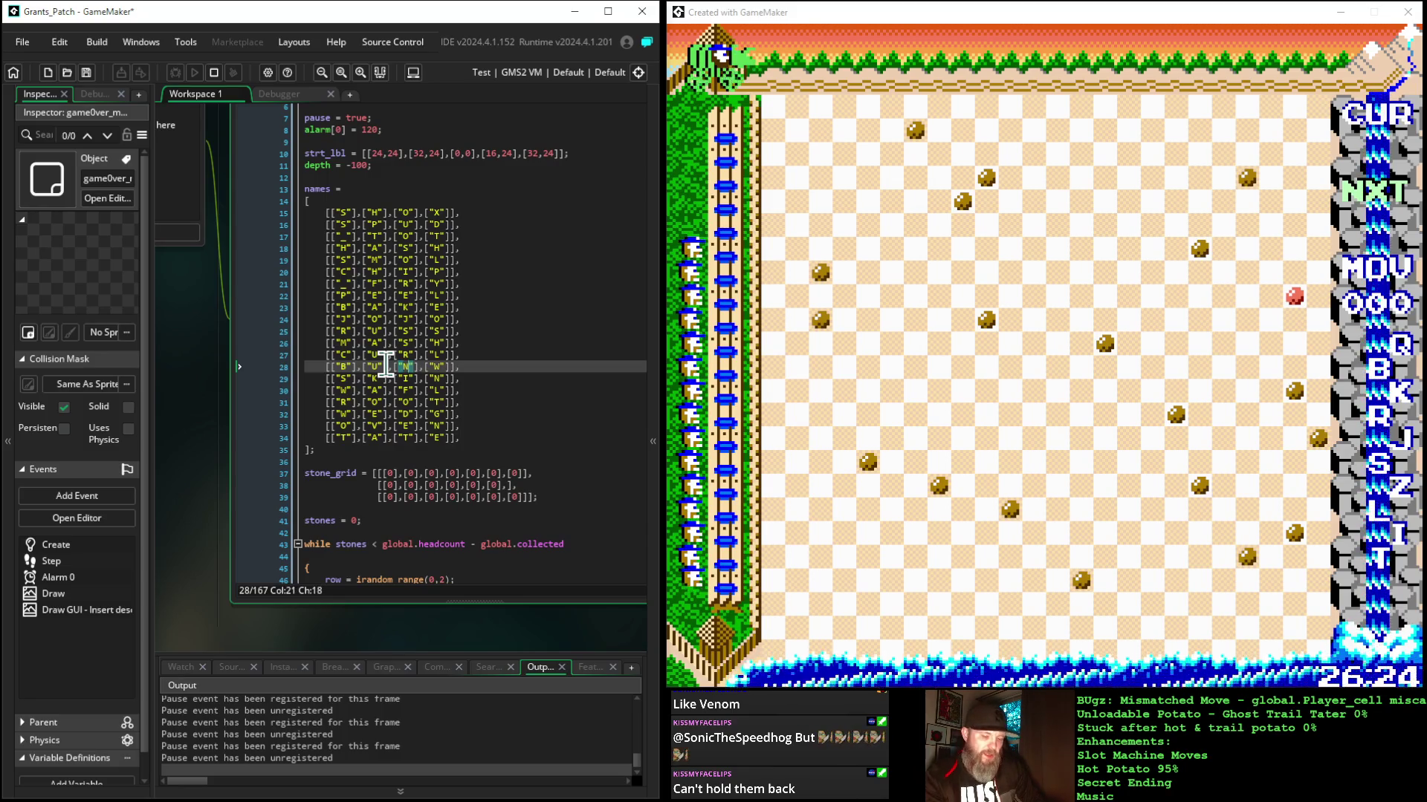
key(Right)
key(Right)
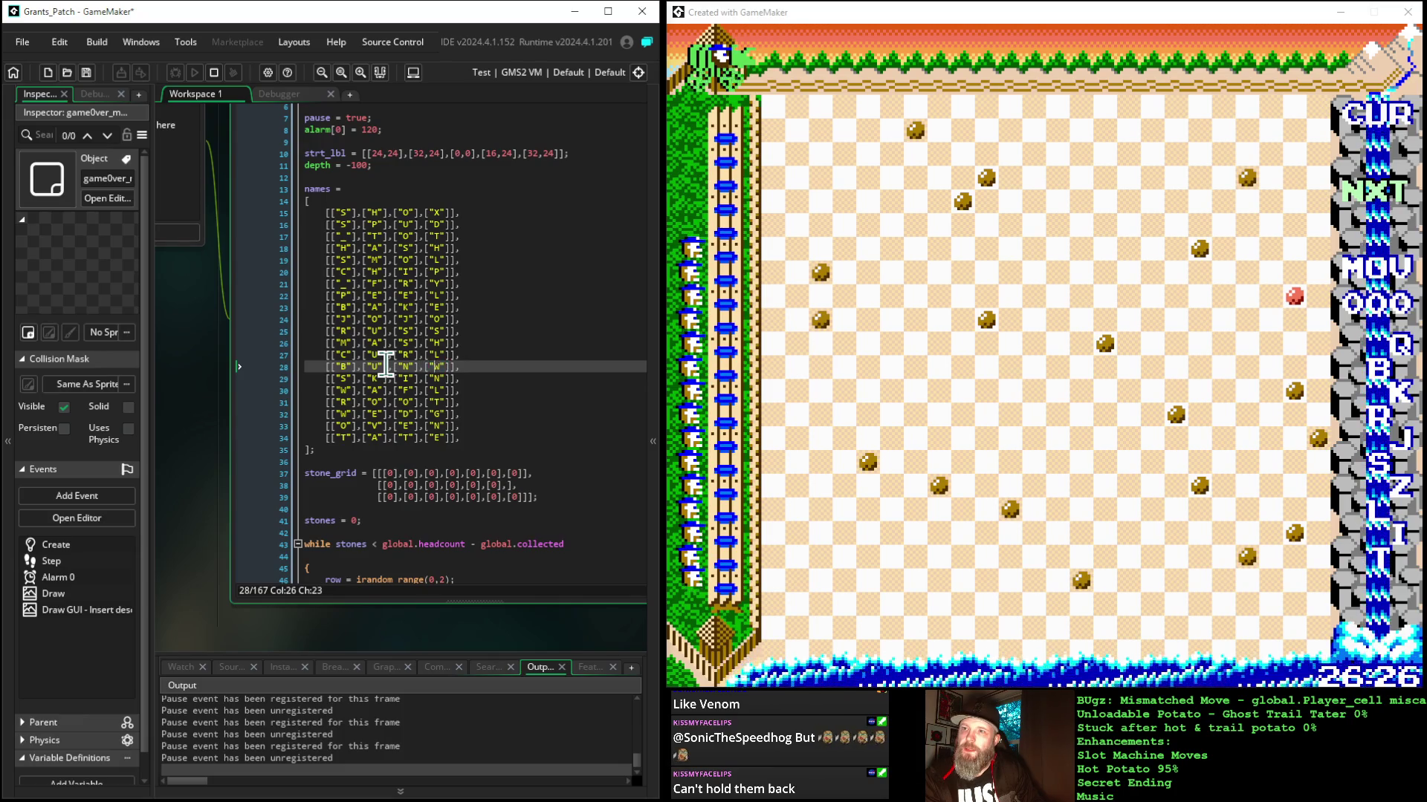
text(S)
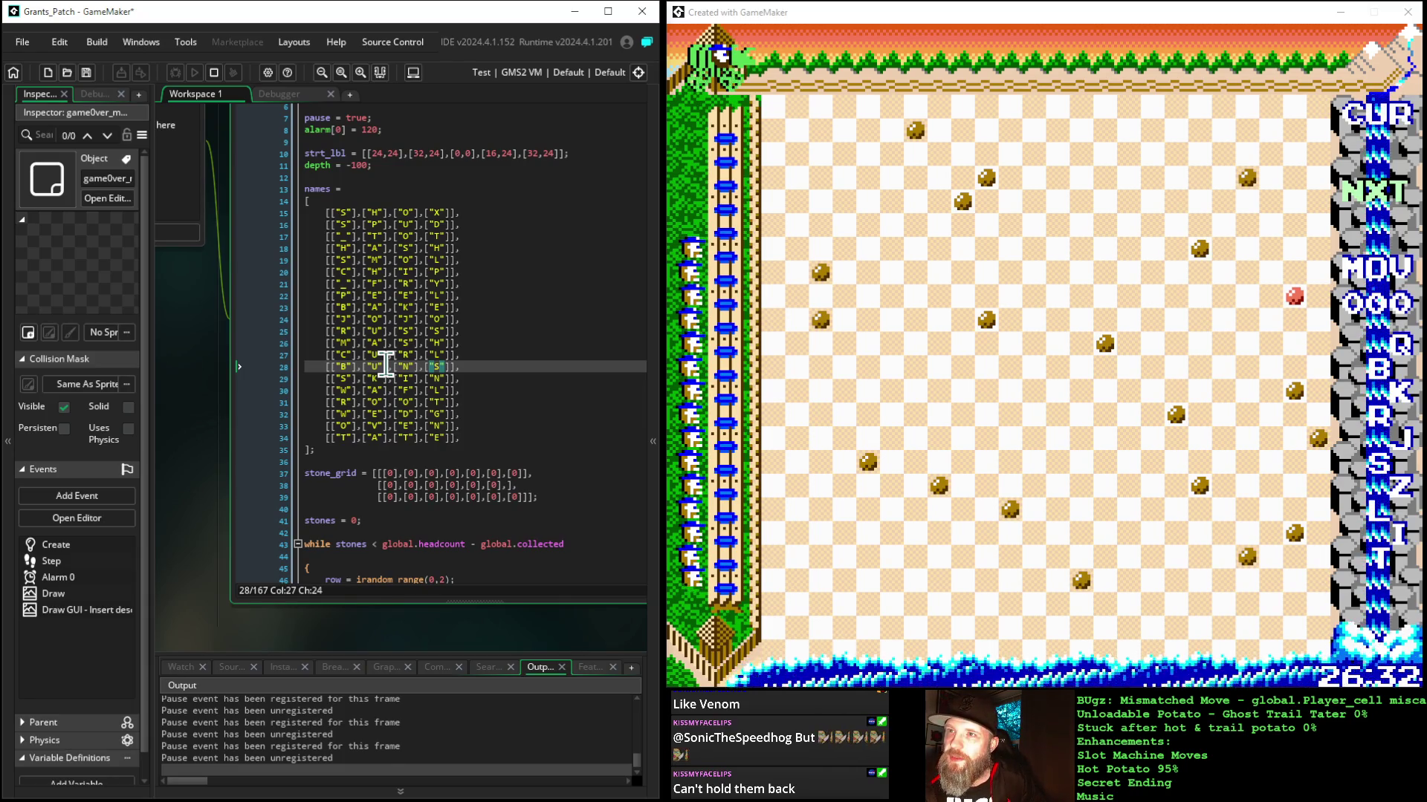
Step: Retype the line 33 names entry letters from OVEN to S, T, E, W
key(Down)
key(Down)
key(Down)
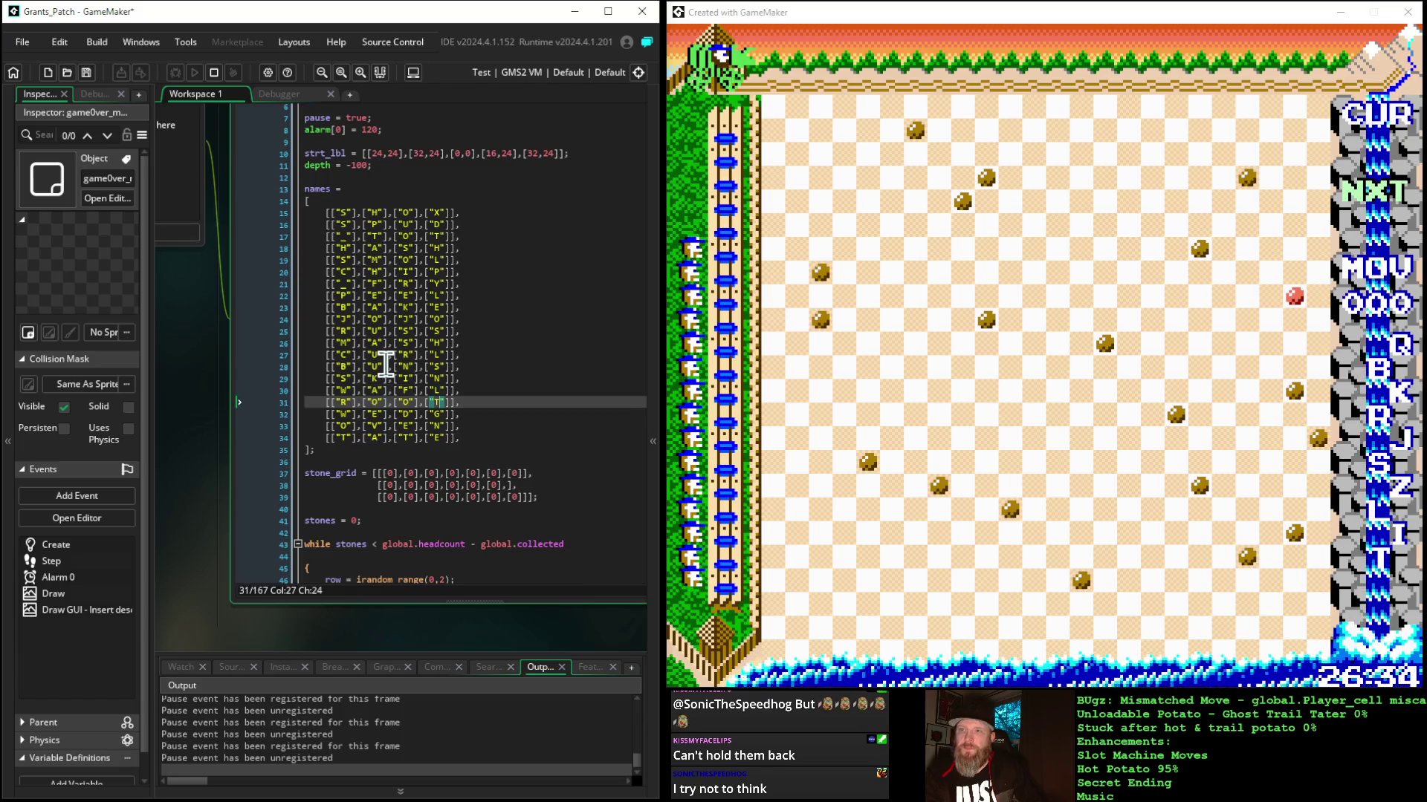
key(Down)
key(Down)
key(Home)
key(Right)
key(Right)
key(Right)
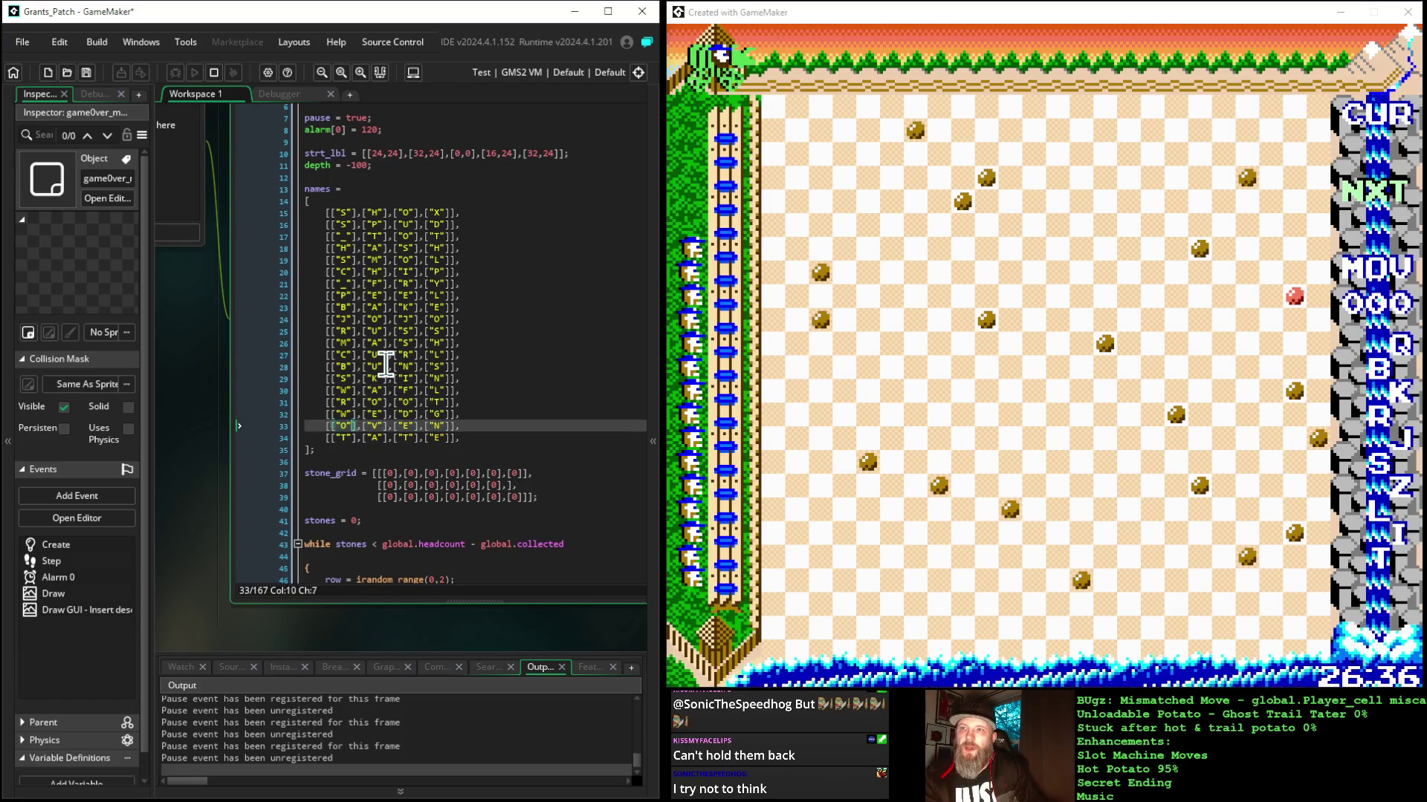
key(BackSpace)
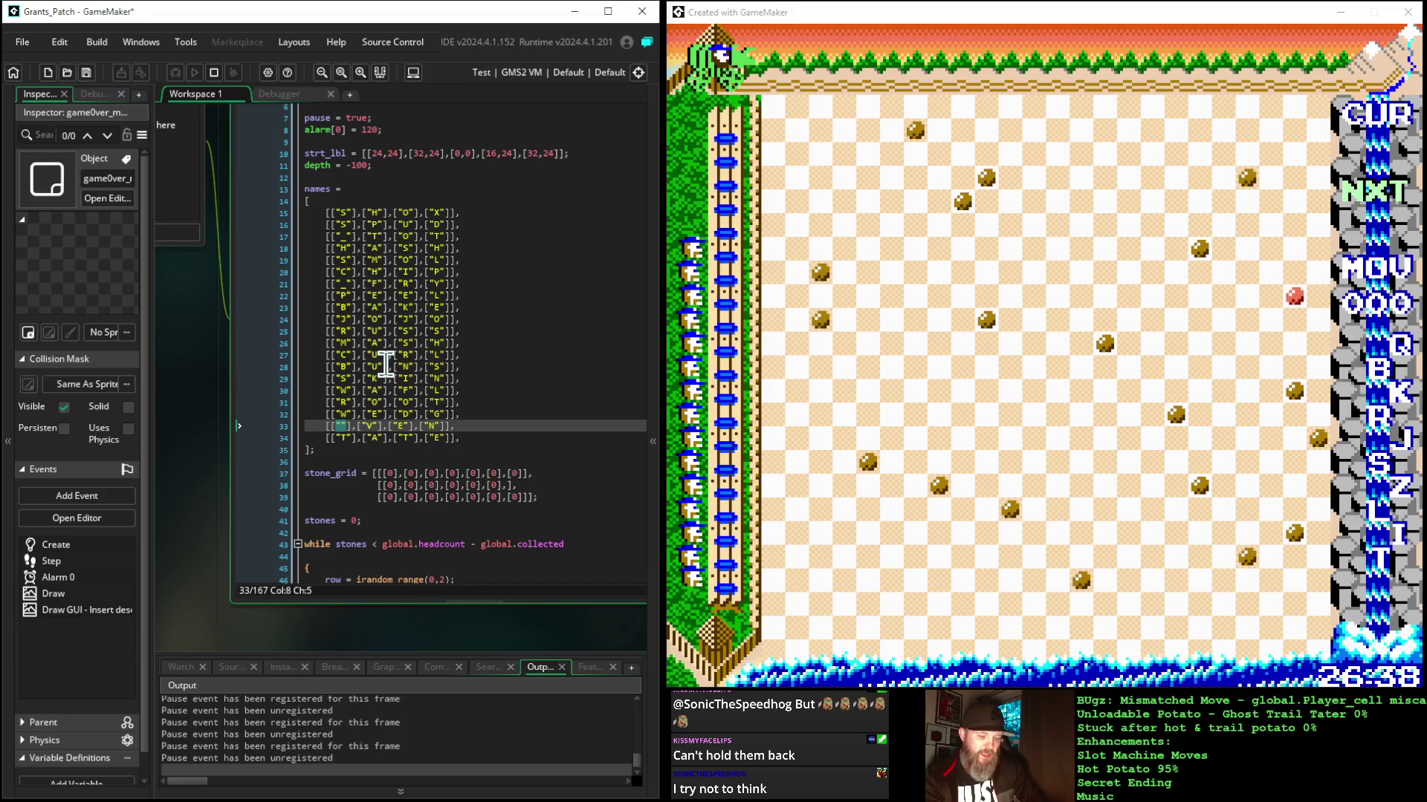
text(S)
key(Right)
key(Right)
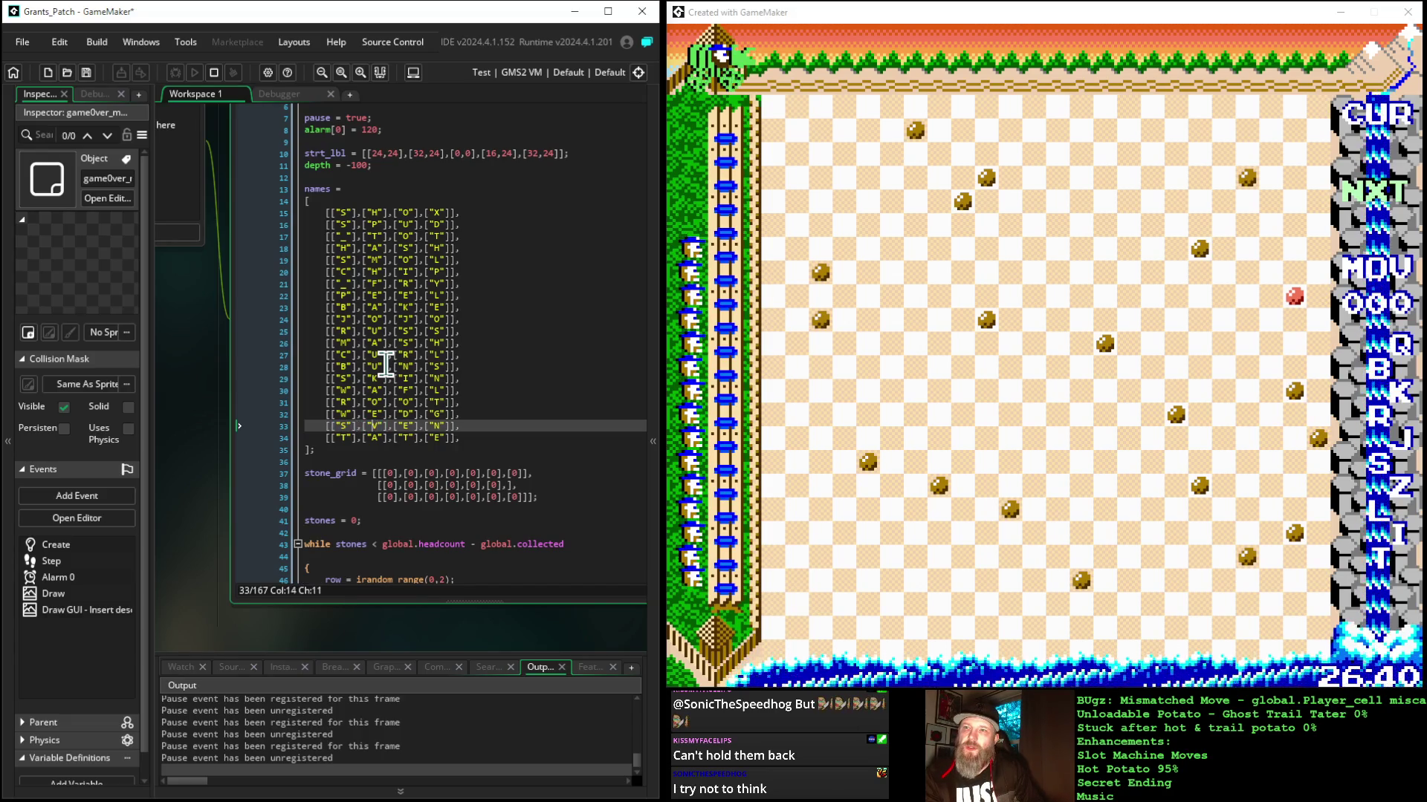
key(BackSpace)
text(T)
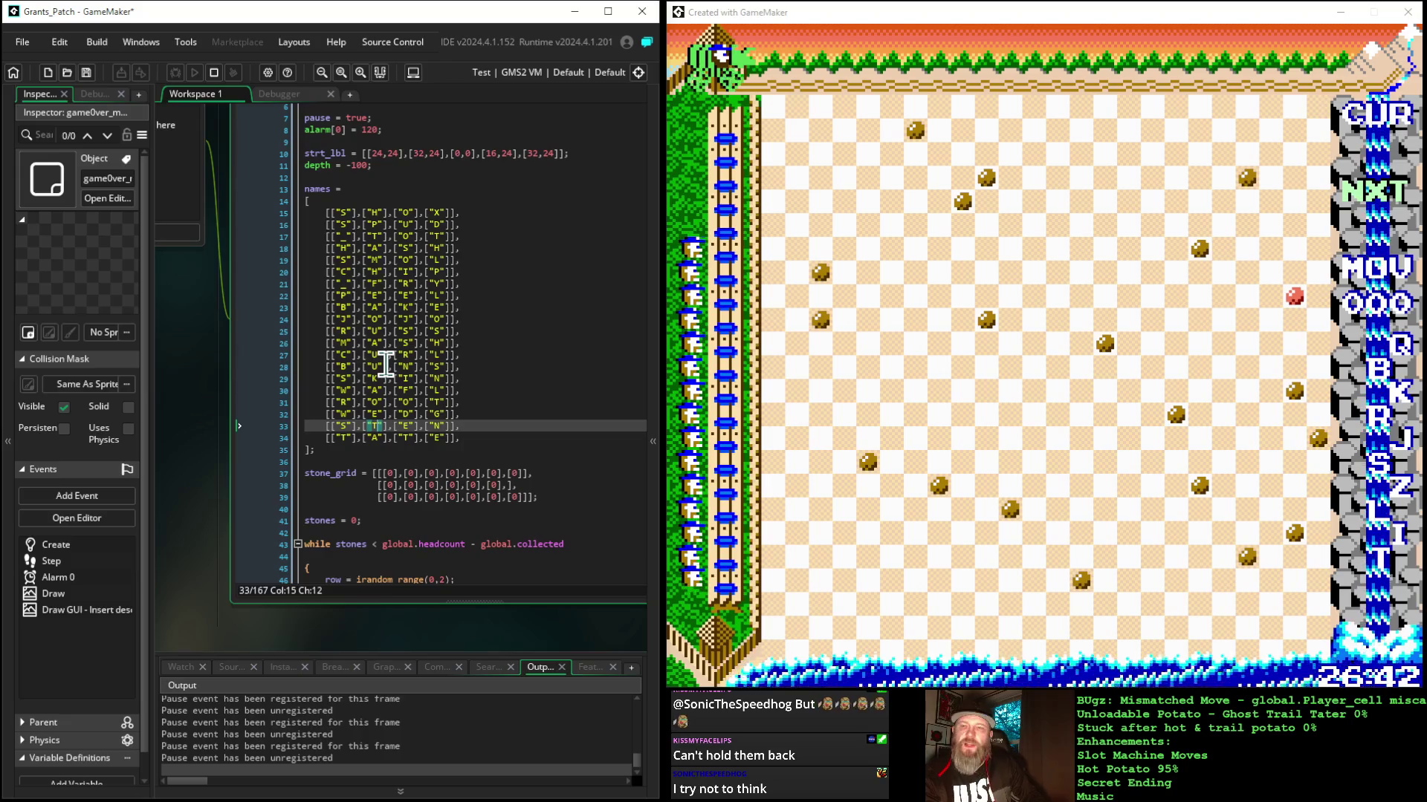
key(Right)
key(Right)
key(Right)
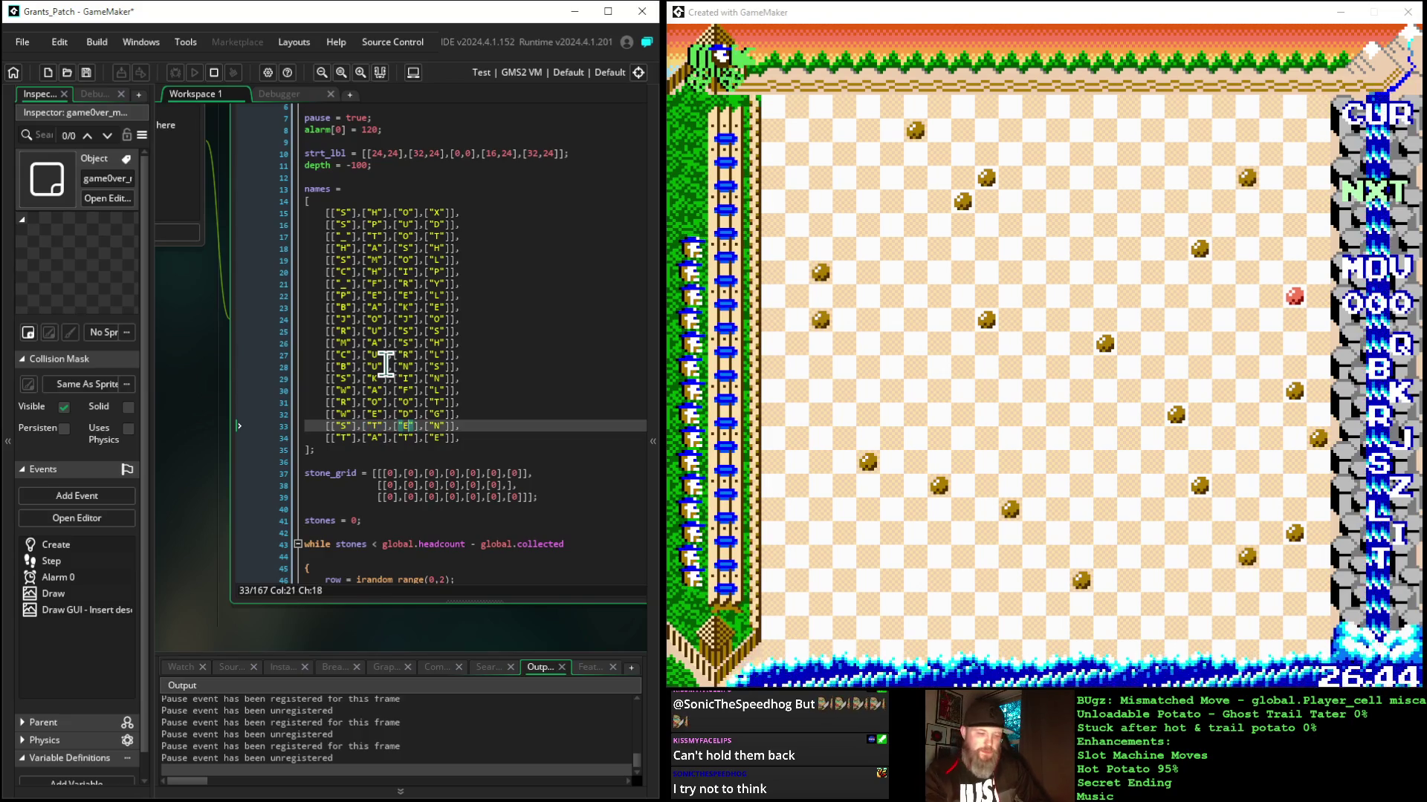
key(Right)
key(Right)
key(Right)
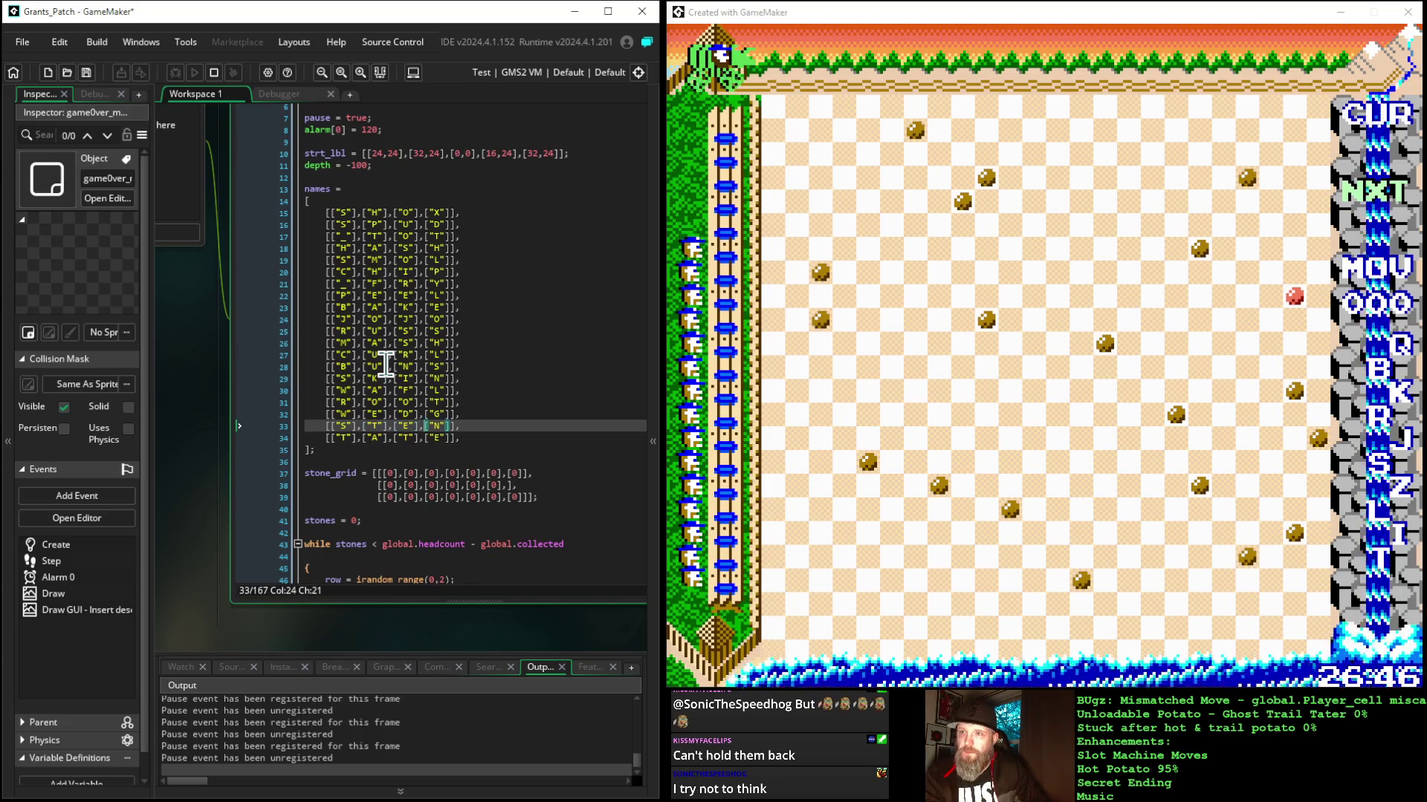
text(W)
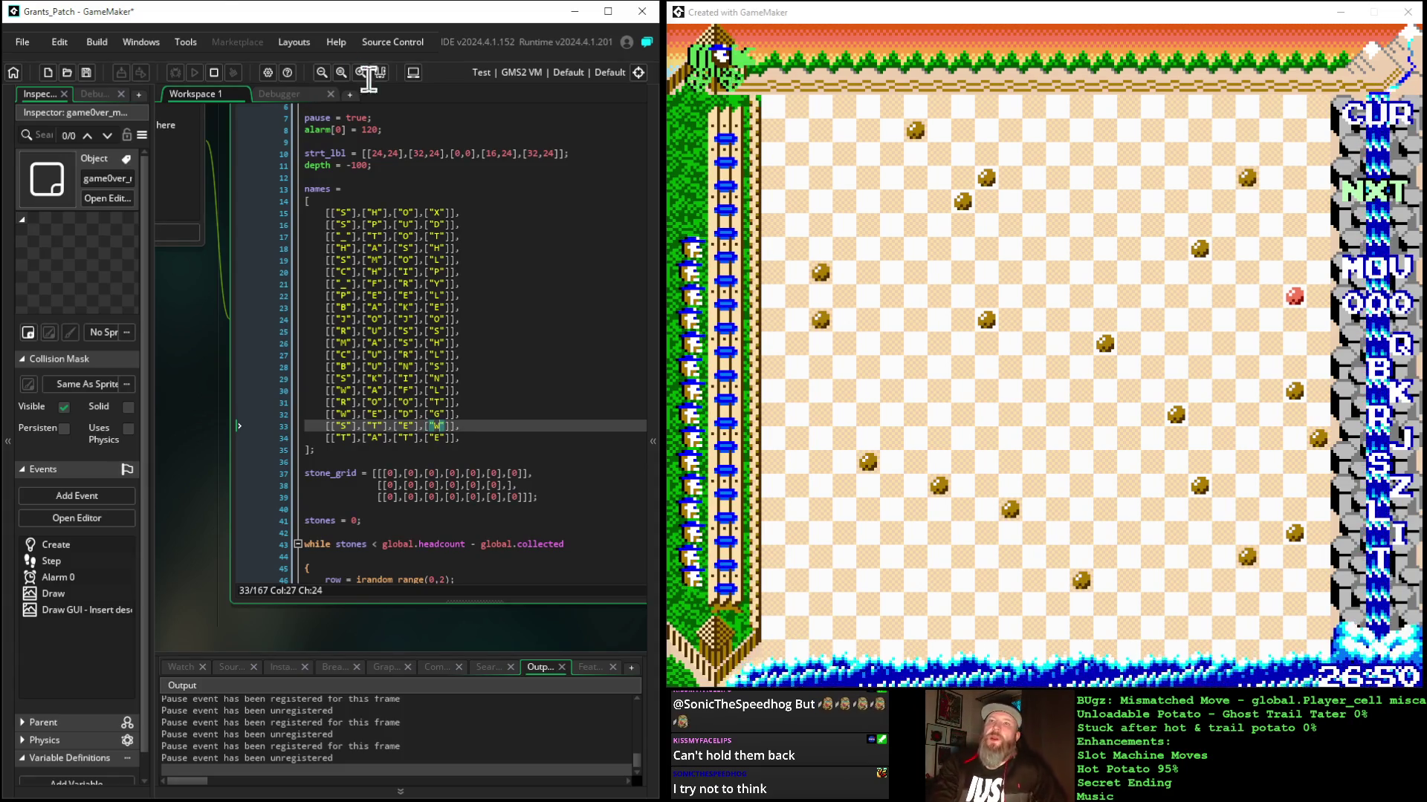
Step: Close the running game from the Debugger and relaunch it in debug mode
click(285, 94)
click(234, 119)
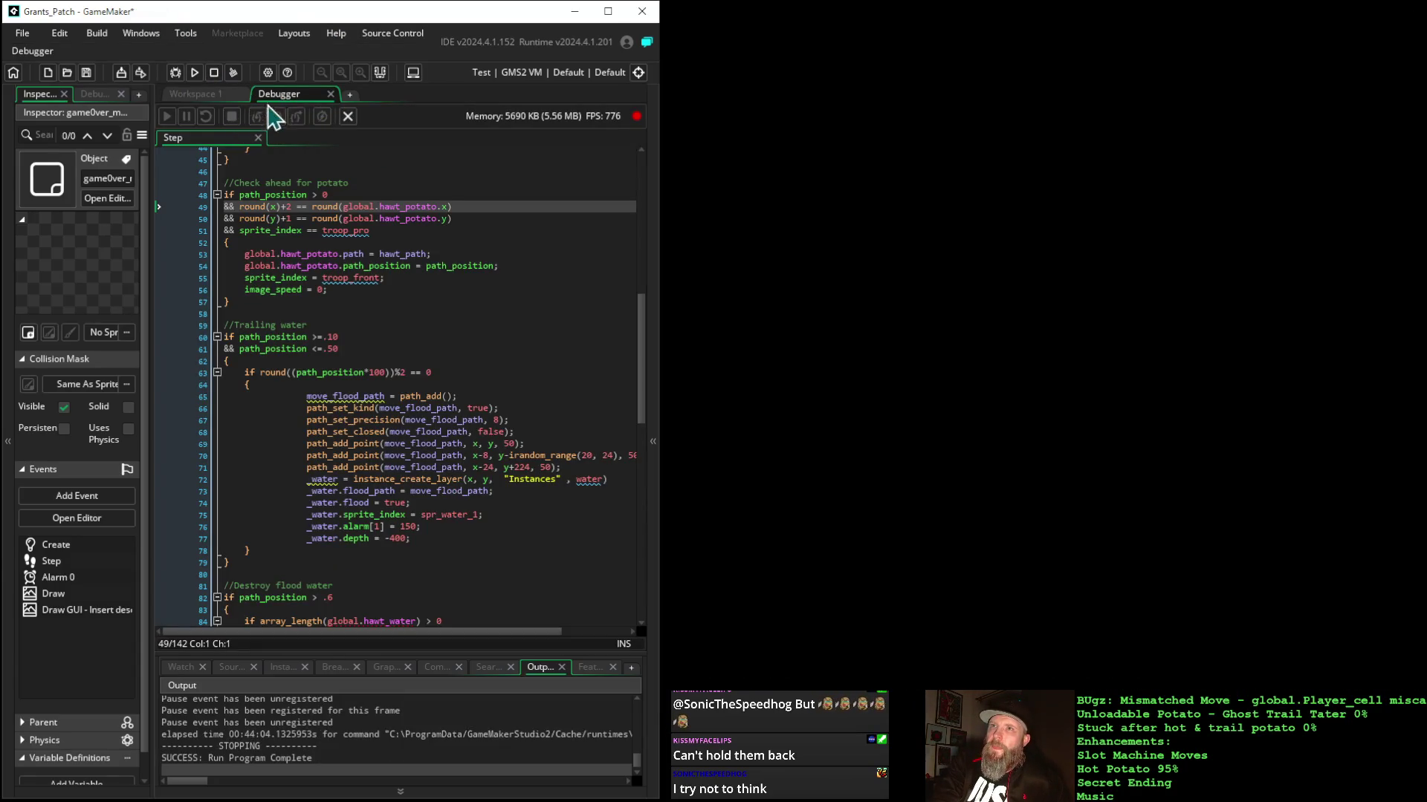
click(176, 74)
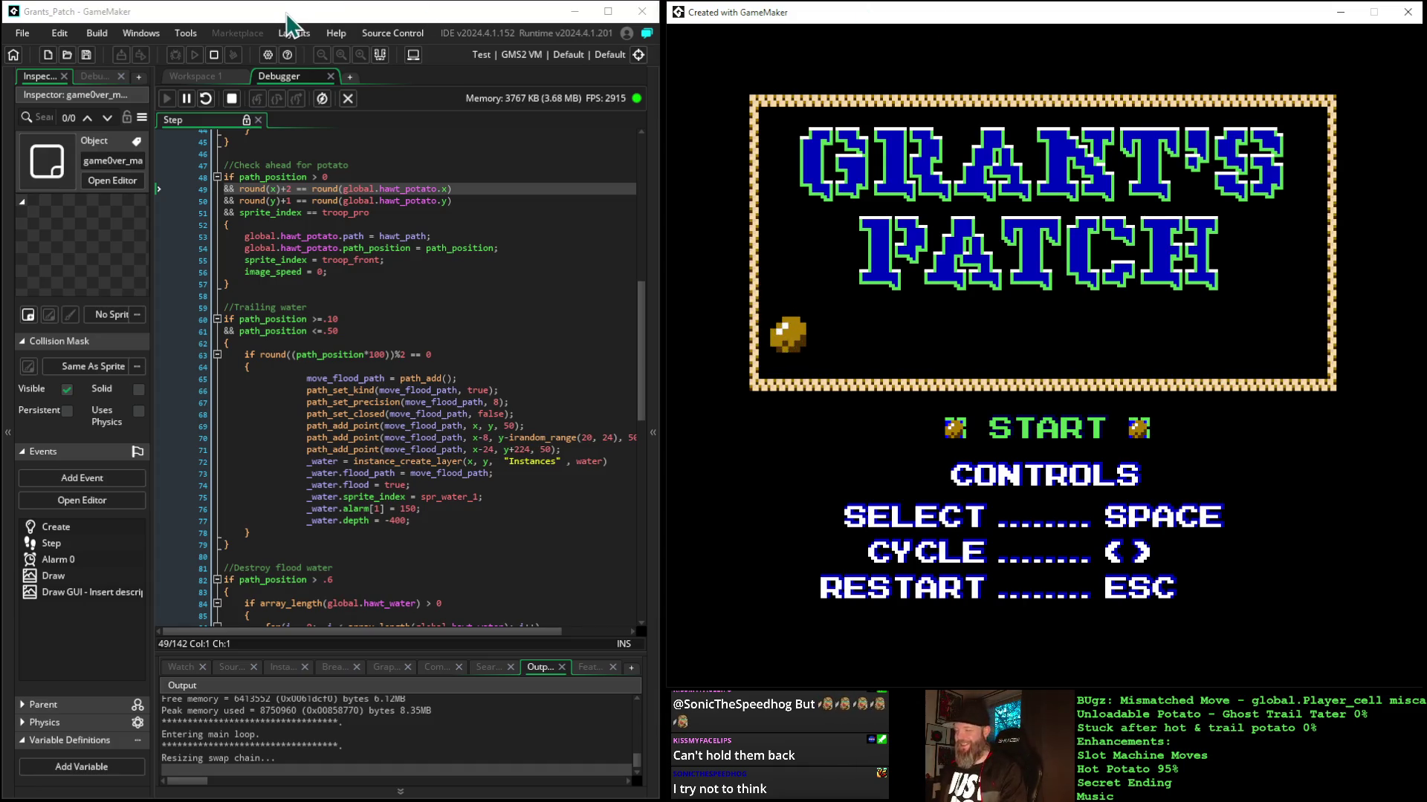
Step: Start from the title screen, skip the story intro, play to game over, then begin a new round
key(space)
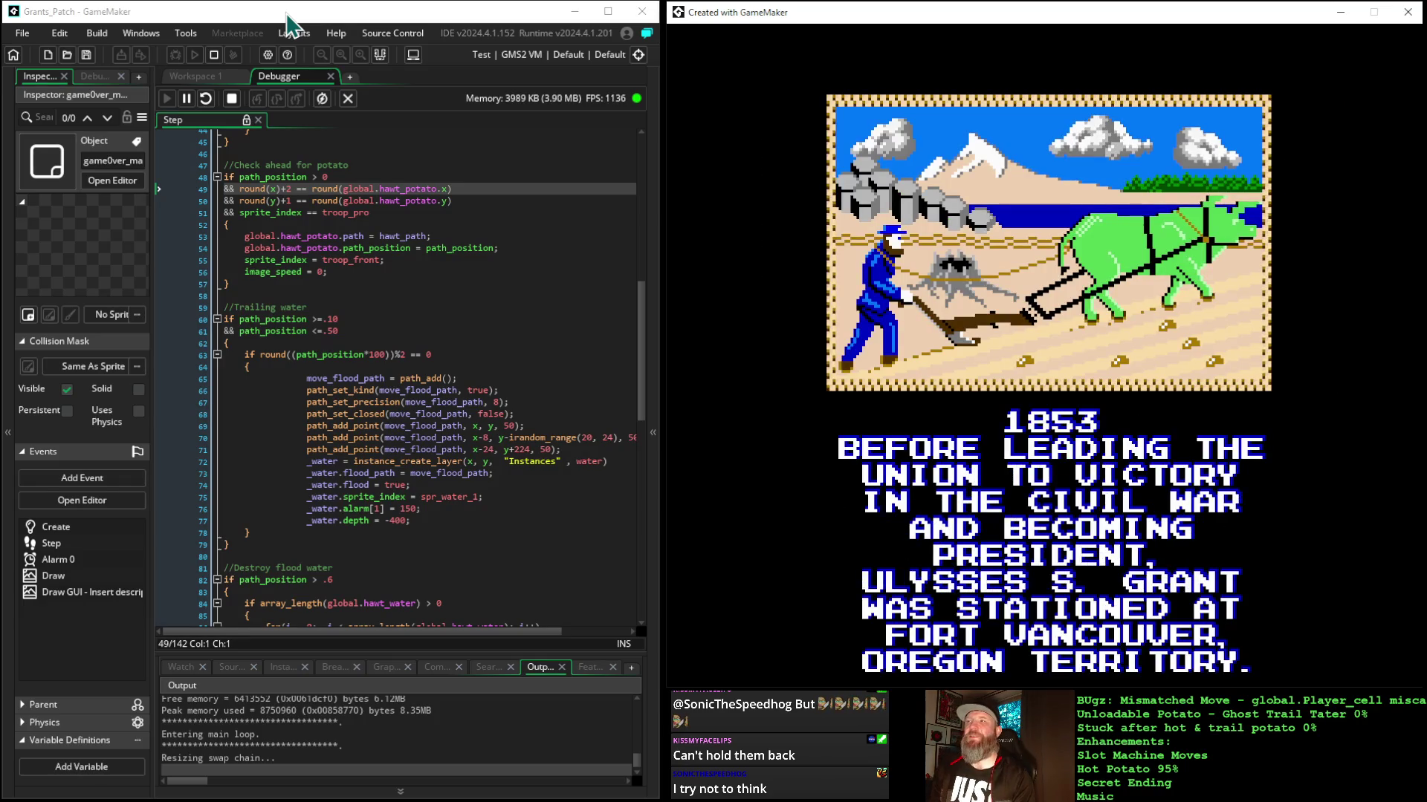
key(space)
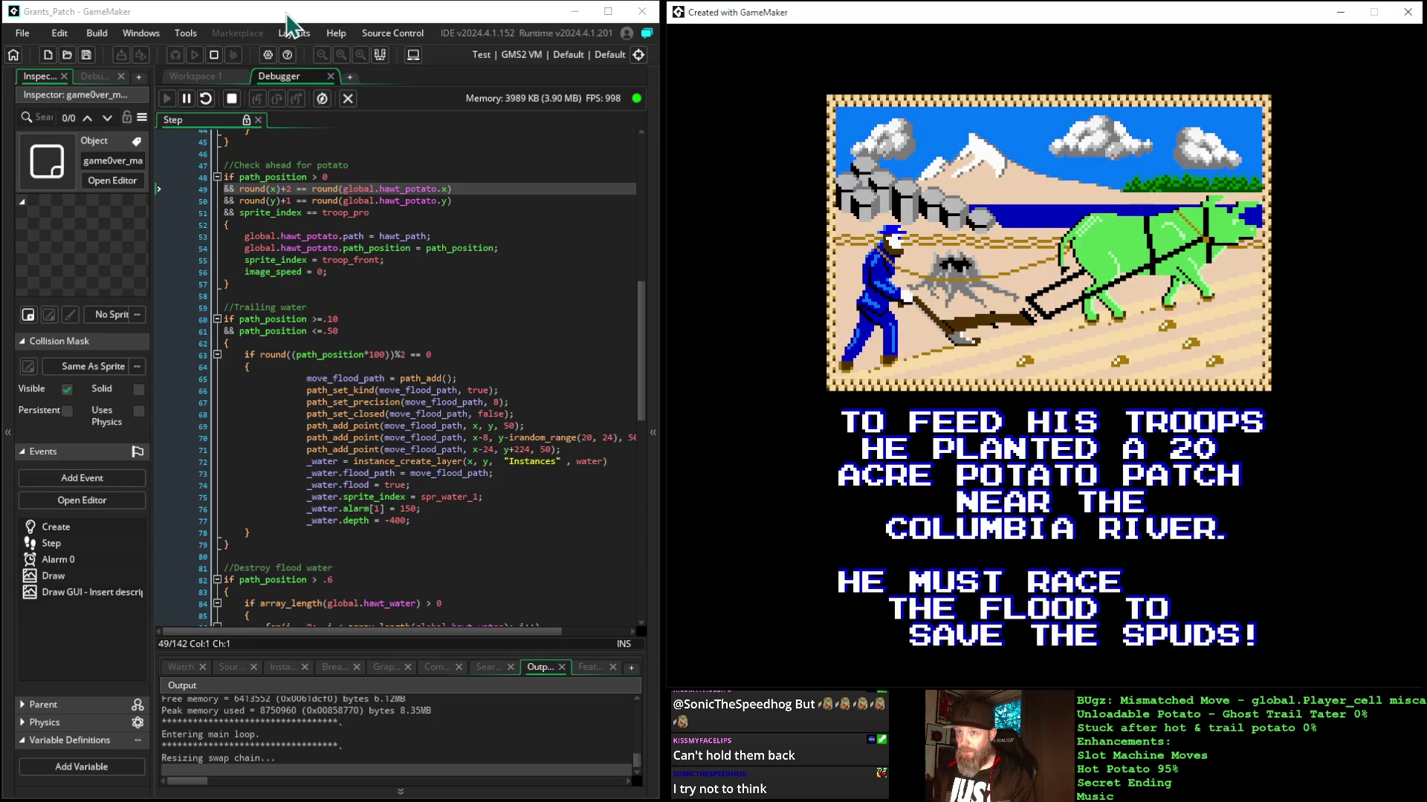
key(space)
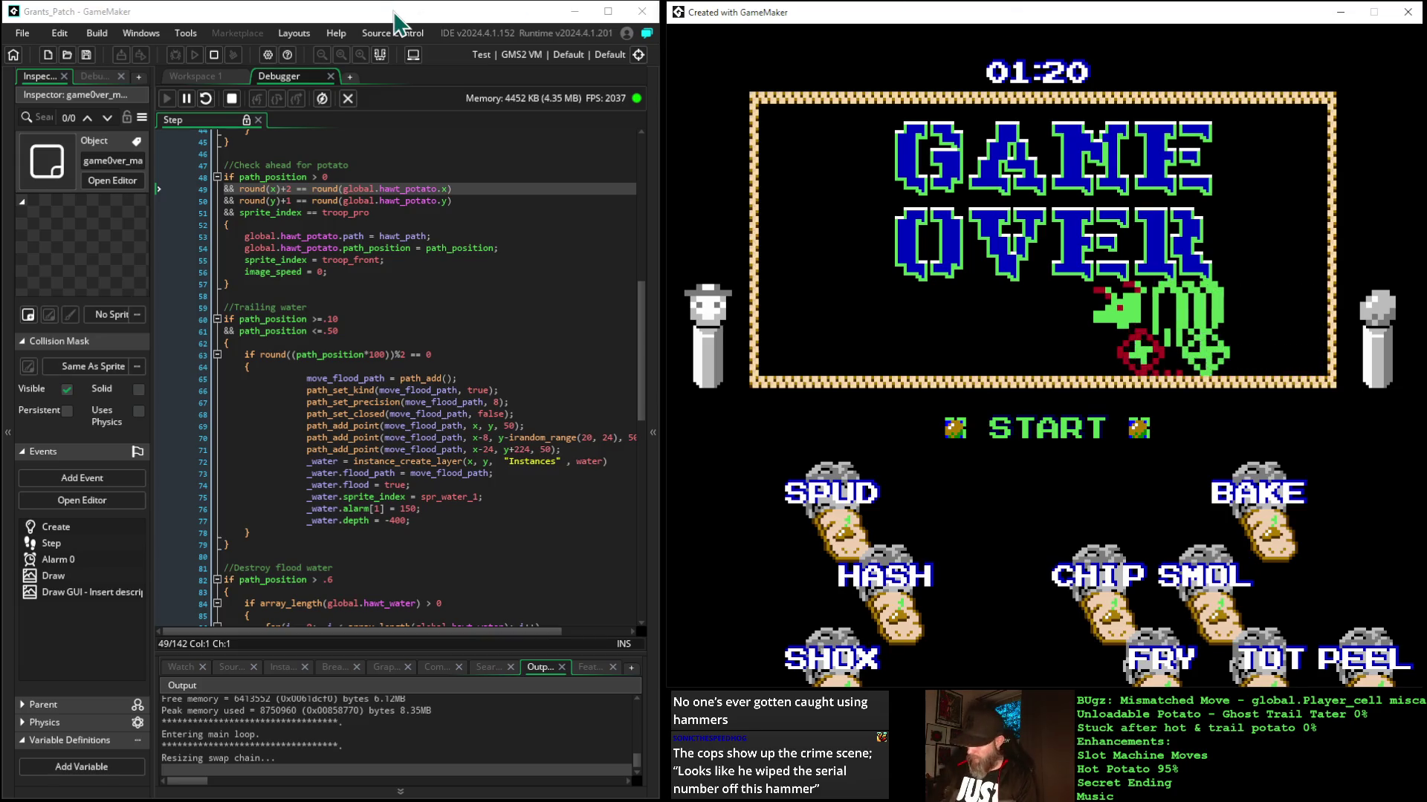
key(space)
key(space)
key(space)
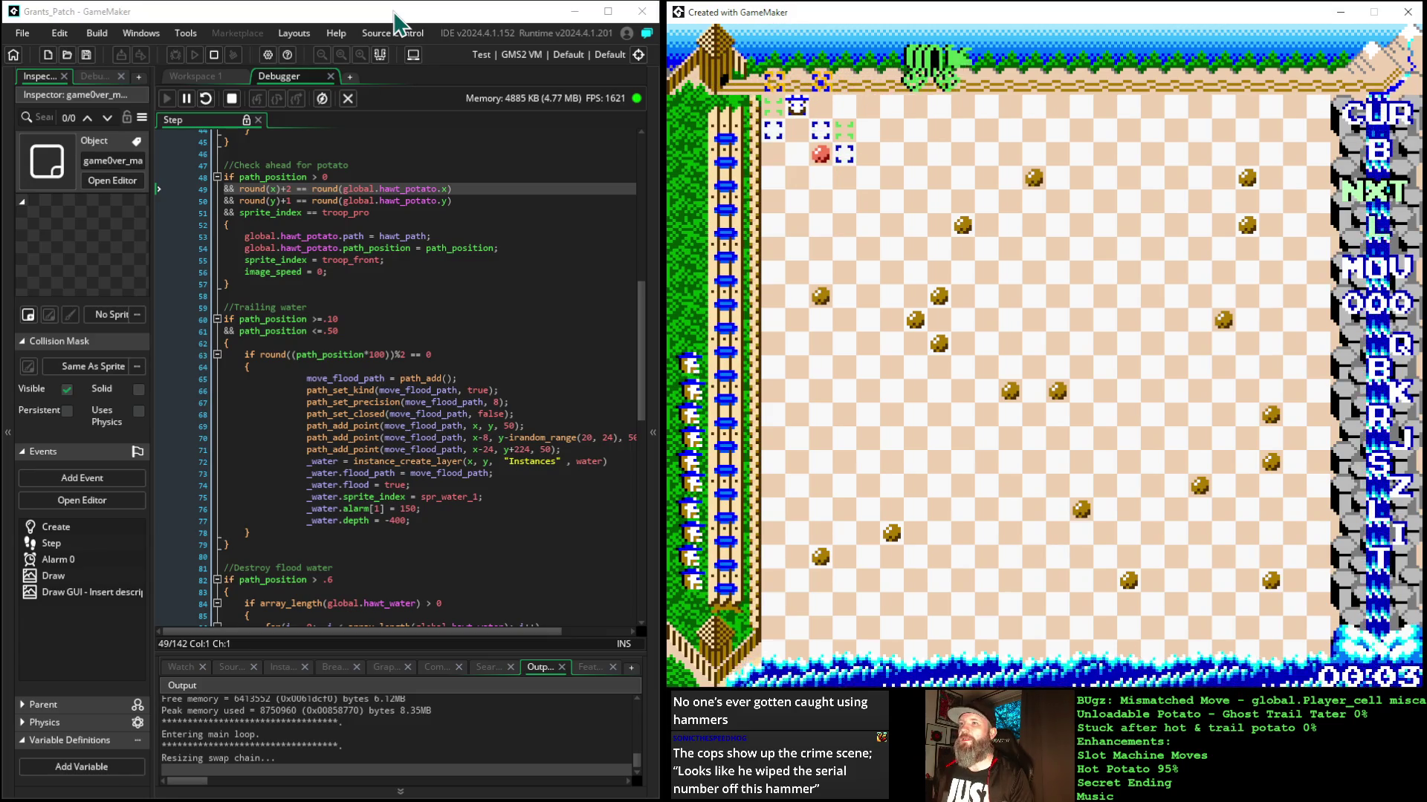
Step: Play five moves to game over listing CHIP, FRY, SPUD and HASH, then expand the asset list
key(space)
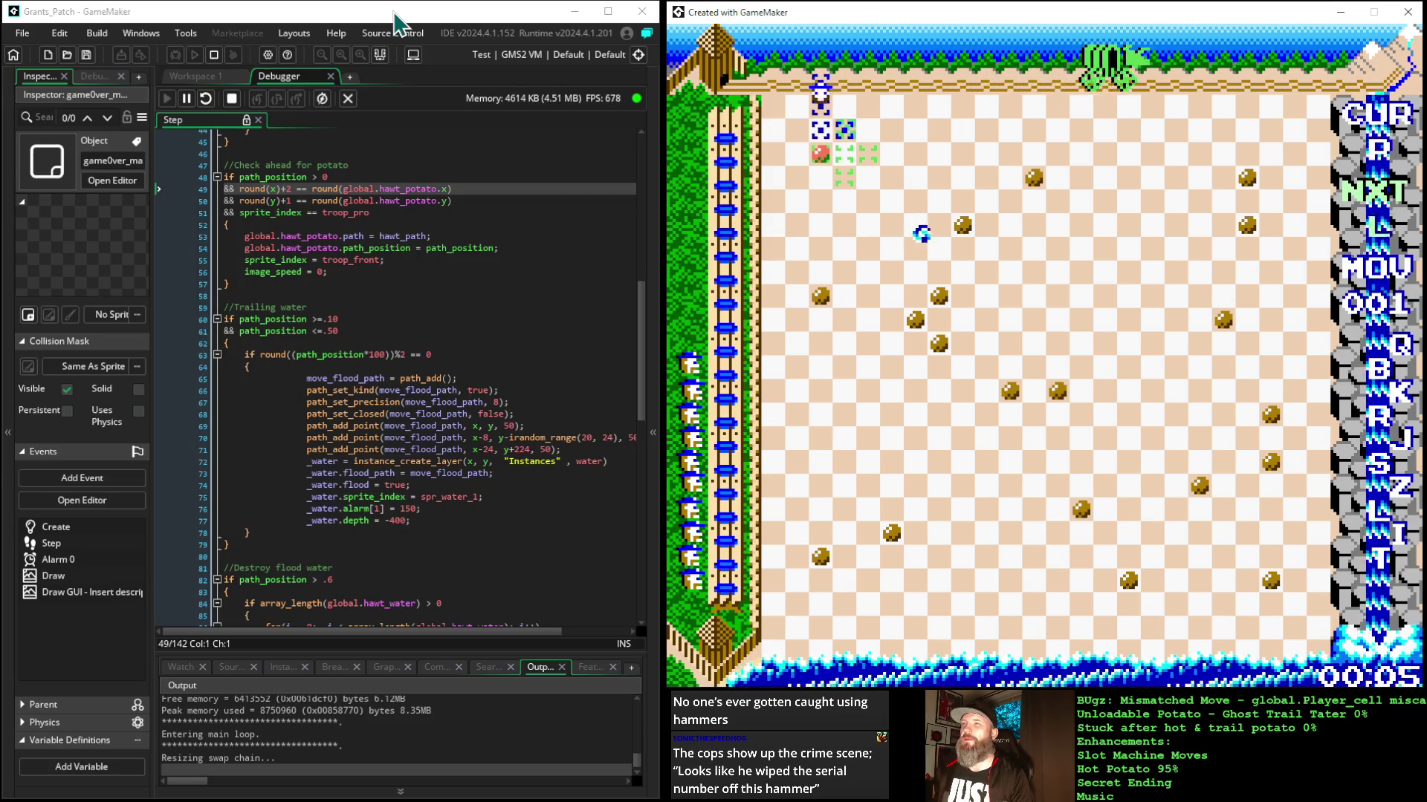
key(space)
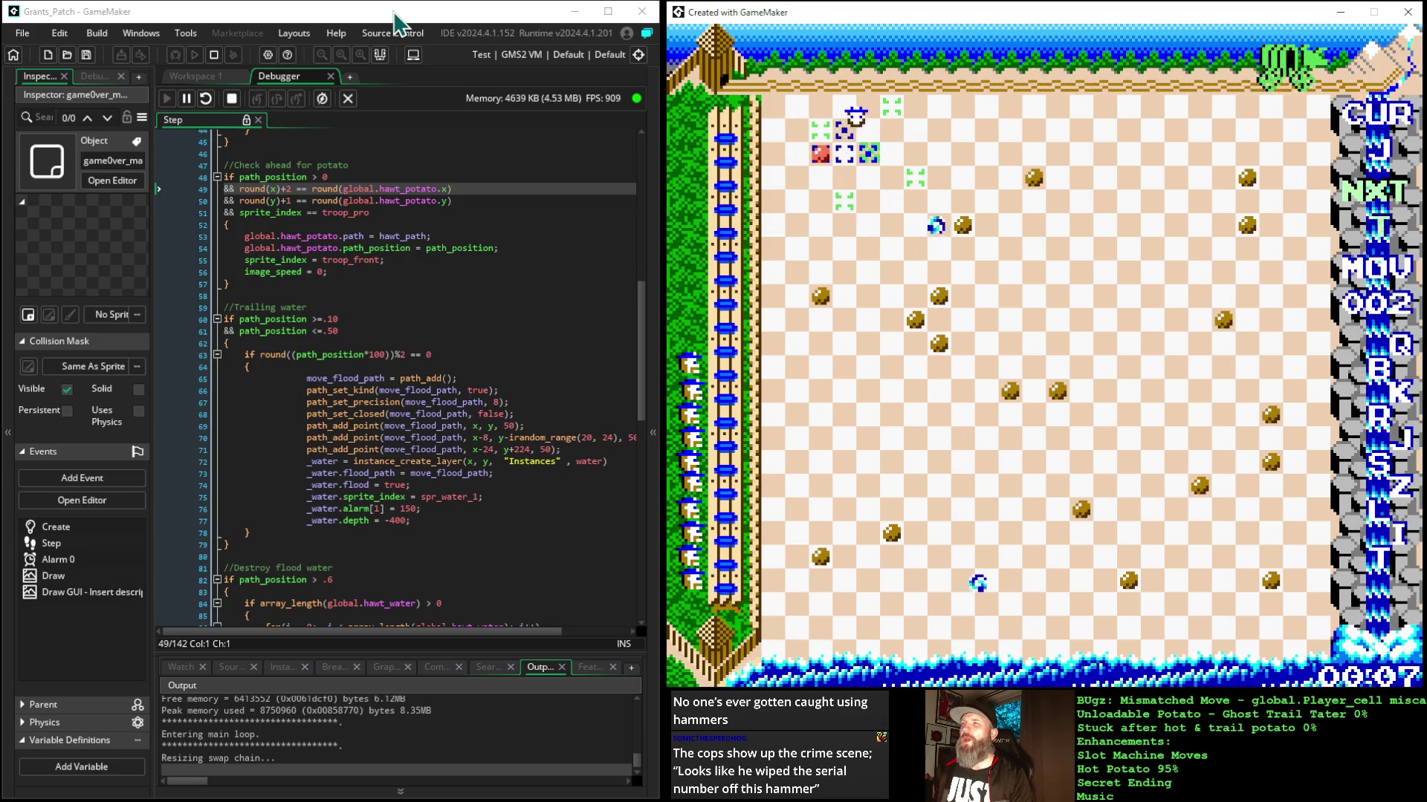
key(space)
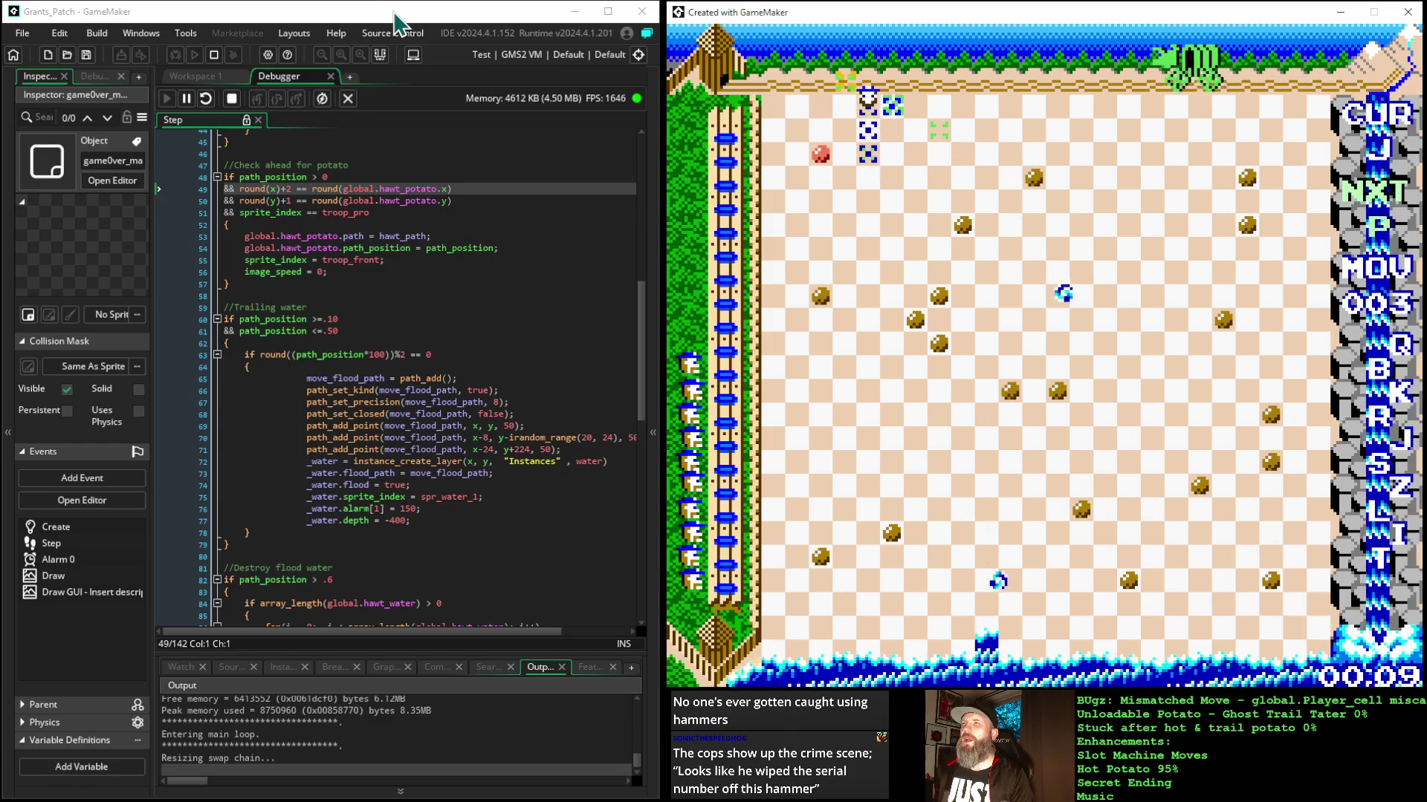
key(space)
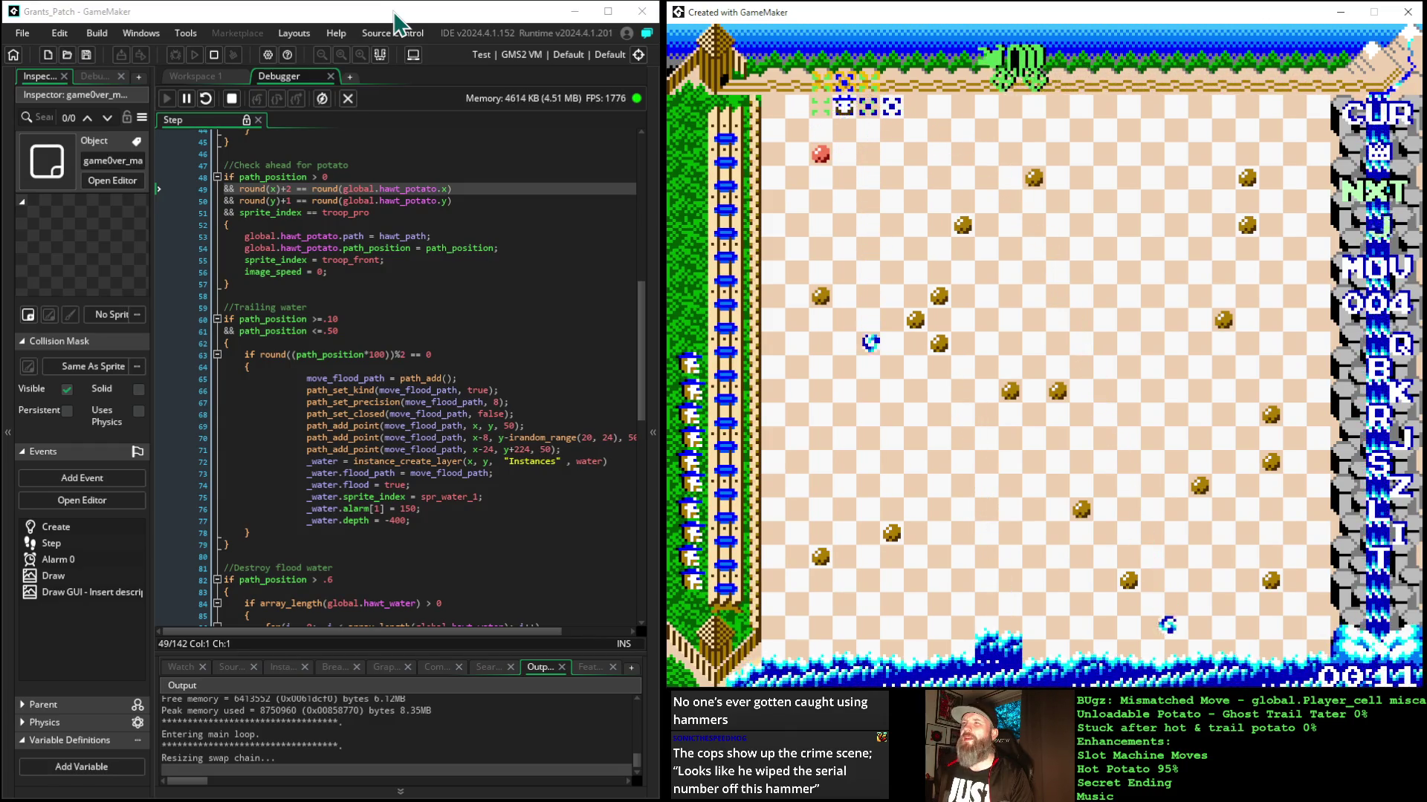
key(space)
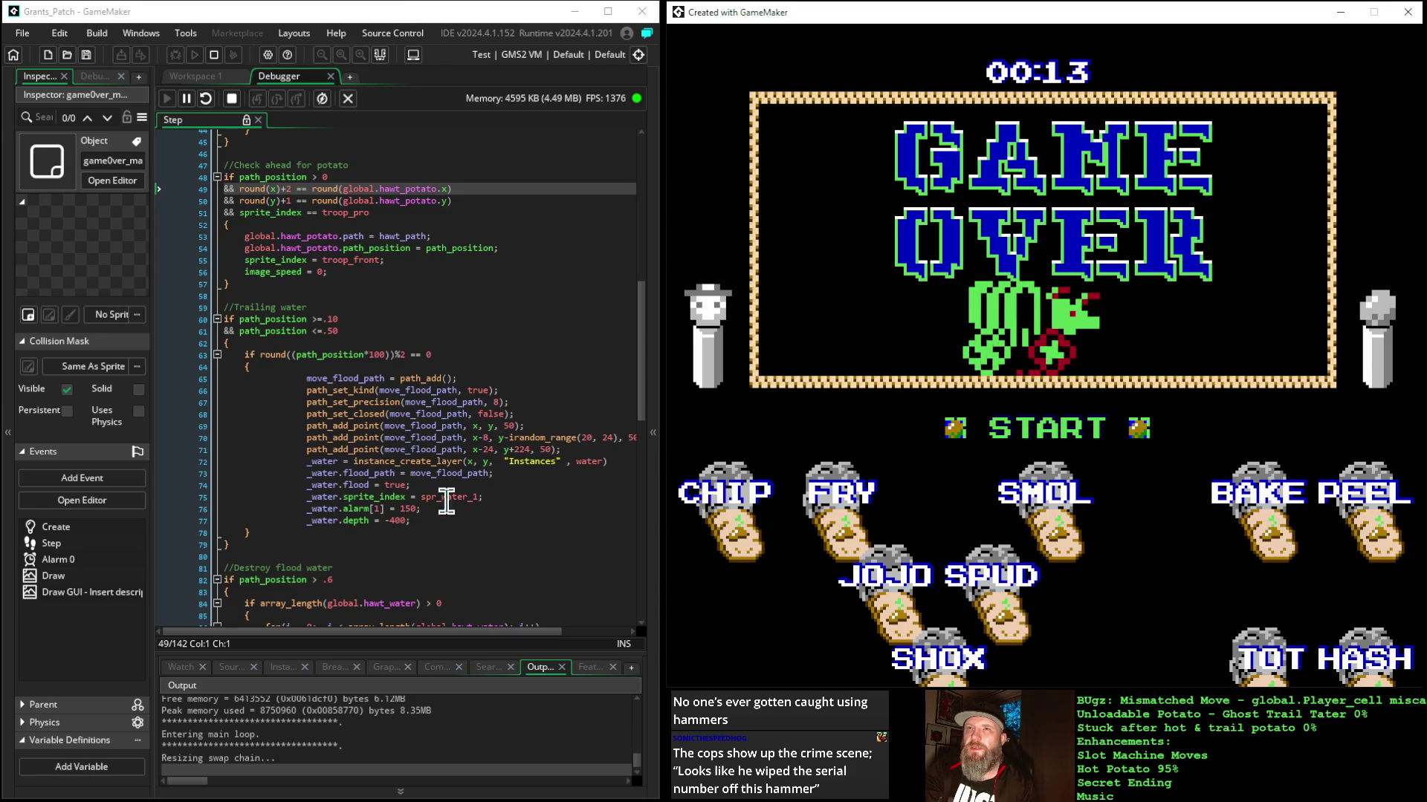
click(653, 297)
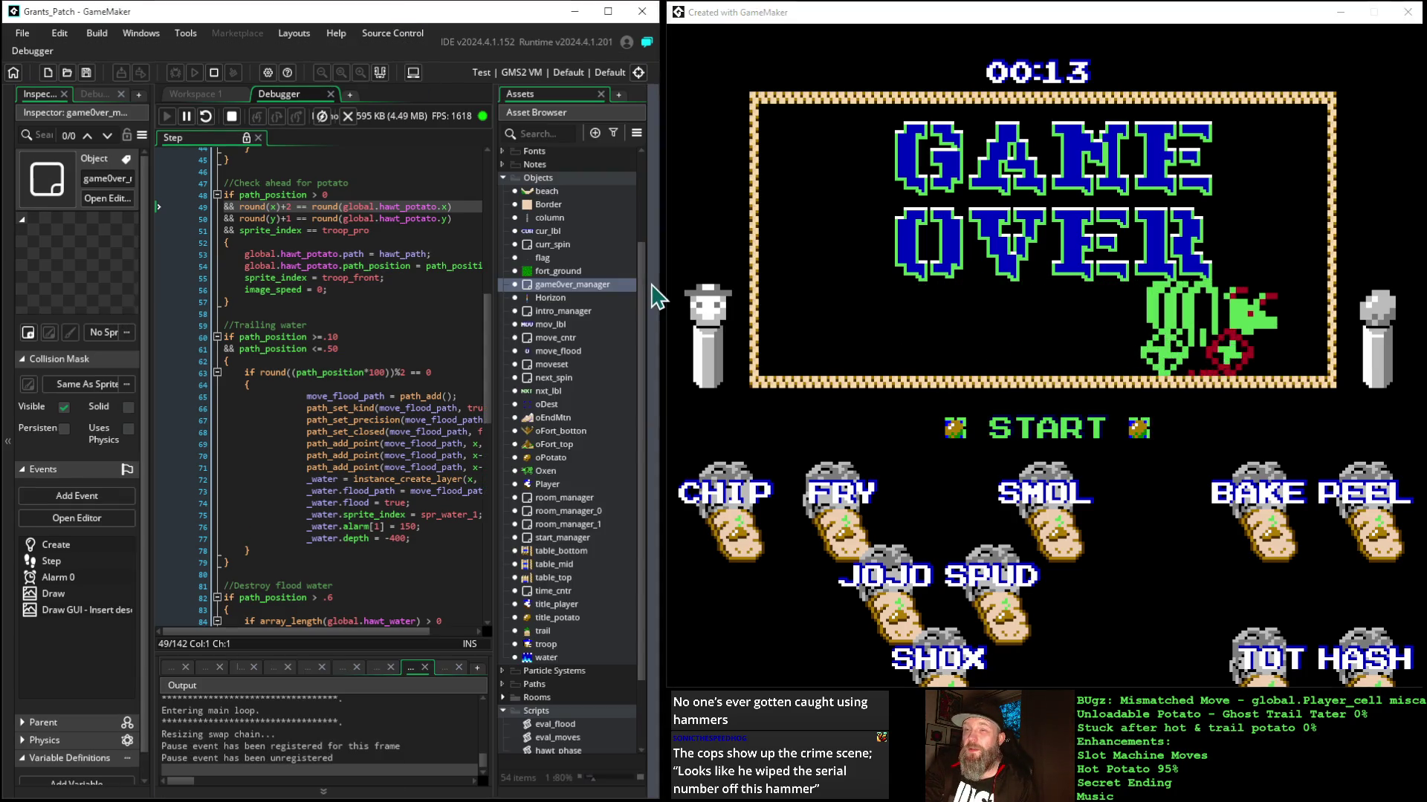
Step: View gameOver_manager's Create event, select names line 28, then return to the game and restart
double_click(564, 286)
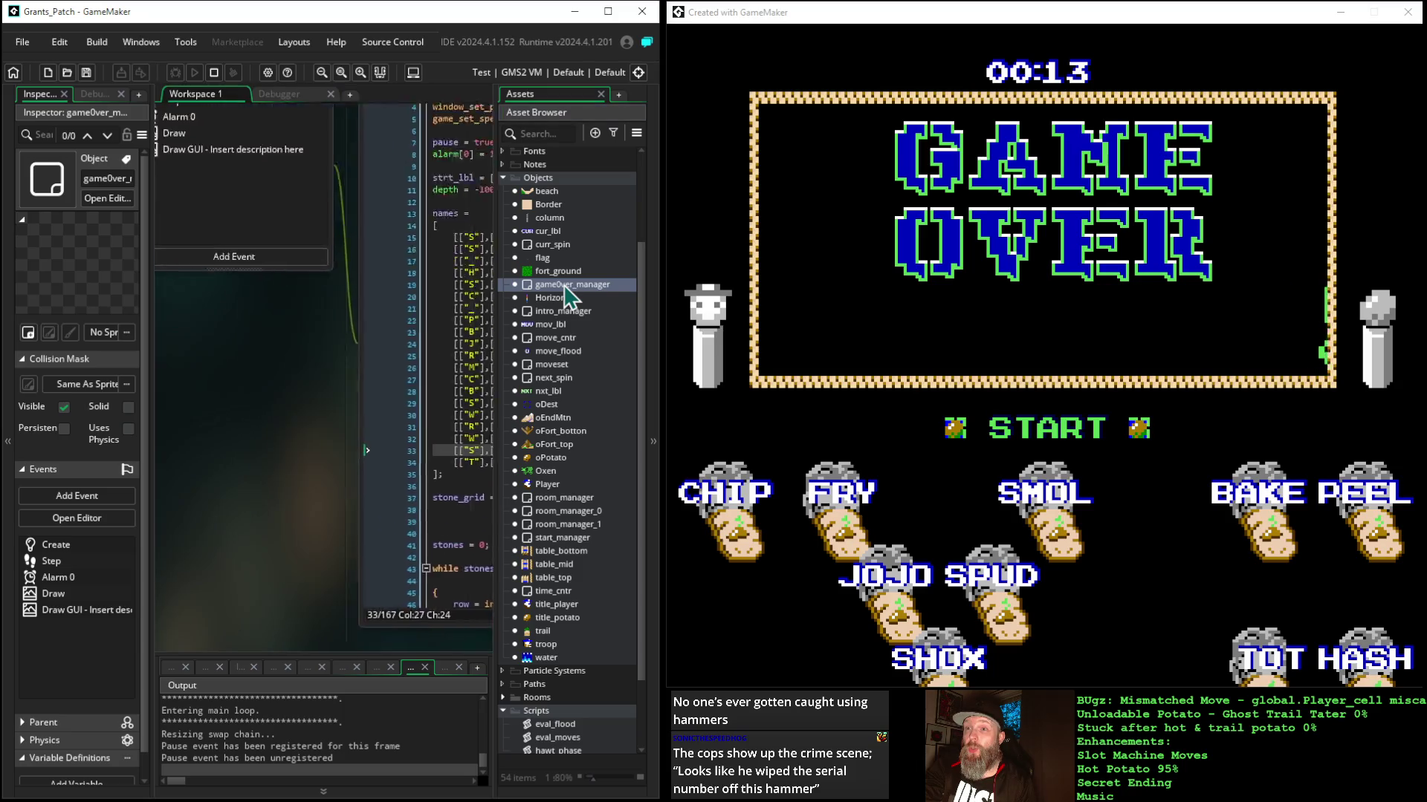
click(655, 485)
drag(509, 478, 216, 421)
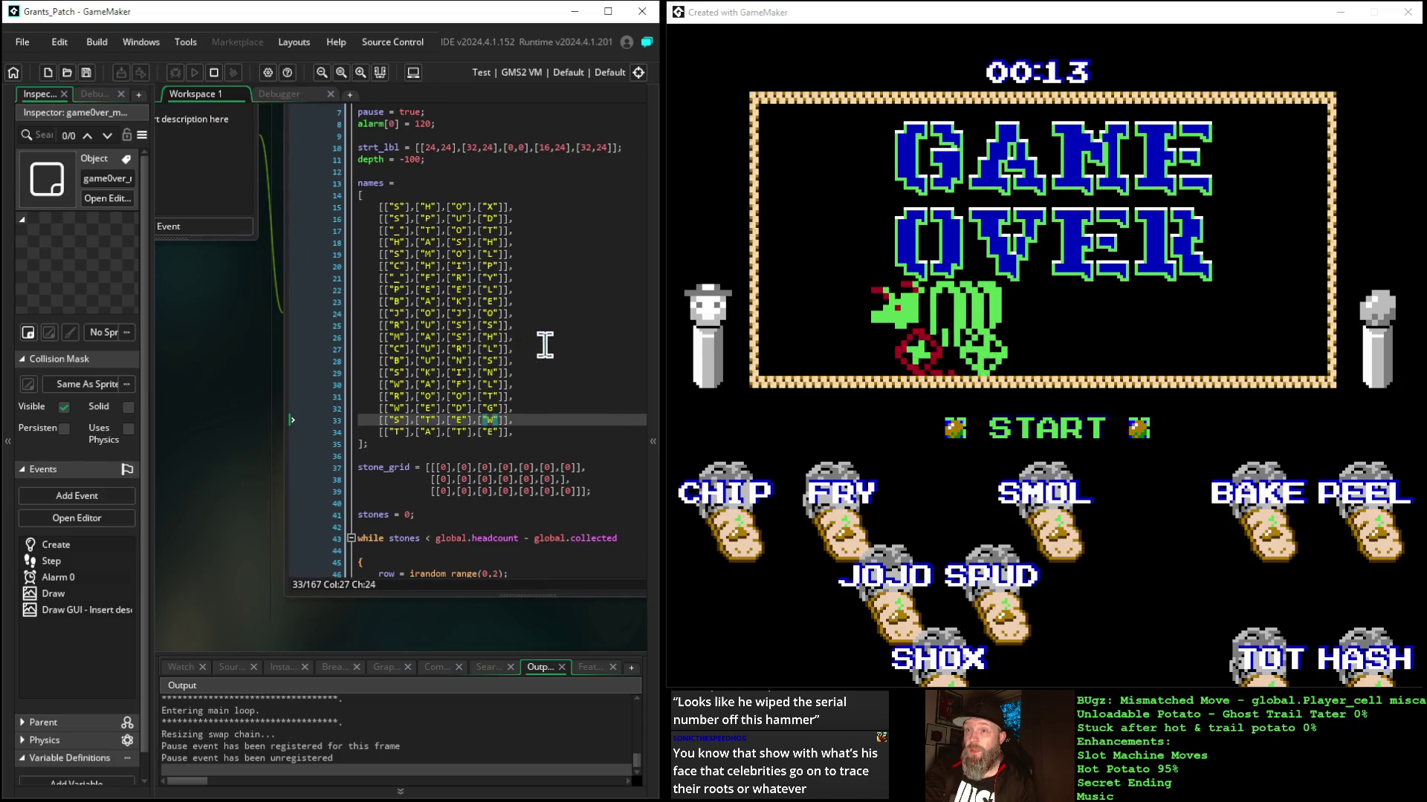
drag(516, 360, 344, 364)
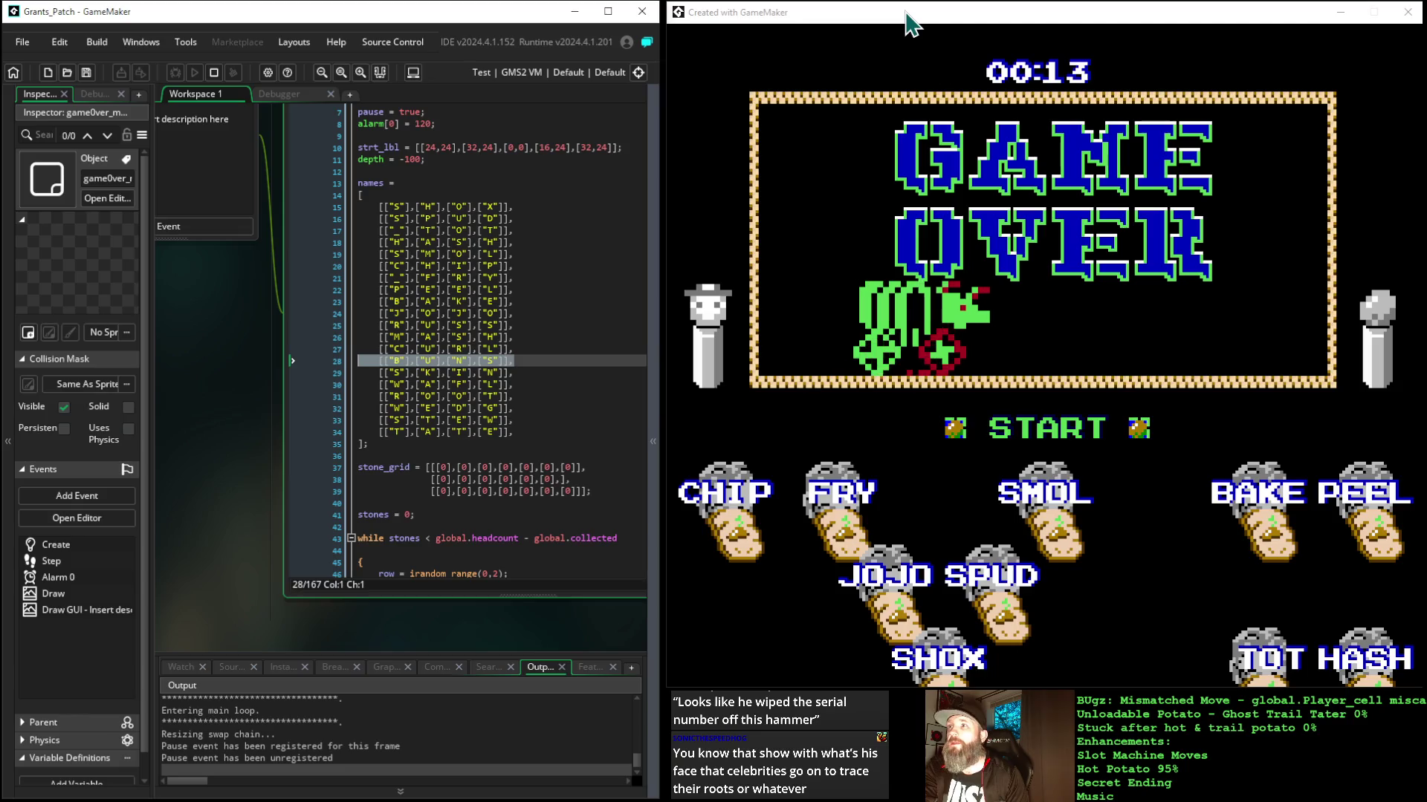
click(829, 22)
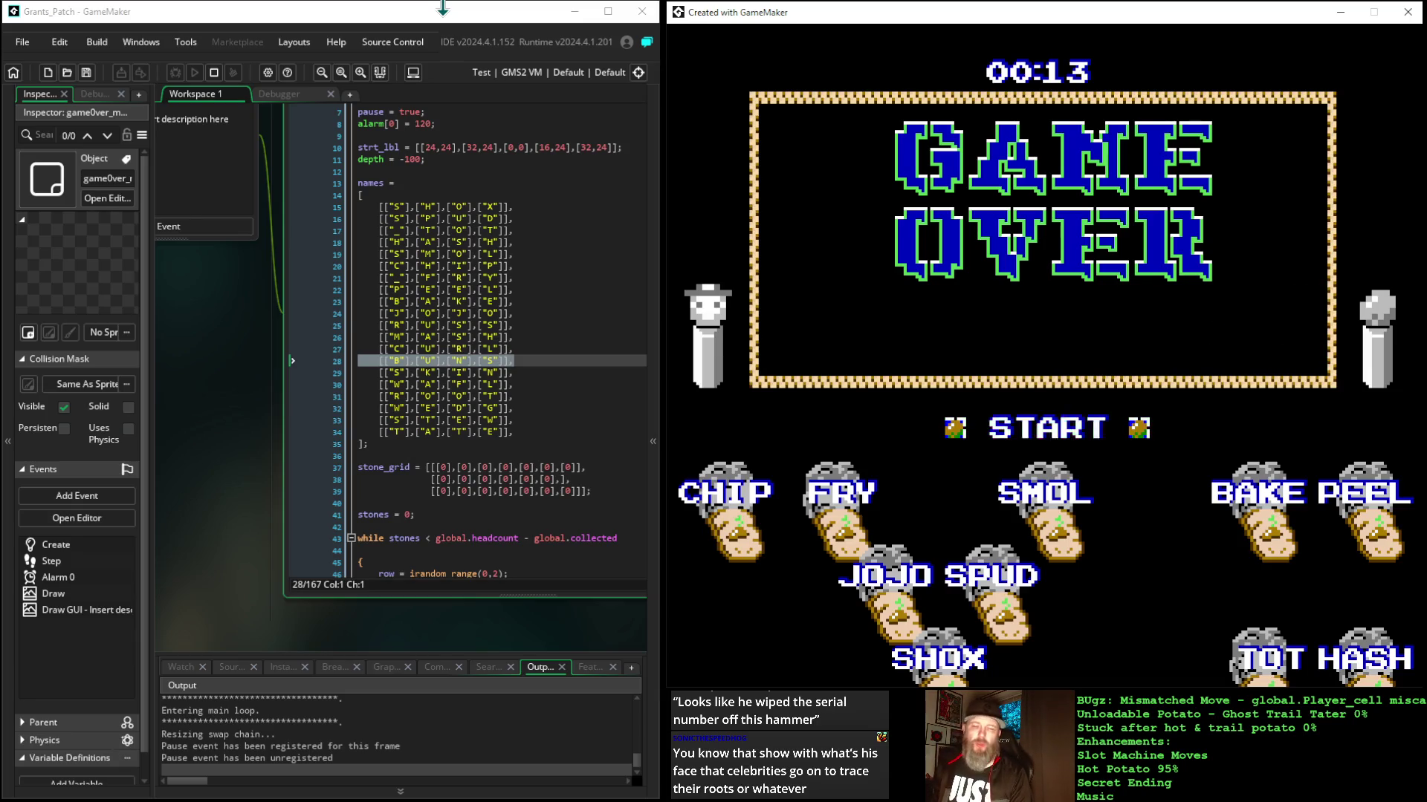
key(space)
key(space)
key(space)
key(space)
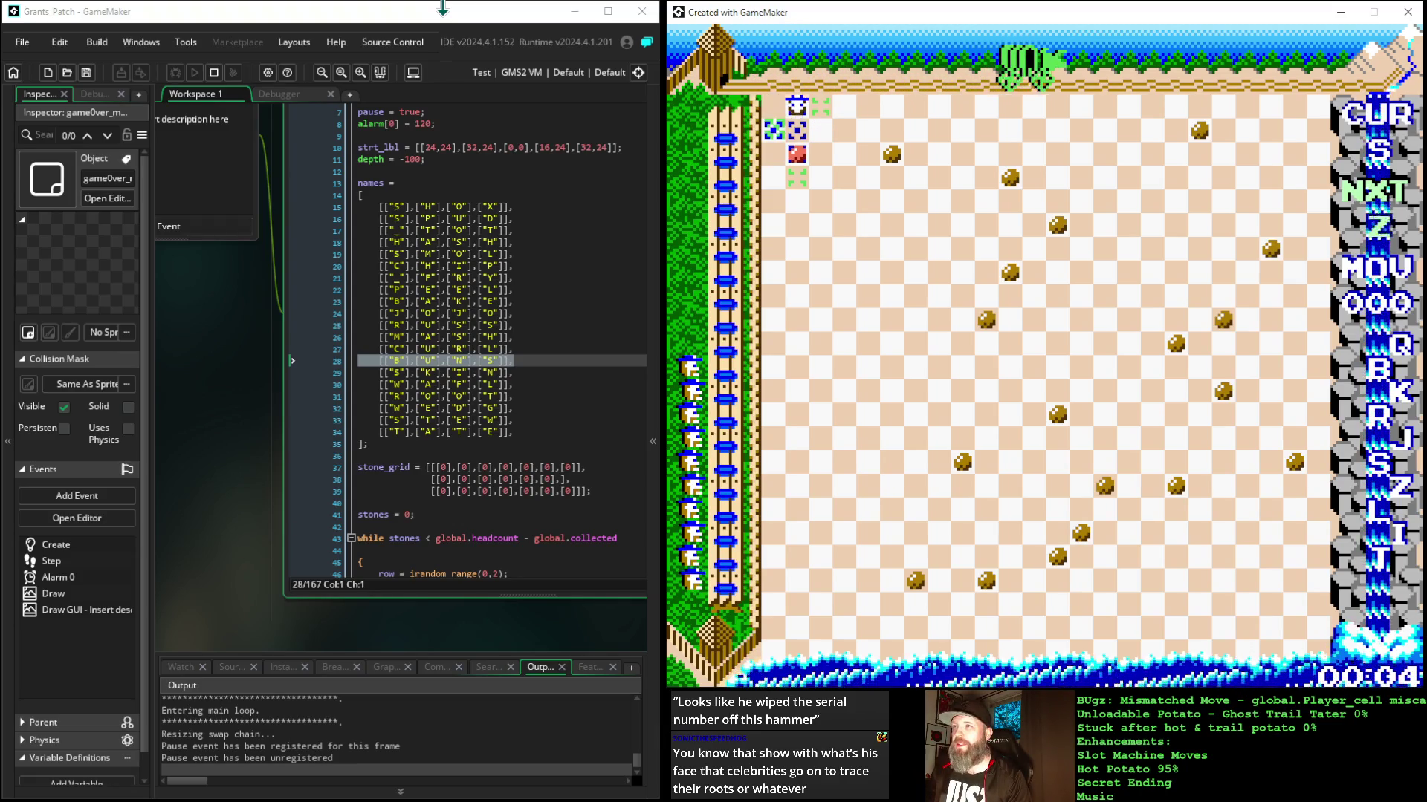
Step: Play the new round's opening moves with arrow keys and Return, advancing MOV to 011
key(Left)
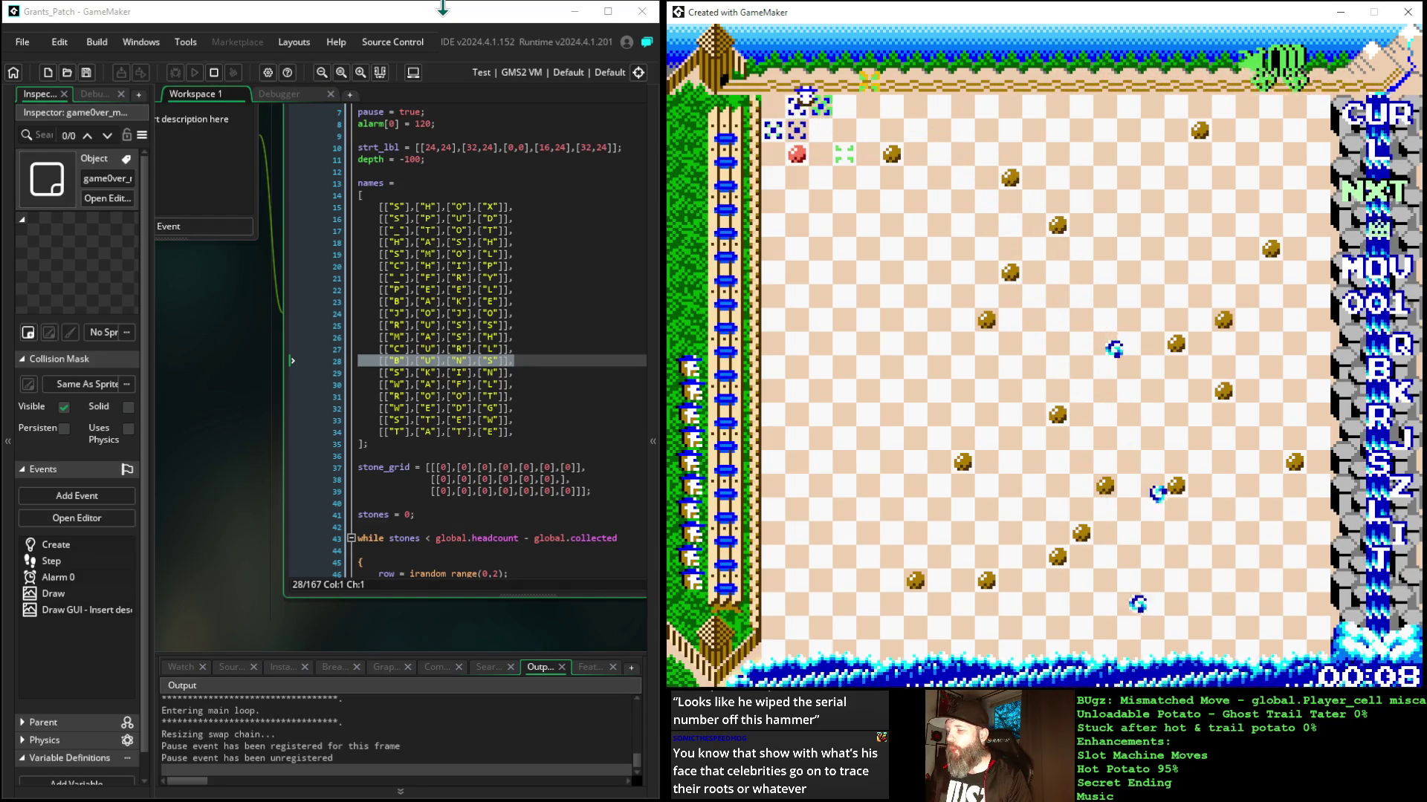
key(Right)
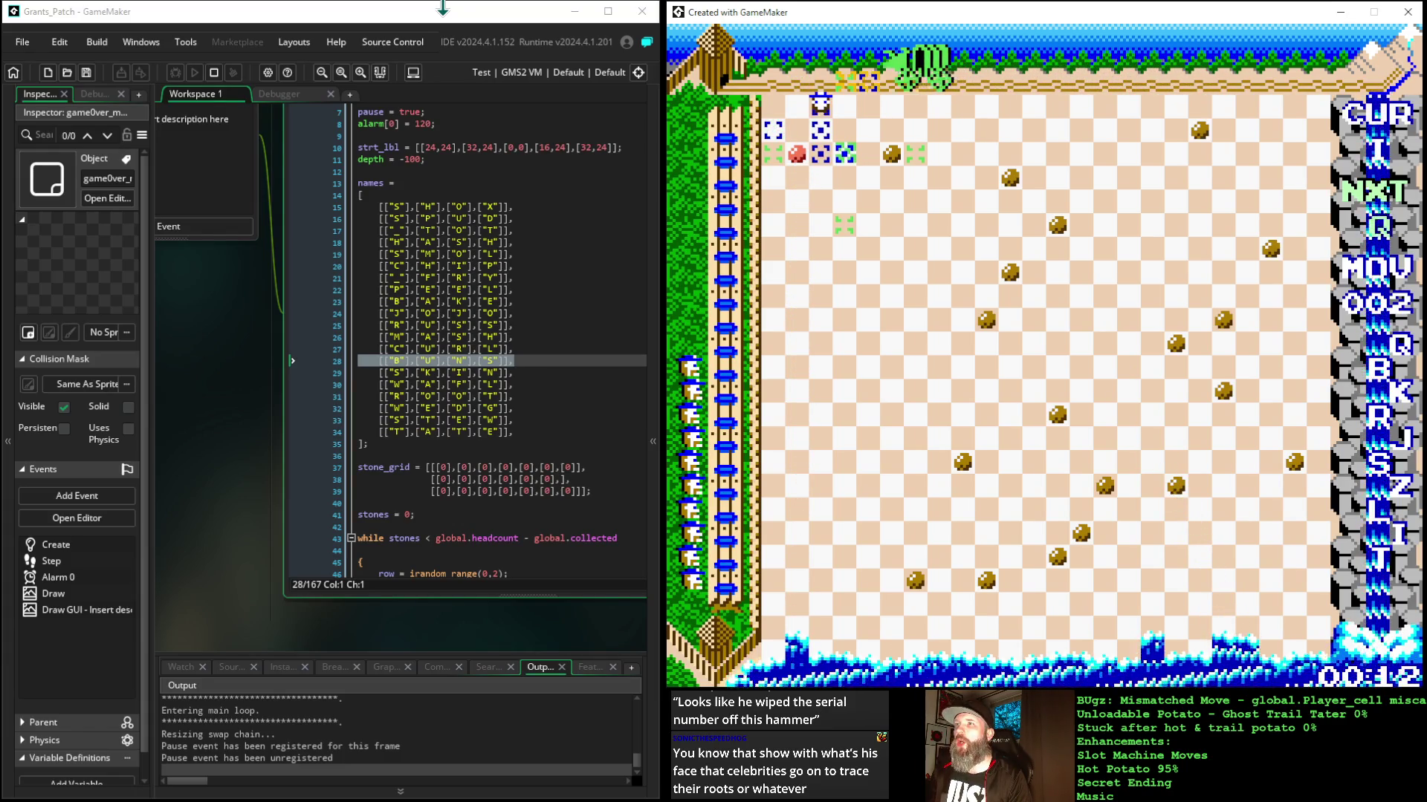
key(Right)
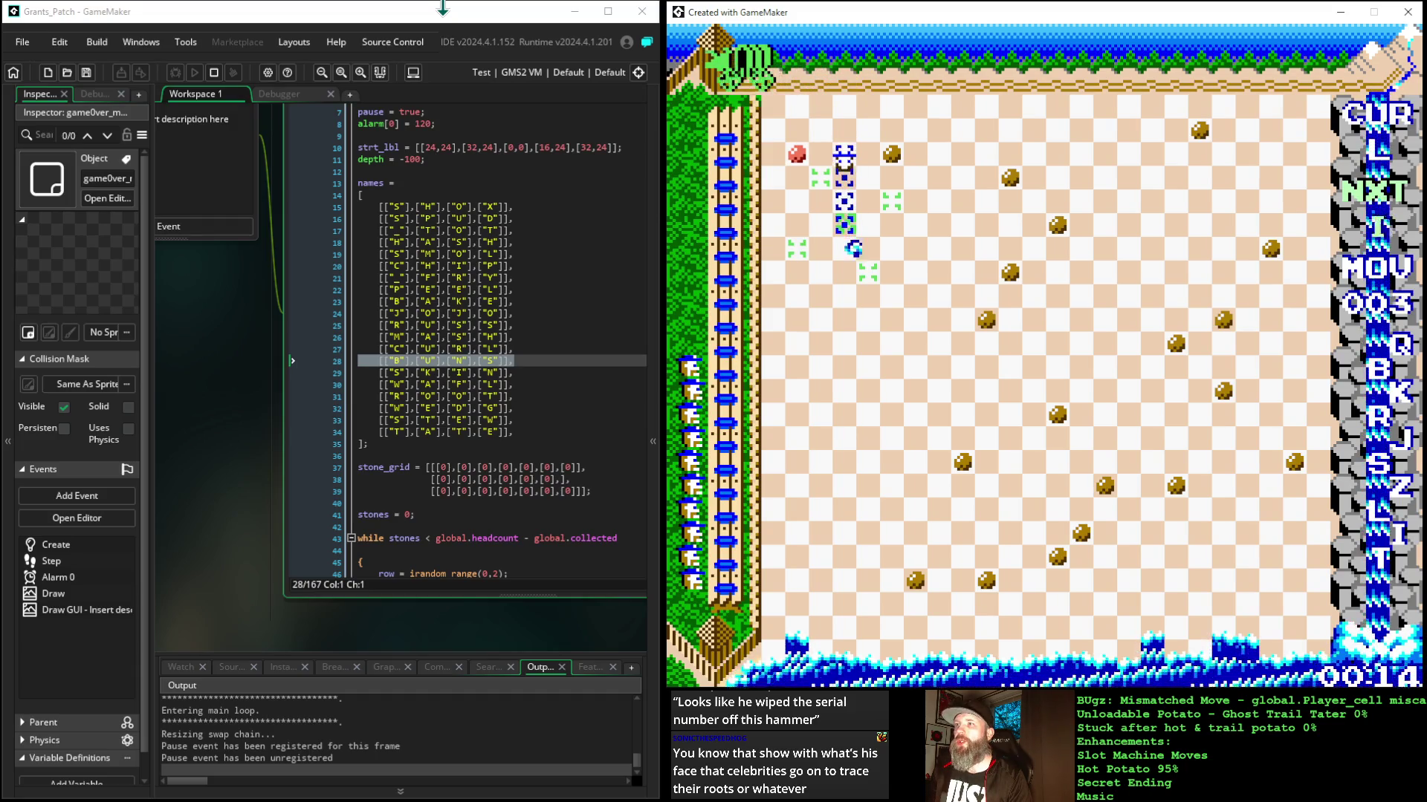
key(Down)
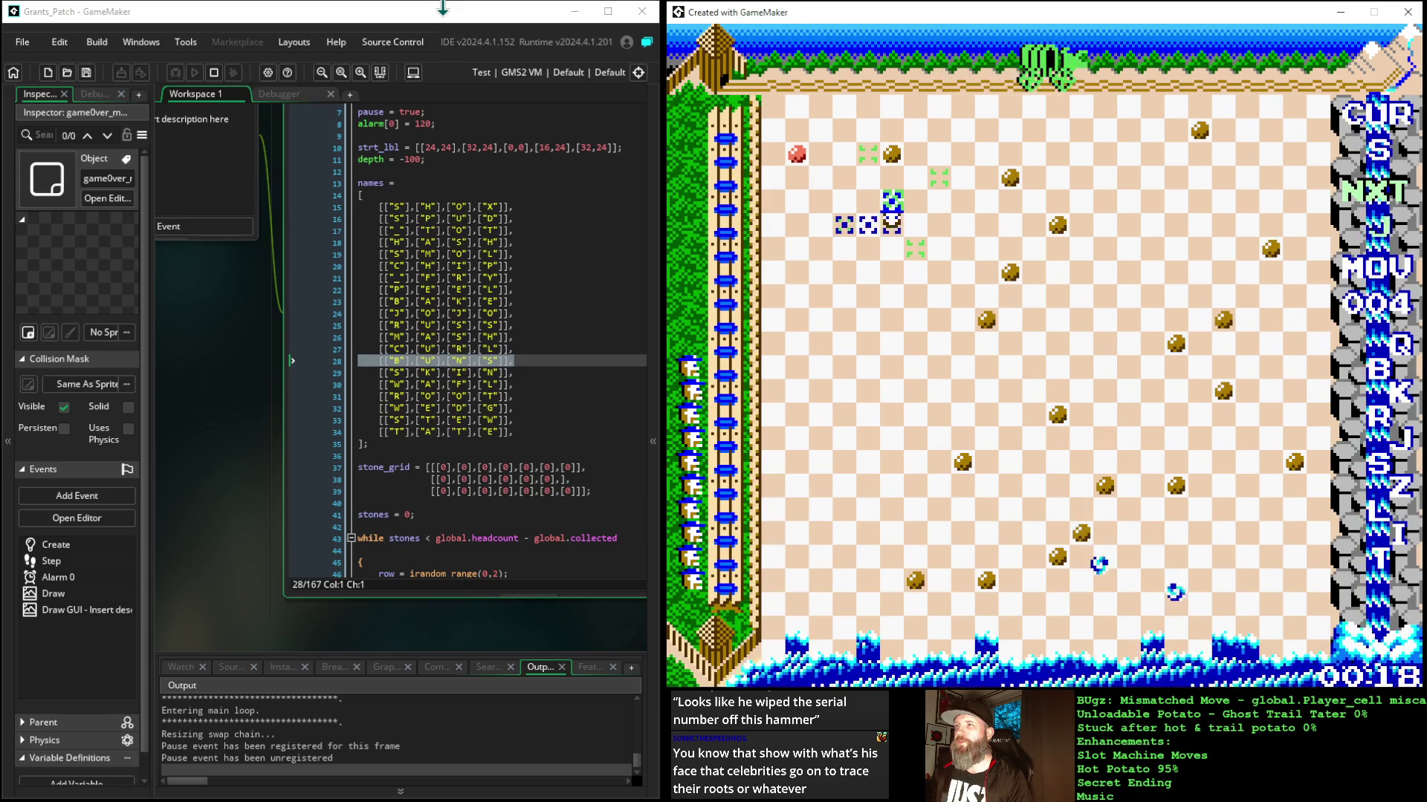
key(Up)
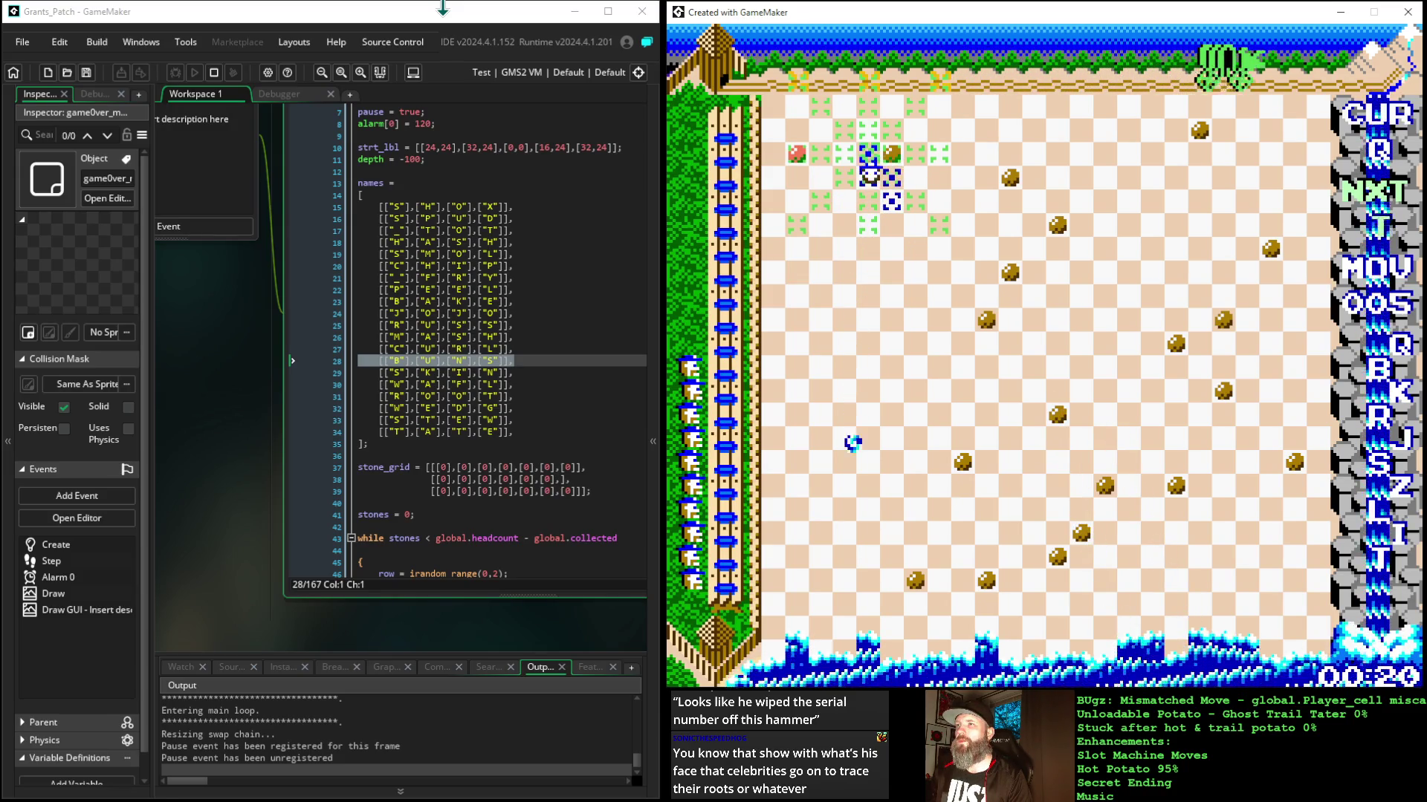
key(Return)
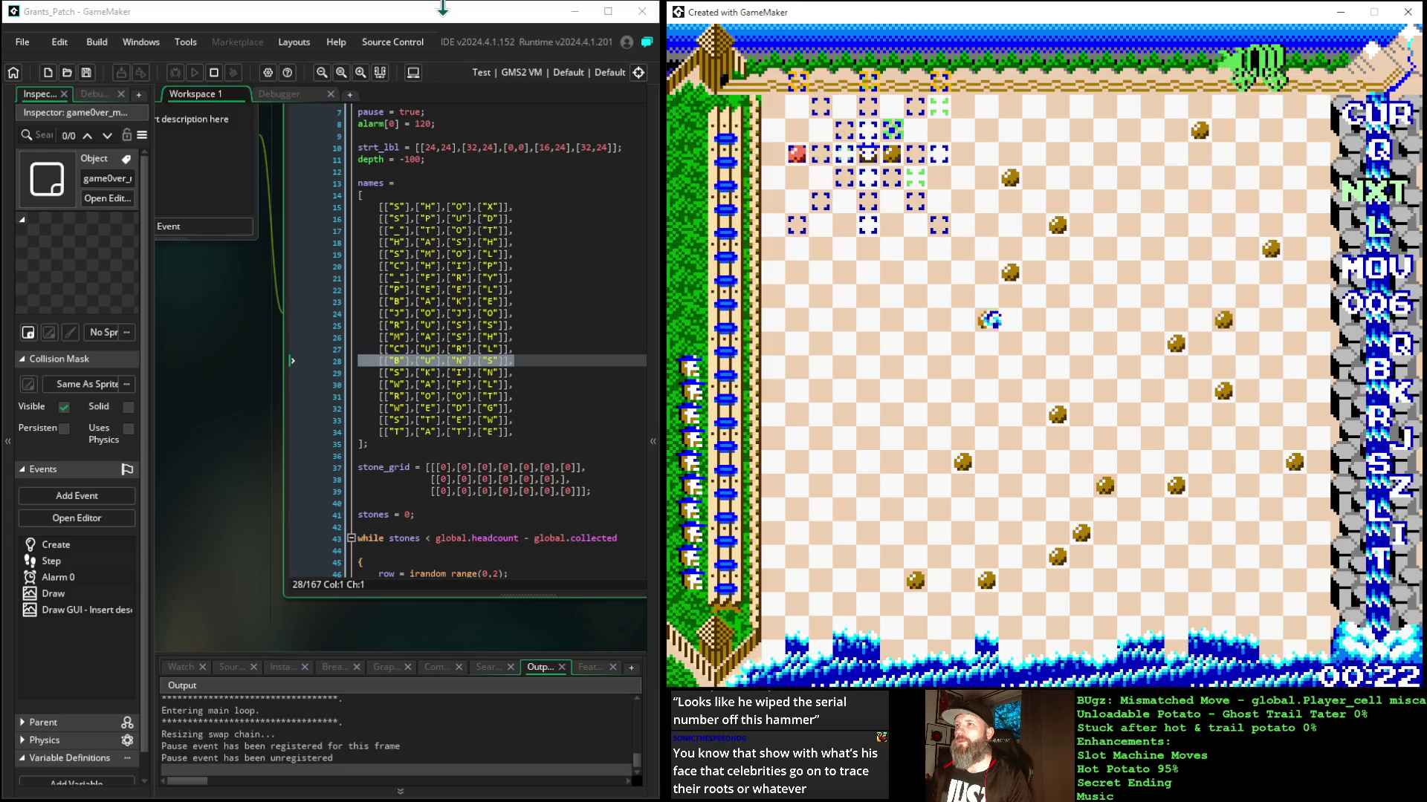
key(Right)
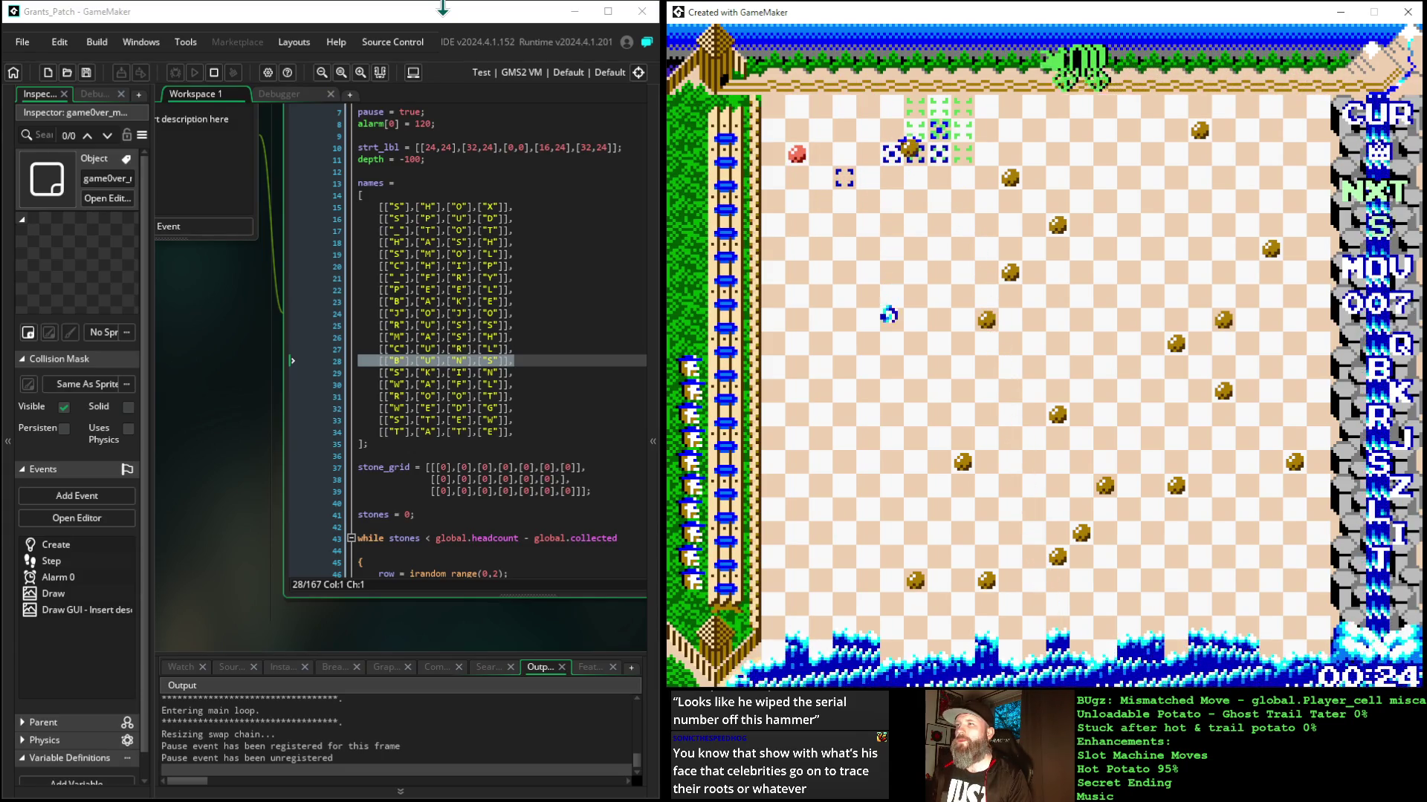
key(Return)
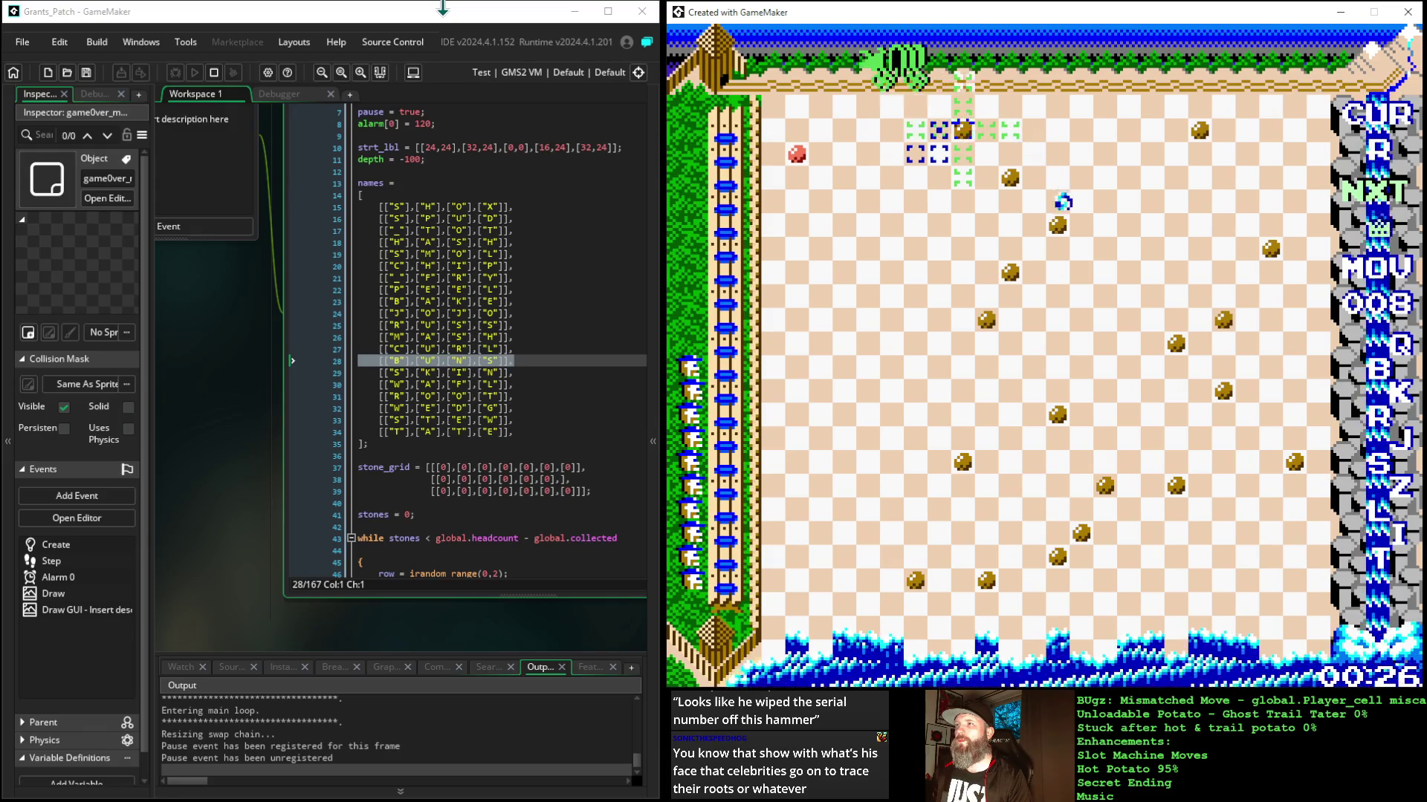
key(Return)
key(Return)
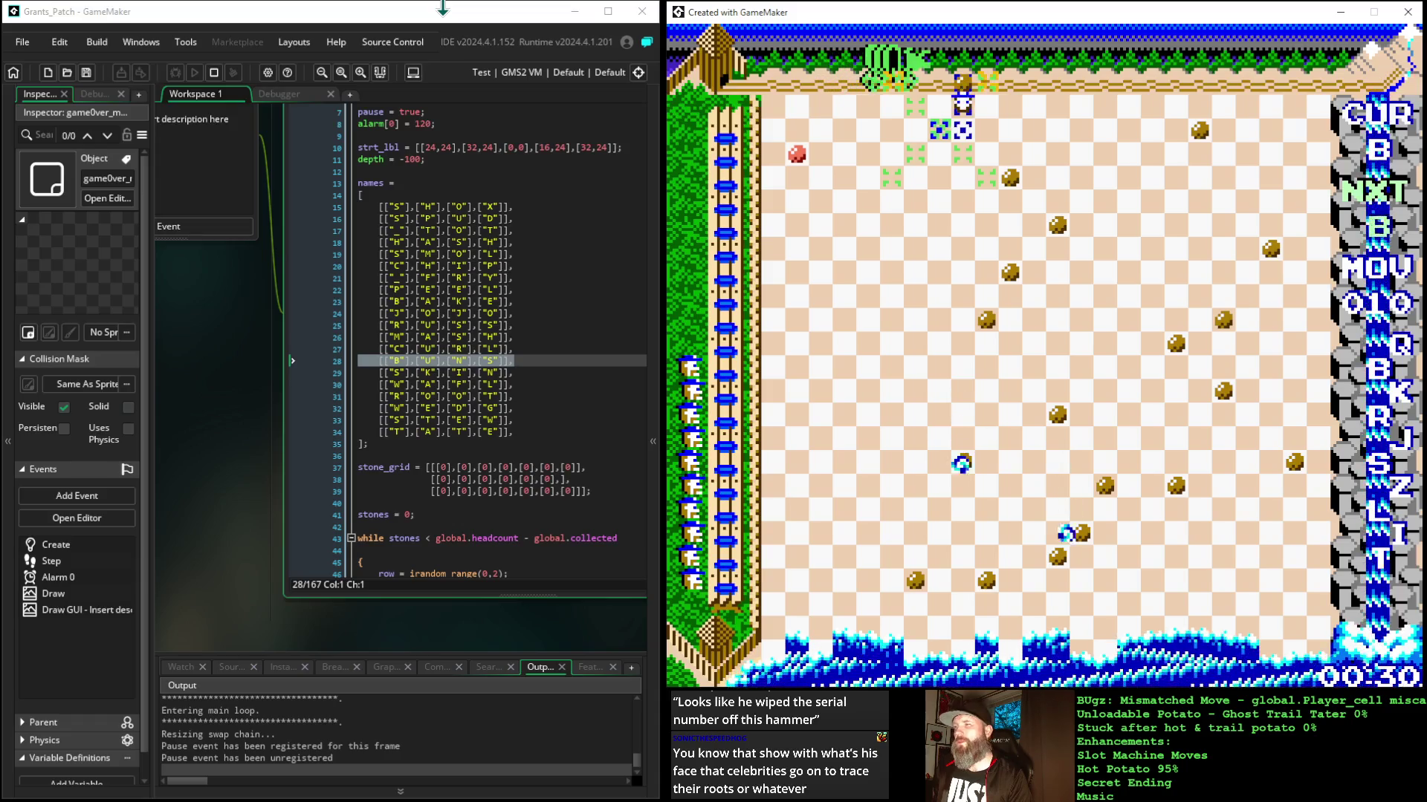
key(Return)
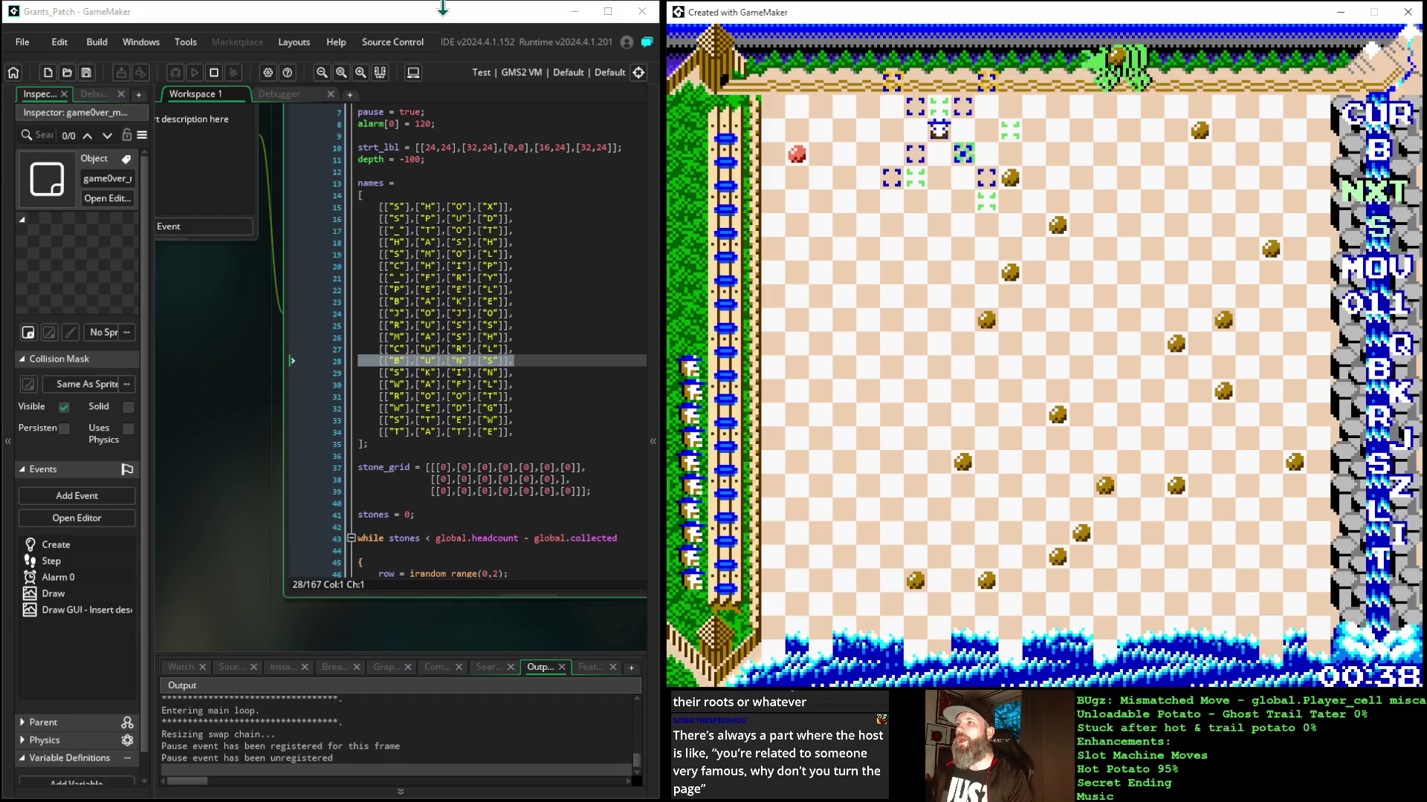
Step: Play moves 012 through 020, moving the piece up the board and cycling letter pieces
key(Return)
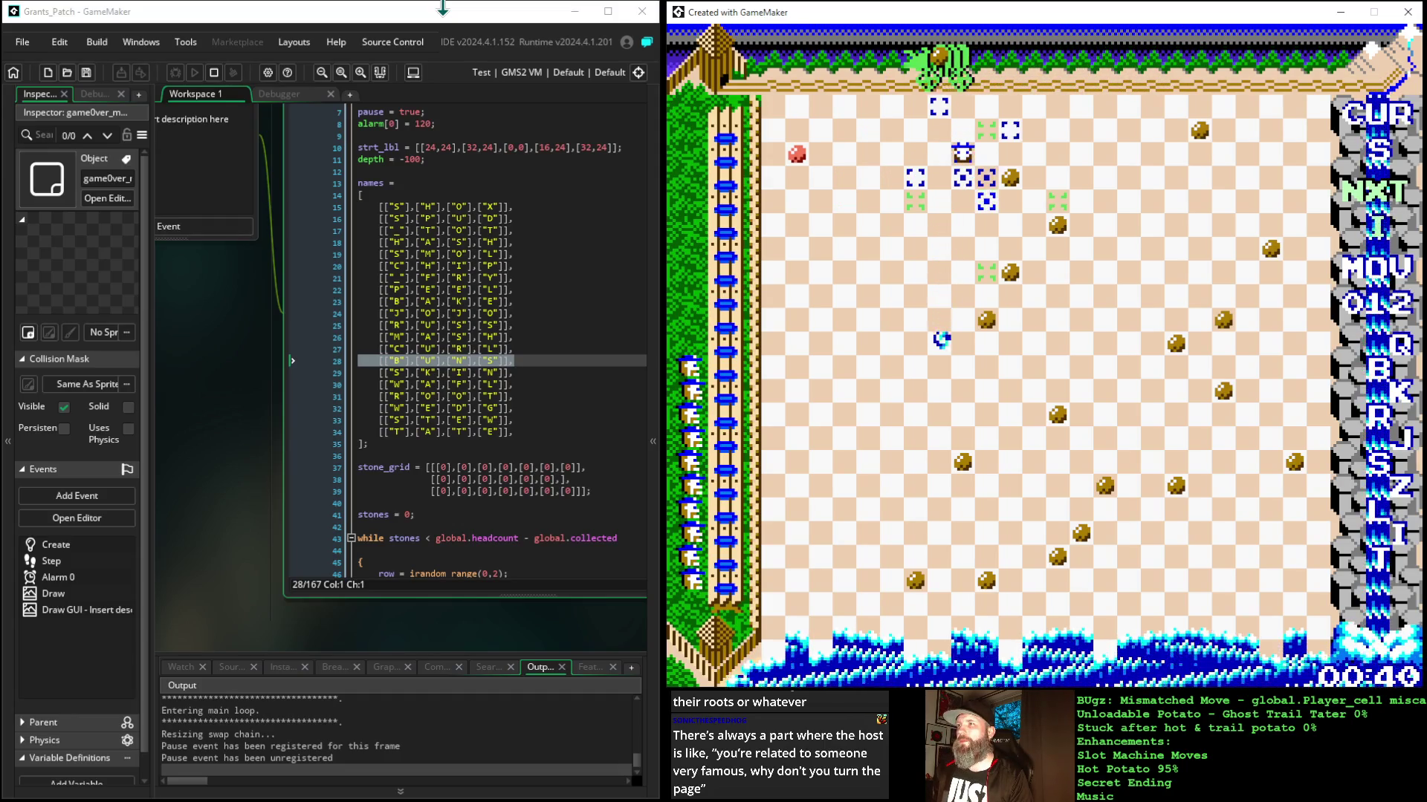
key(Return)
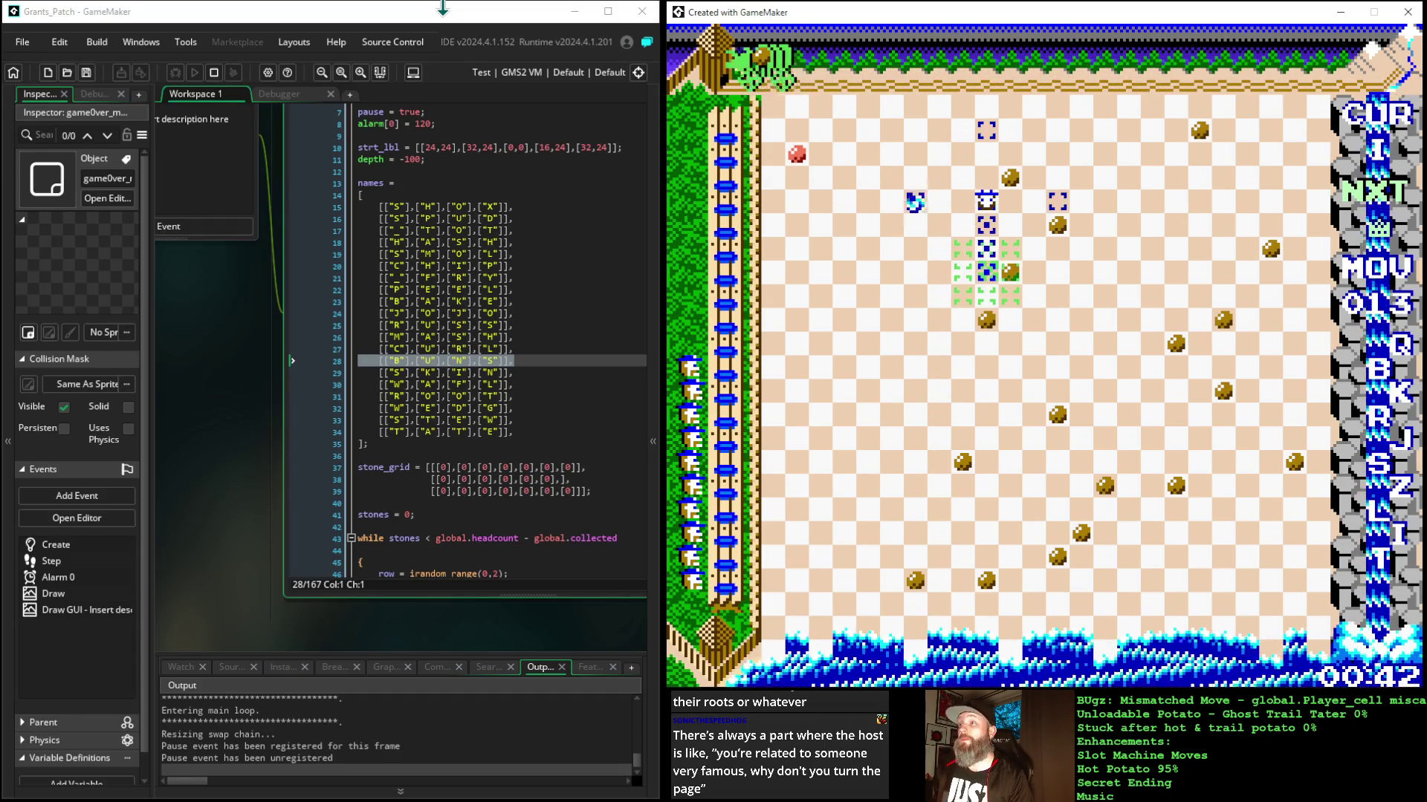
key(Return)
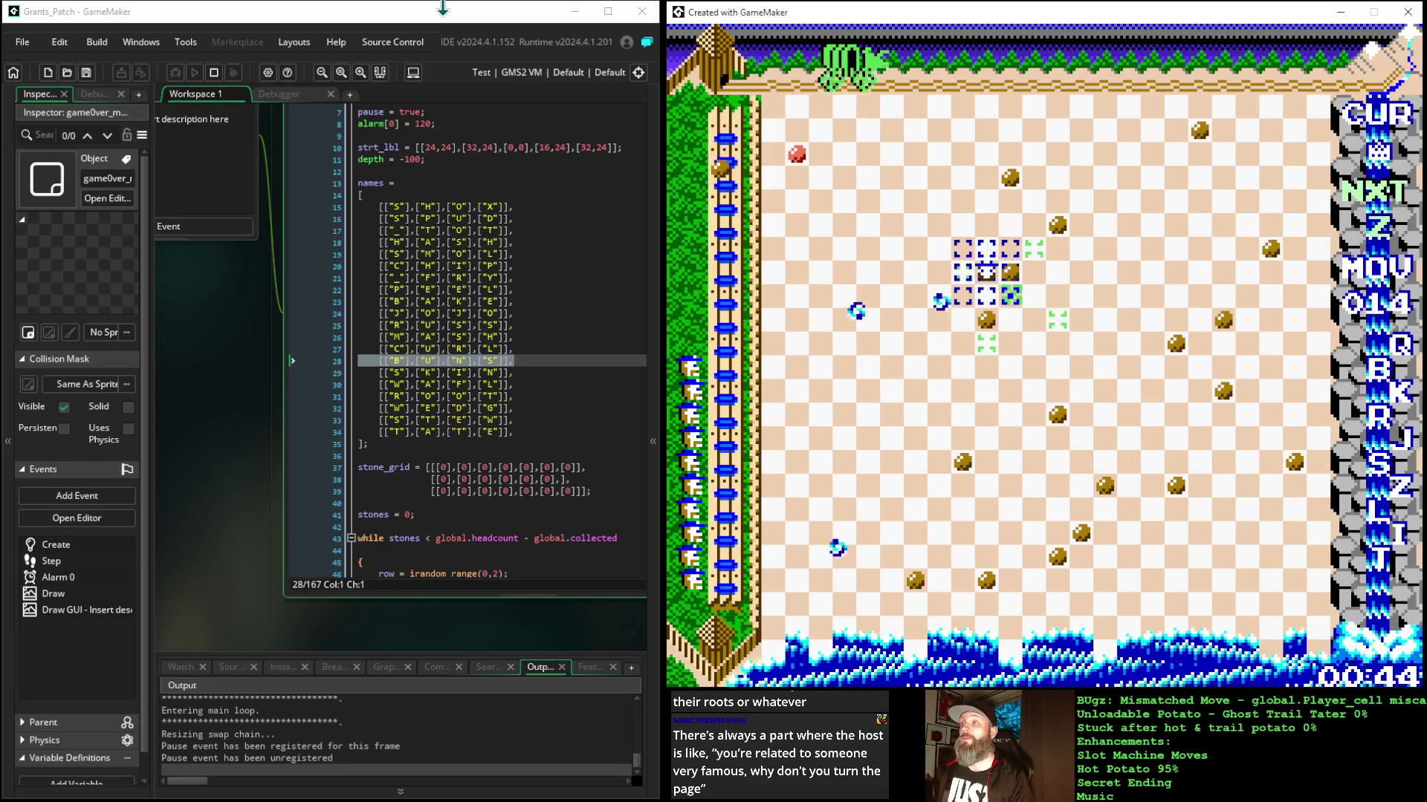
key(Return)
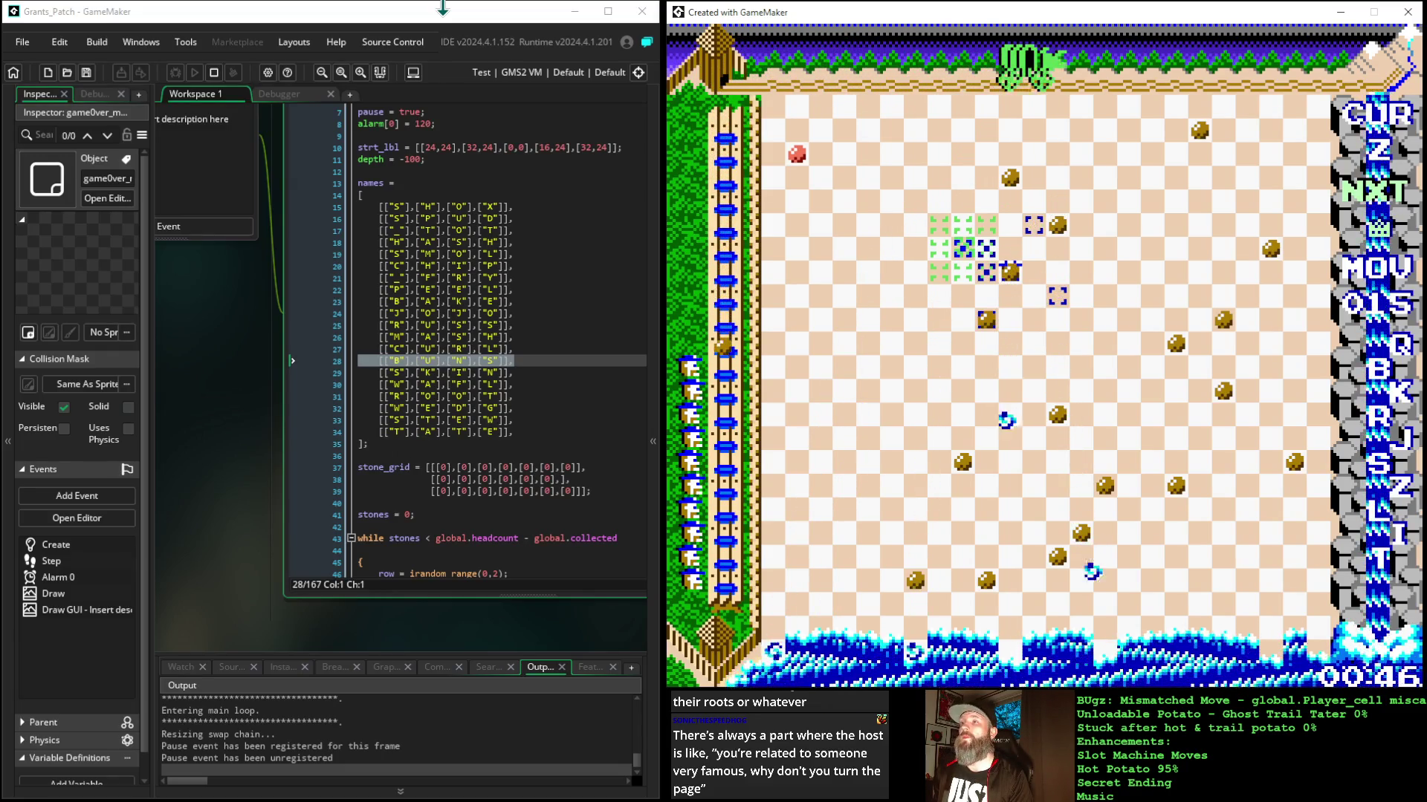
key(Return)
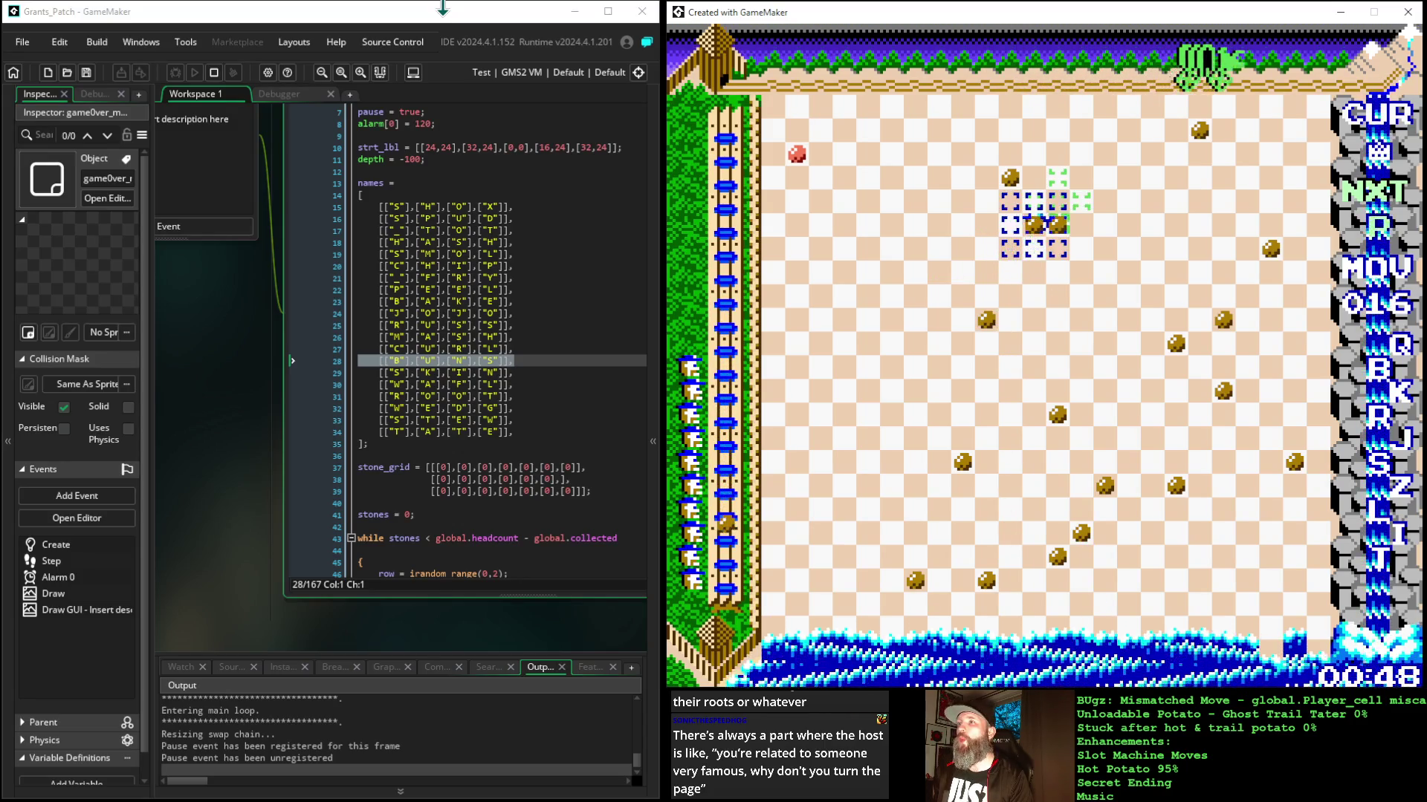
key(Return)
key(Return)
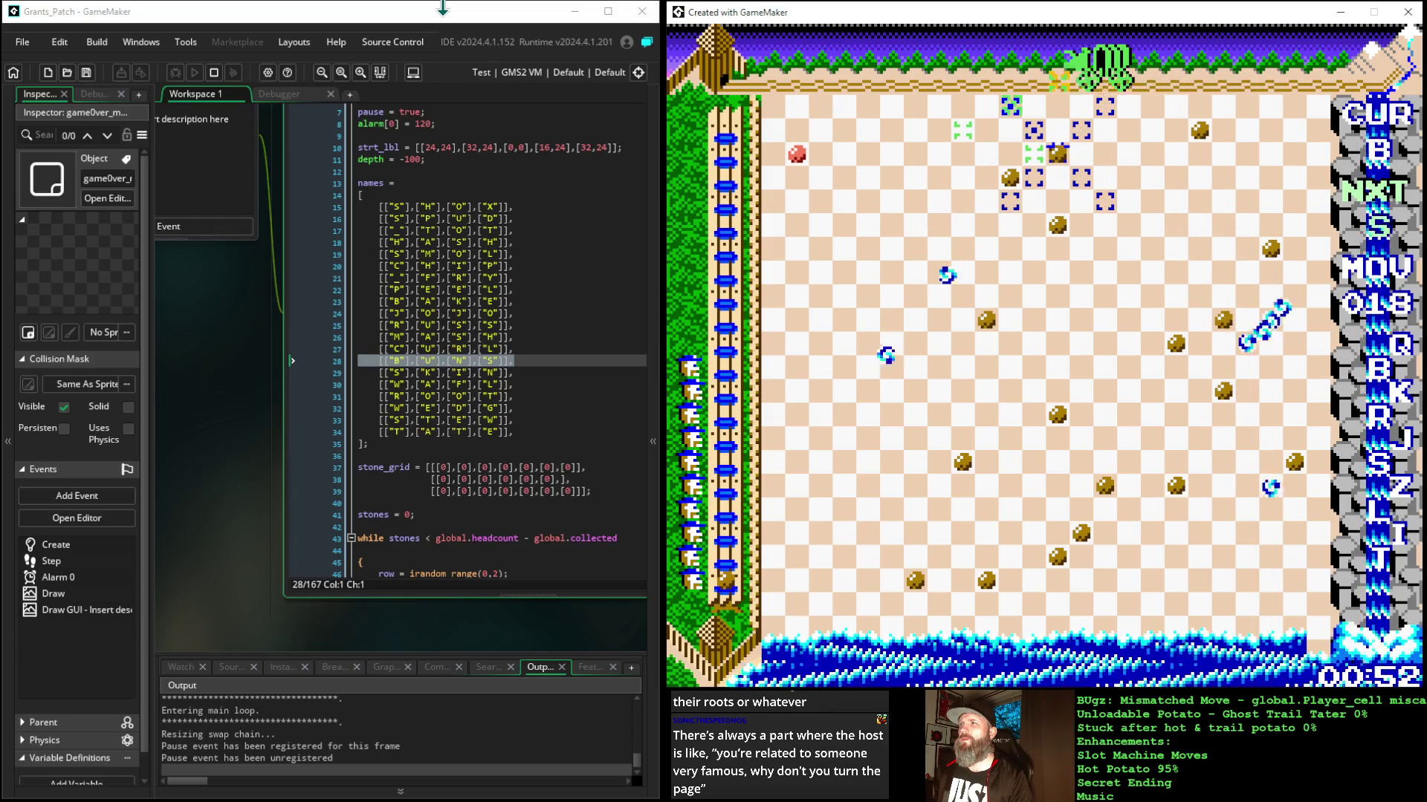
key(Return)
key(Return)
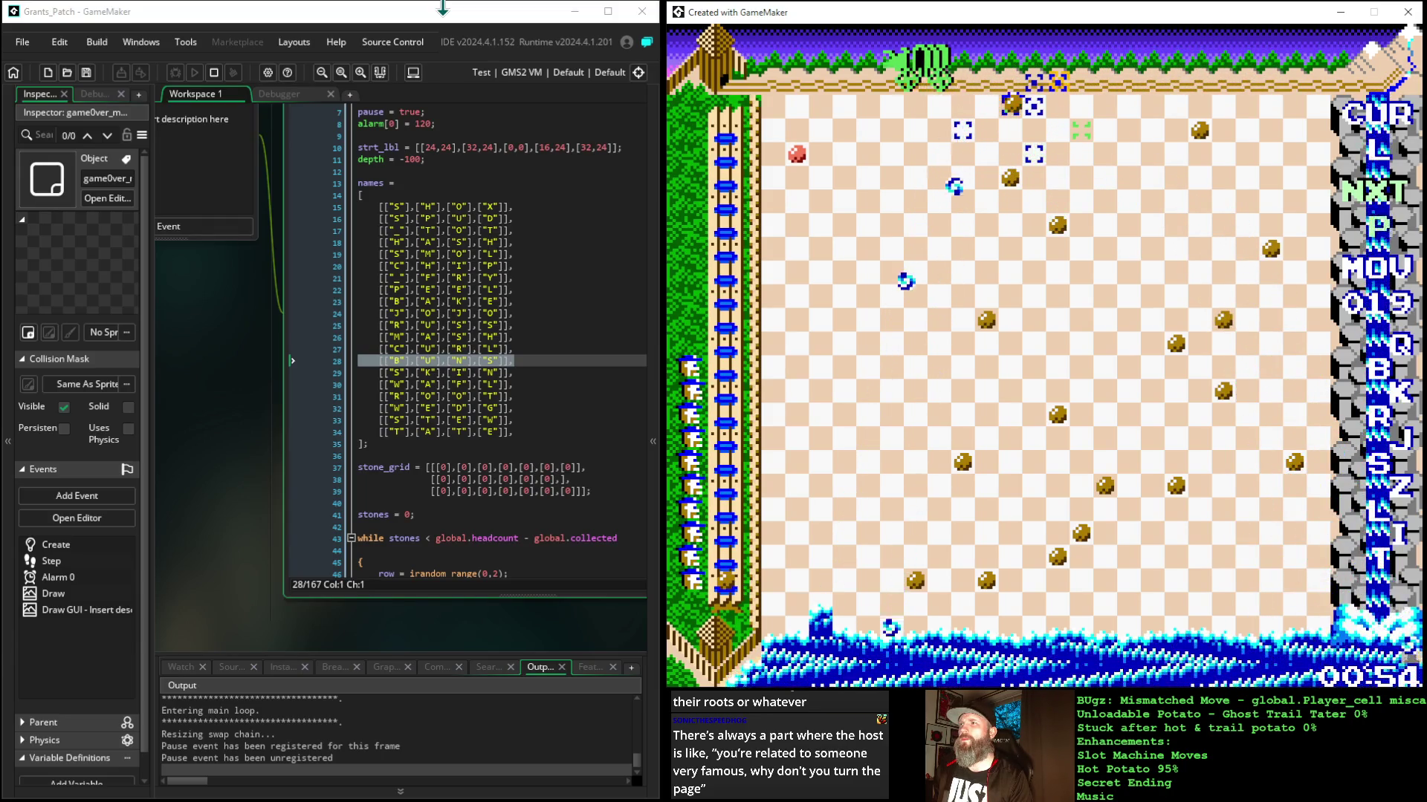
key(Return)
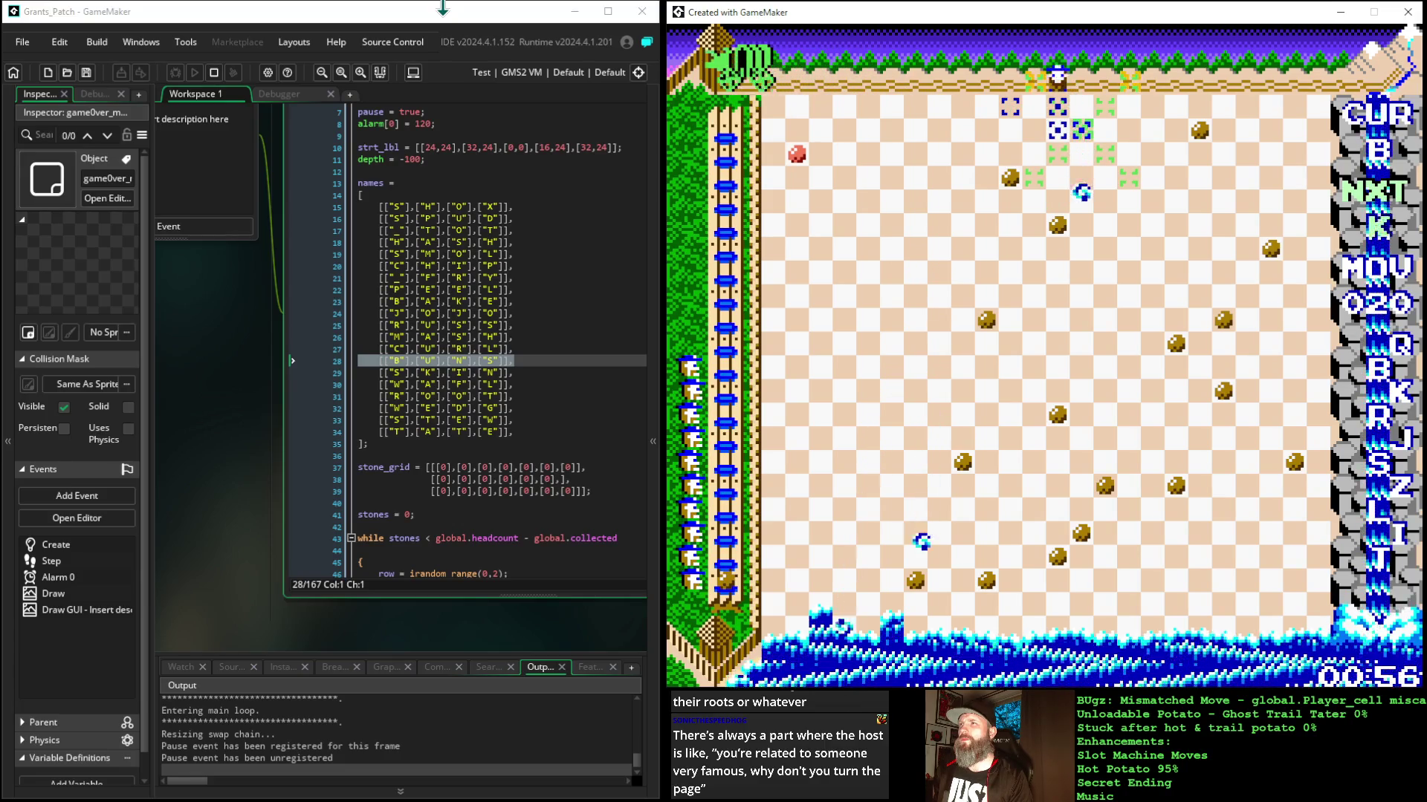
key(Return)
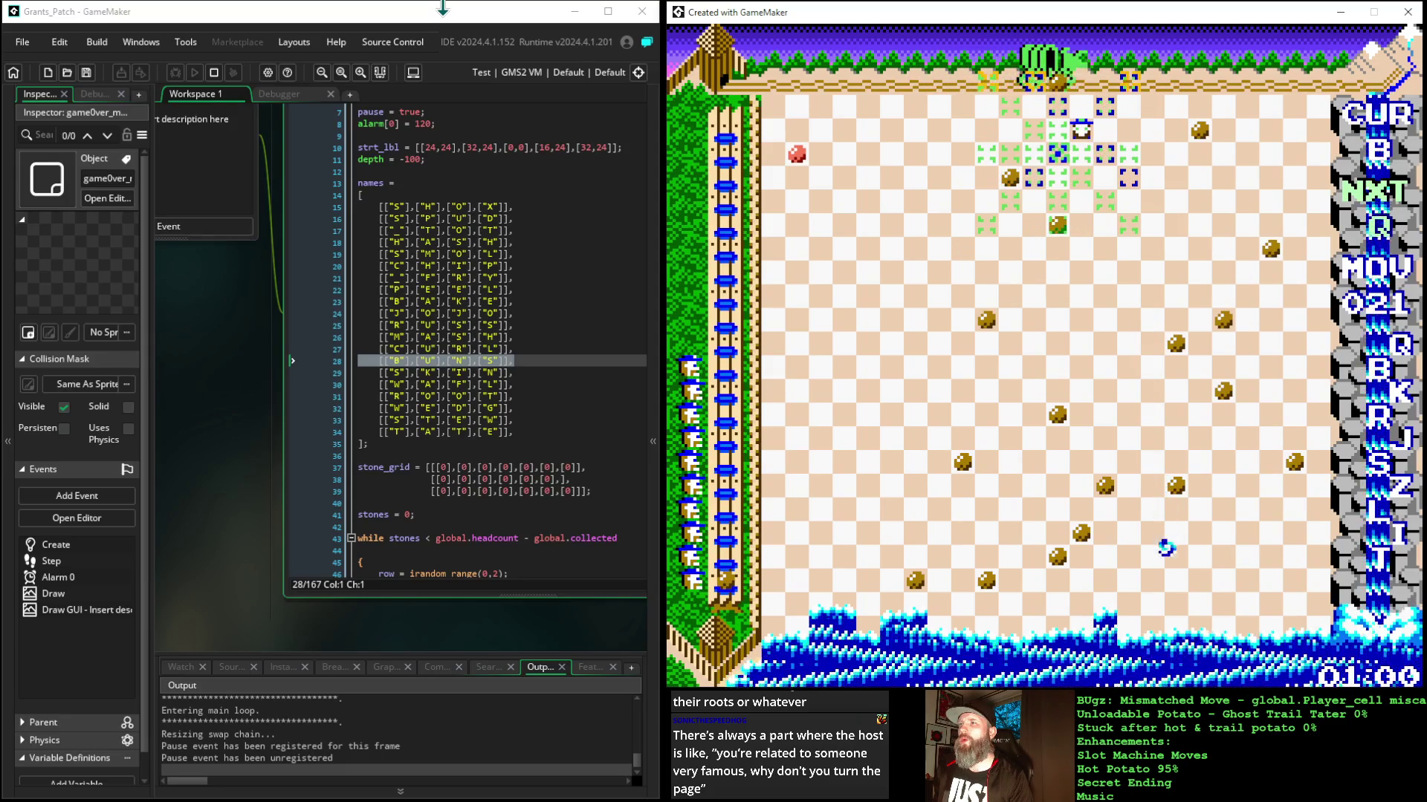
Step: Play moves 022 through 025, then shift the board marker around to reach move 032
key(Return)
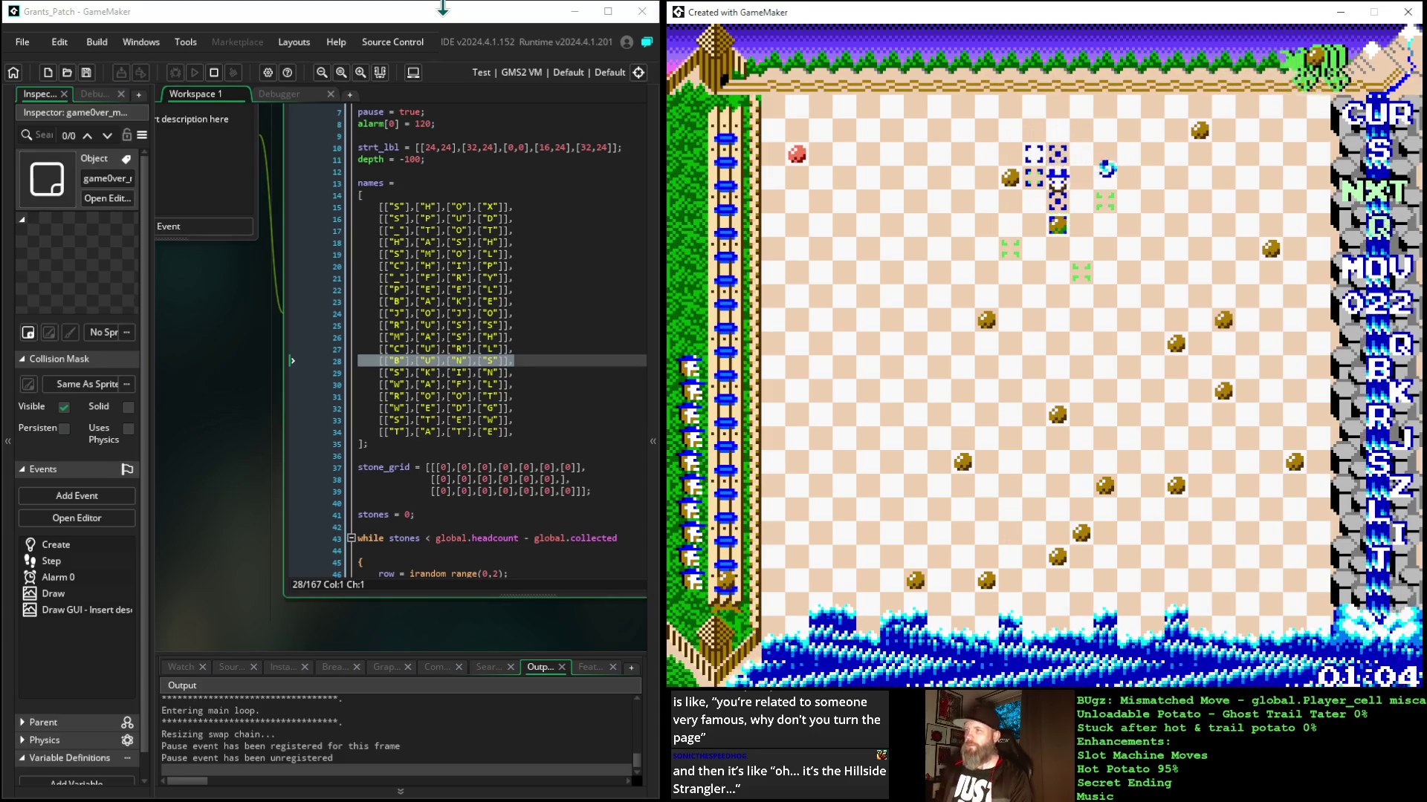
key(Return)
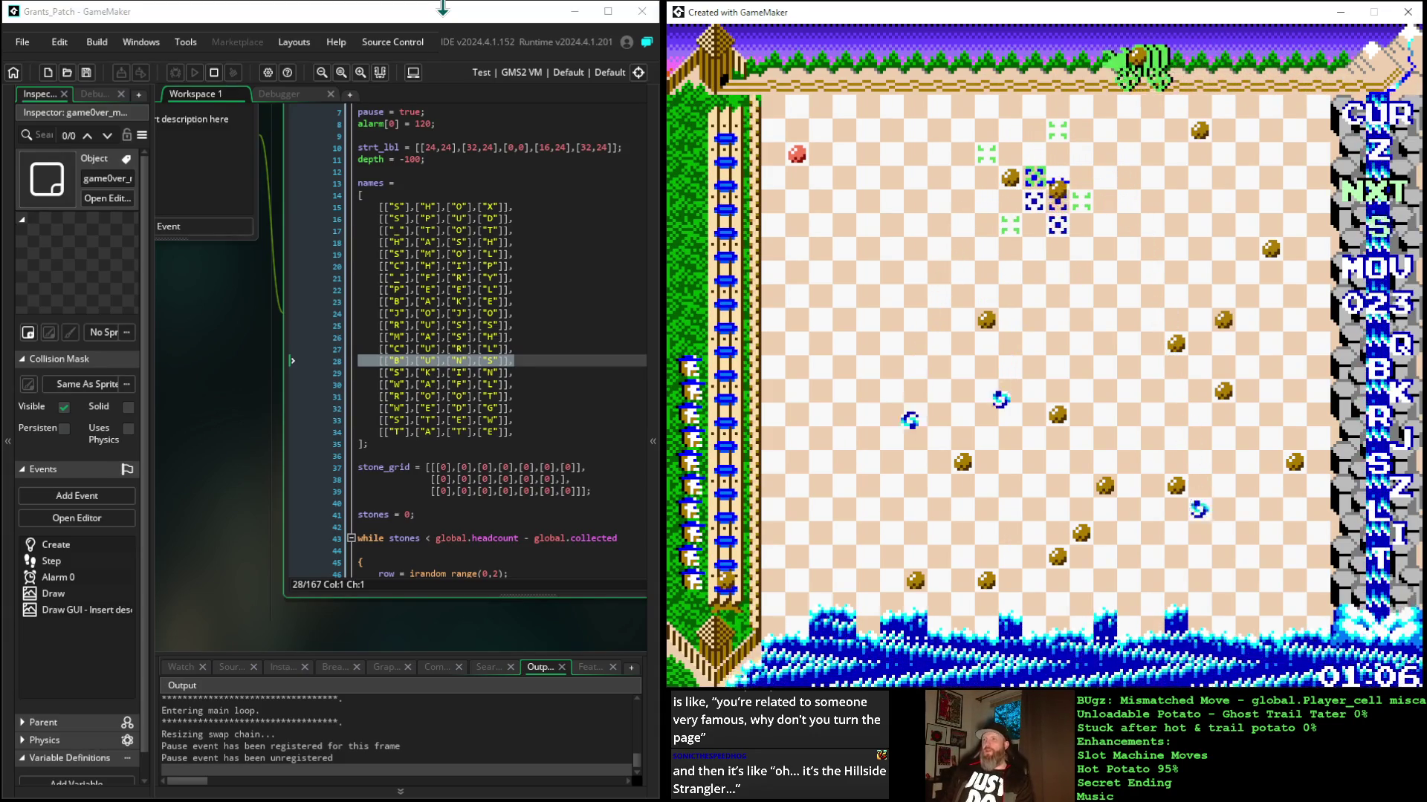
key(Return)
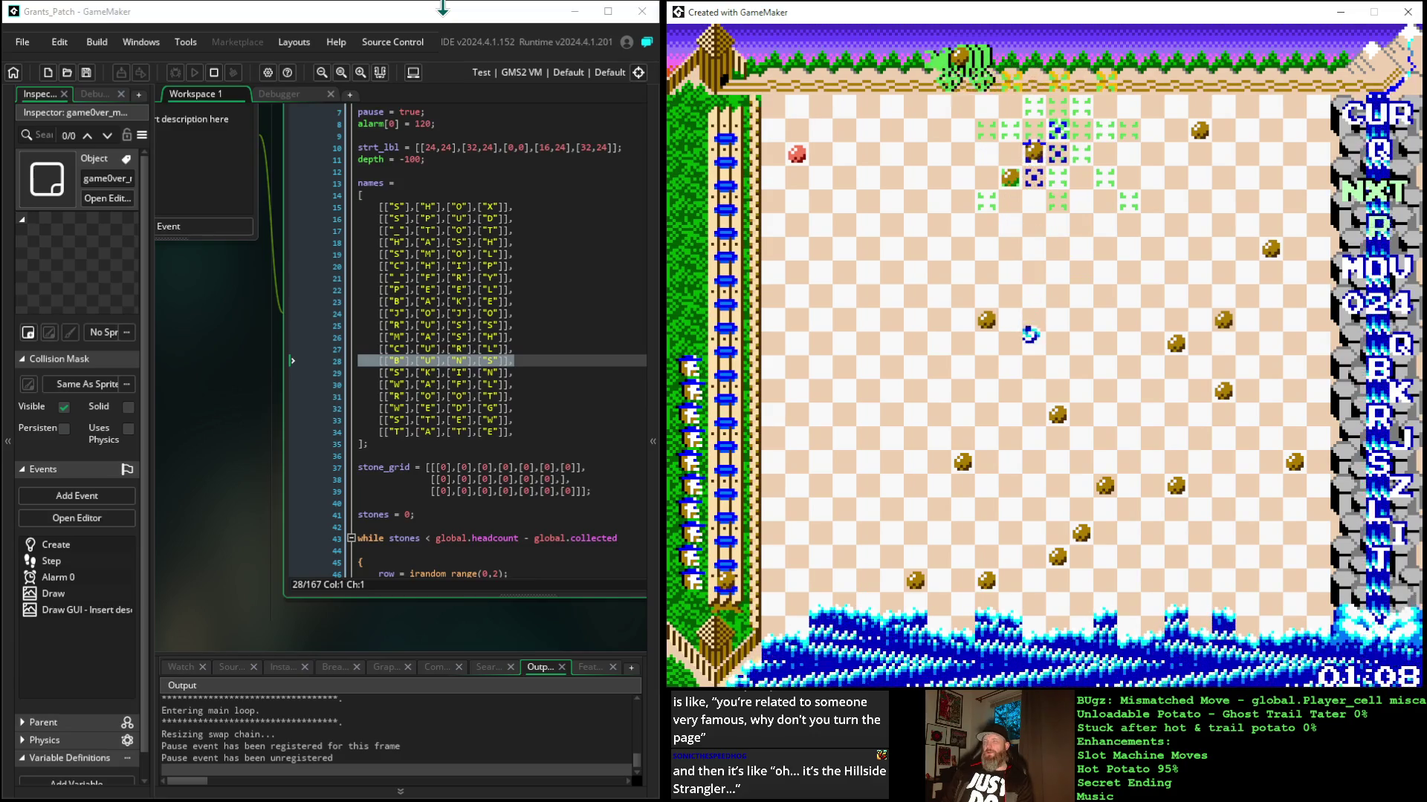
key(Return)
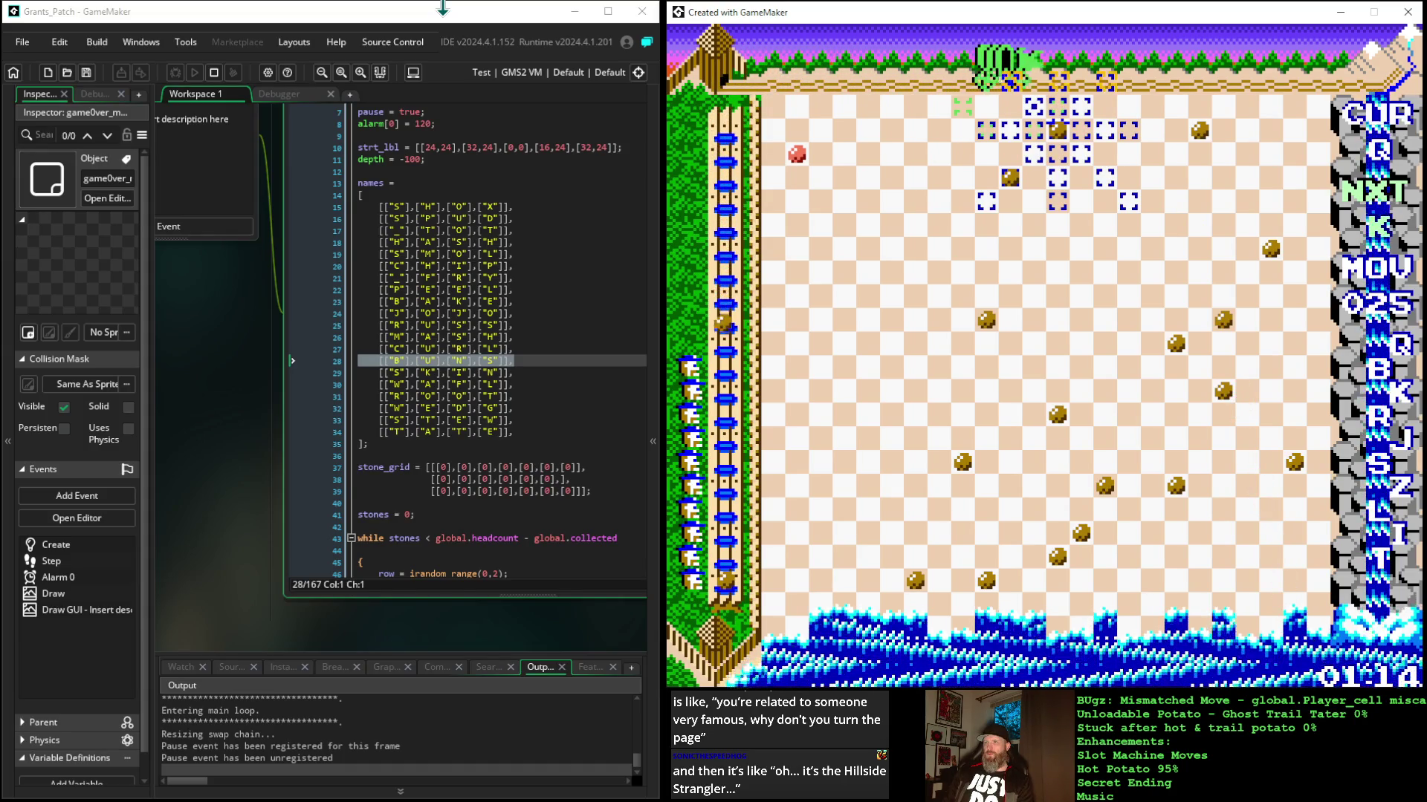
key(Down)
key(Down)
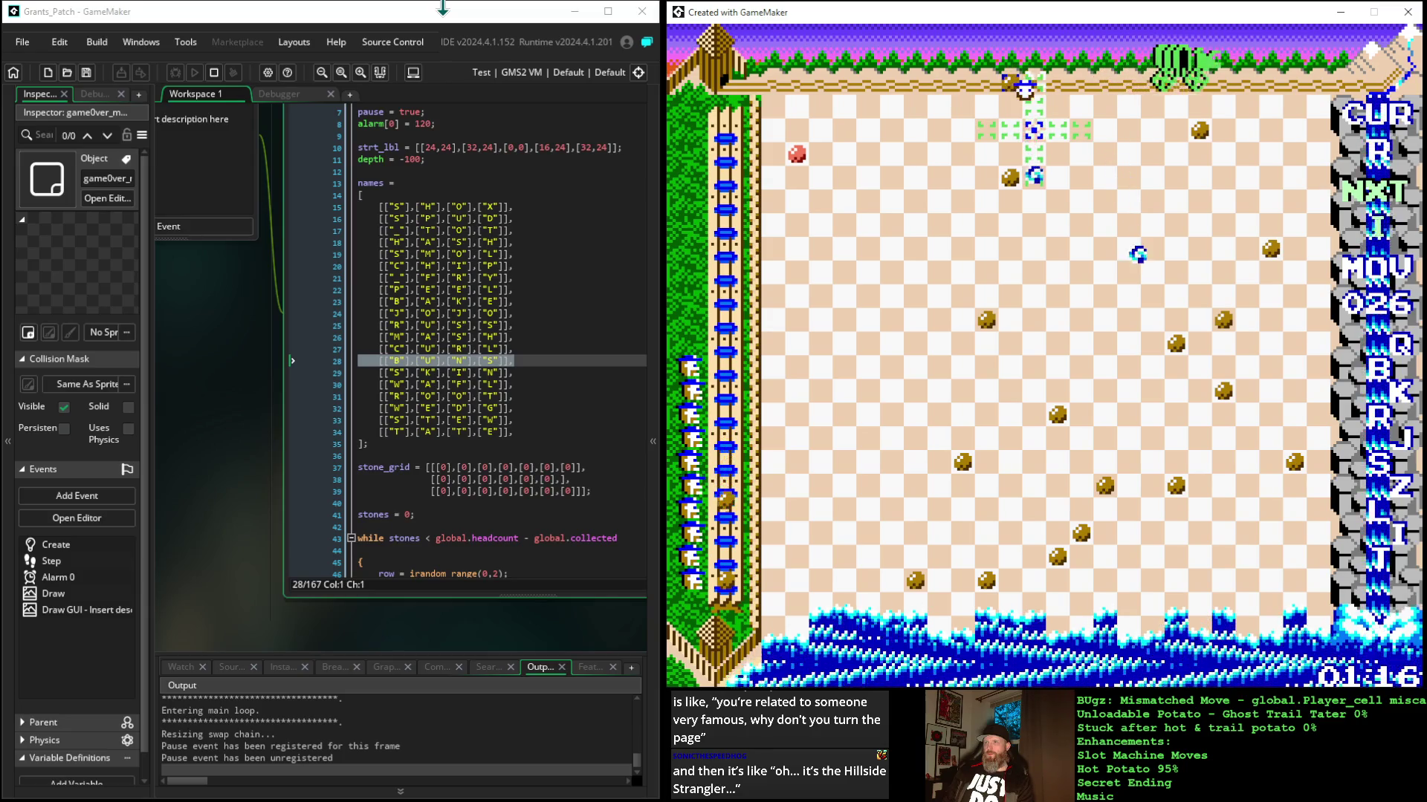
key(Right)
key(Down)
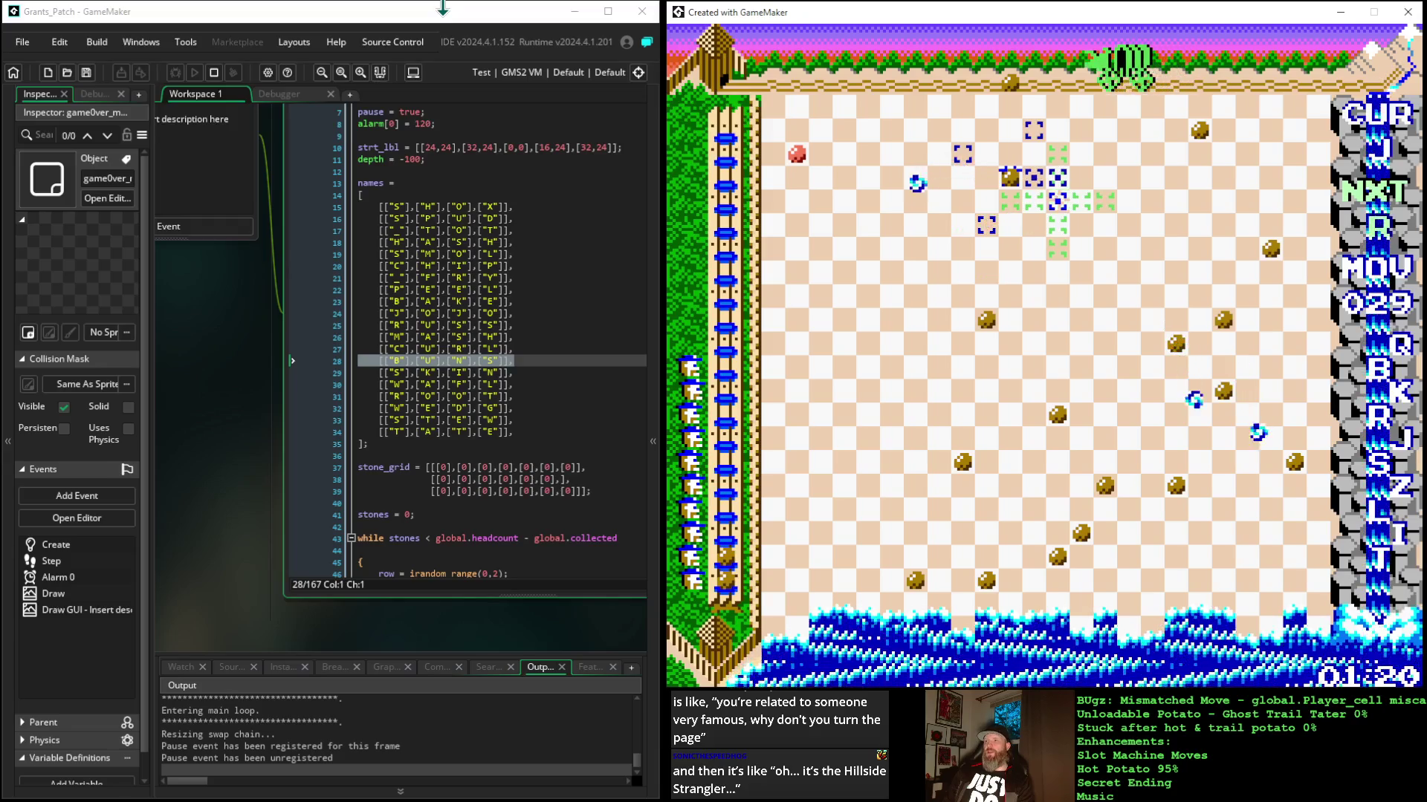
key(Up)
key(Up)
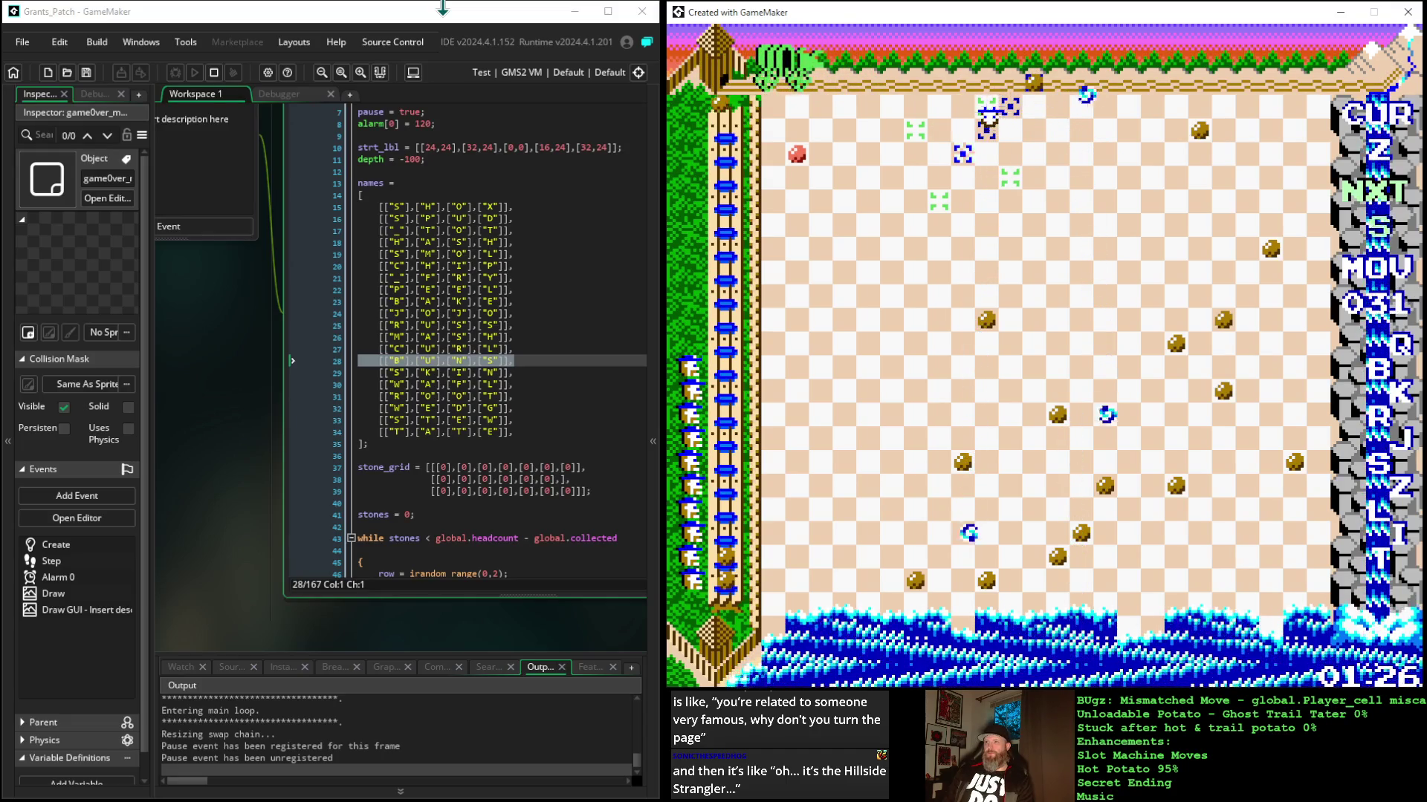
key(Left)
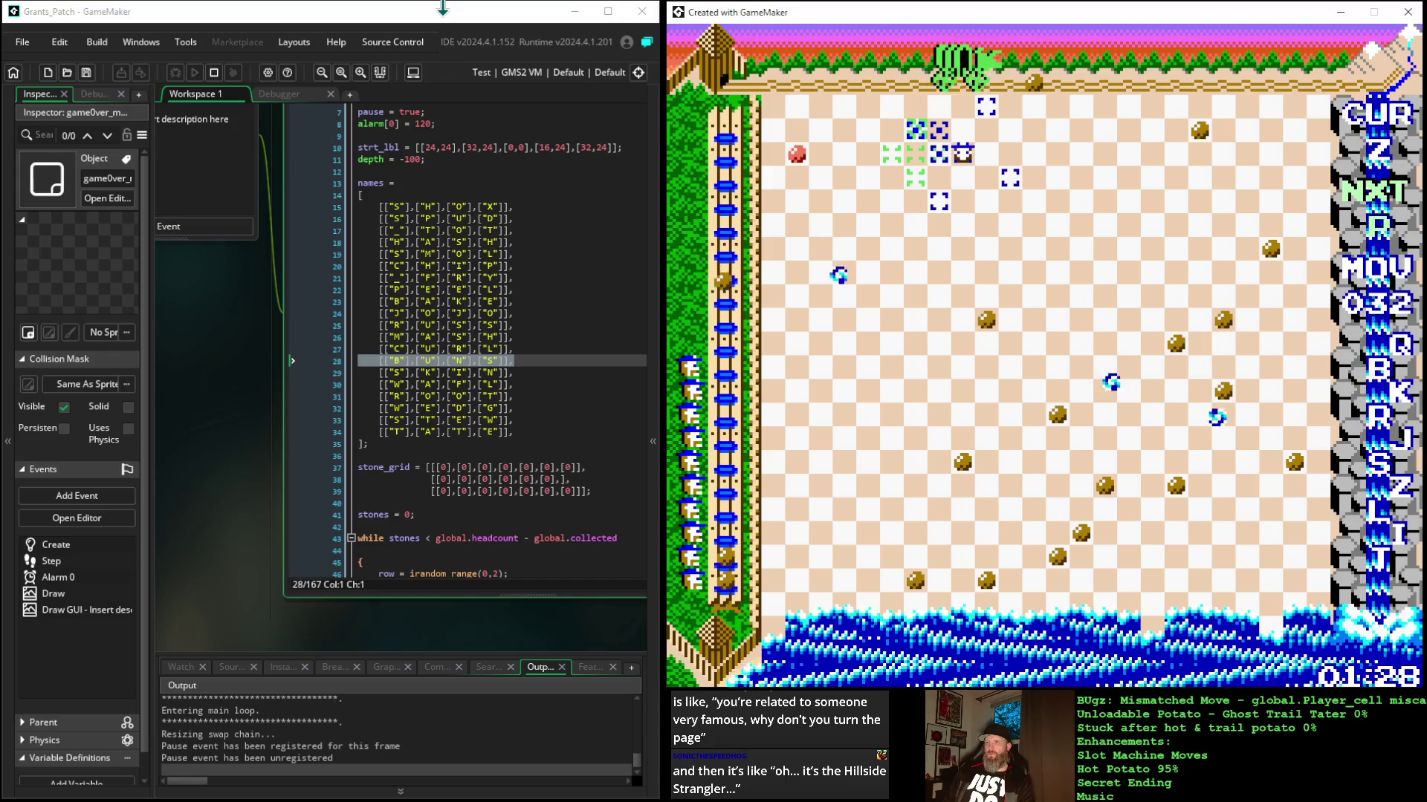
Step: Move the stone in diagonal and knight-style steps for the moves leading up to 039
key(Down)
key(Down)
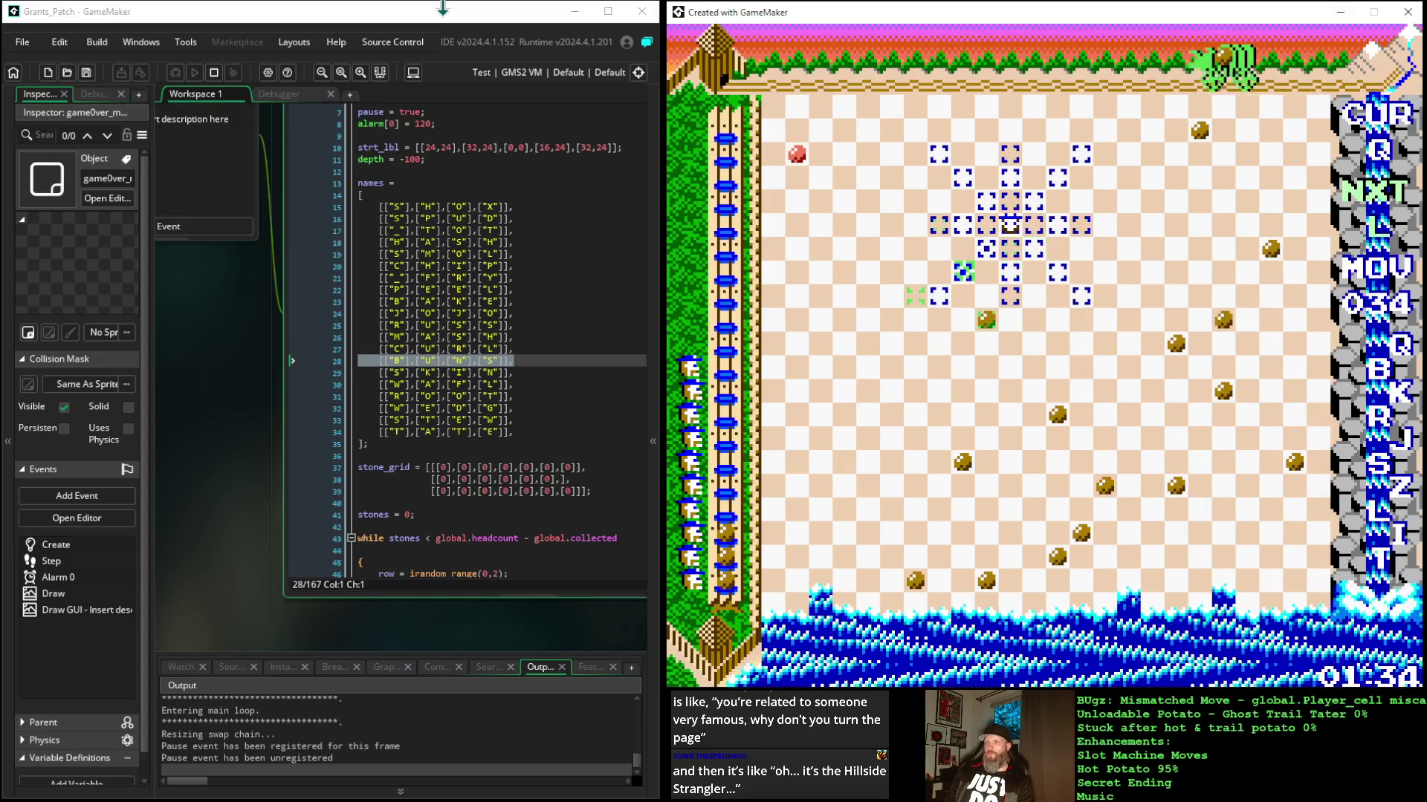
key(Down)
key(Left)
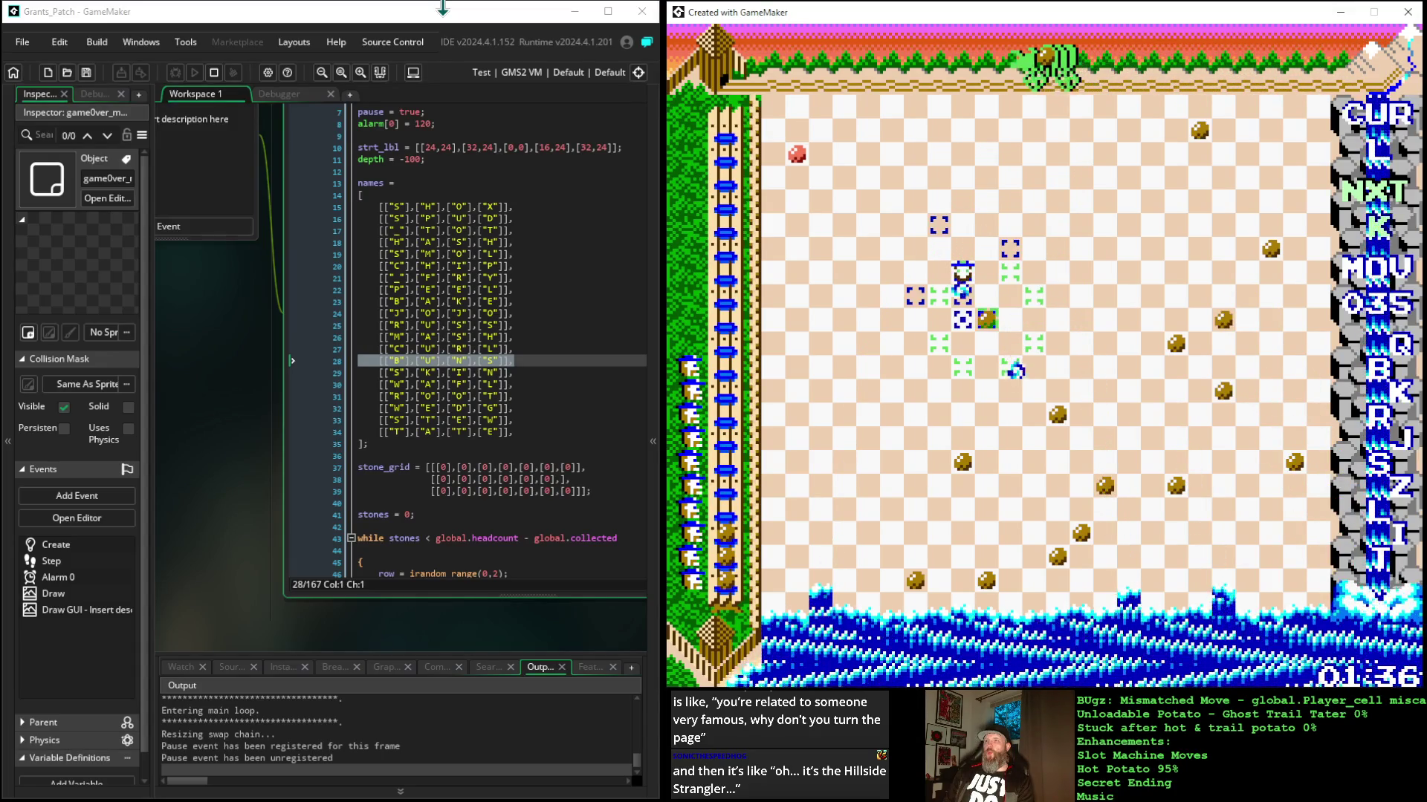
key(Down)
key(Right)
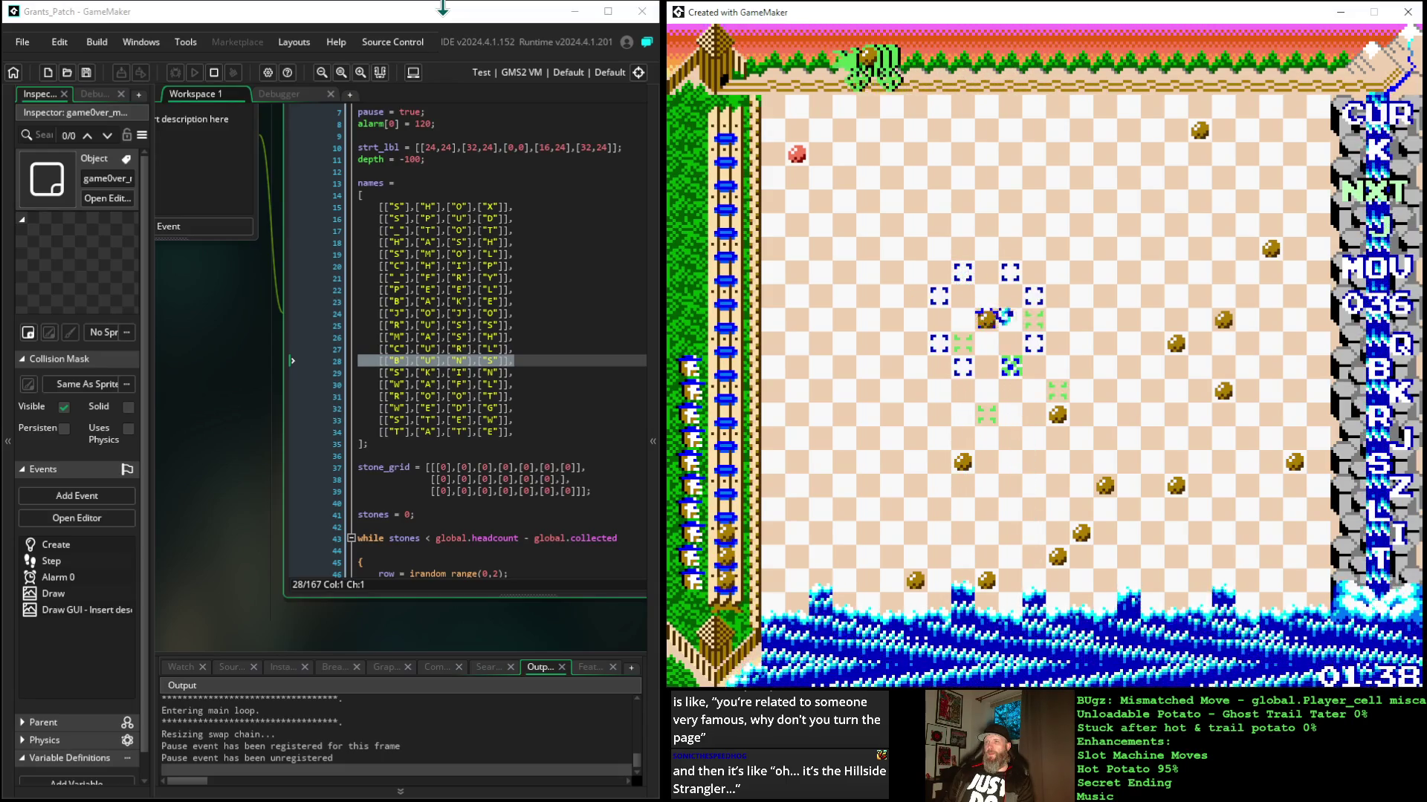
key(Up)
key(Right)
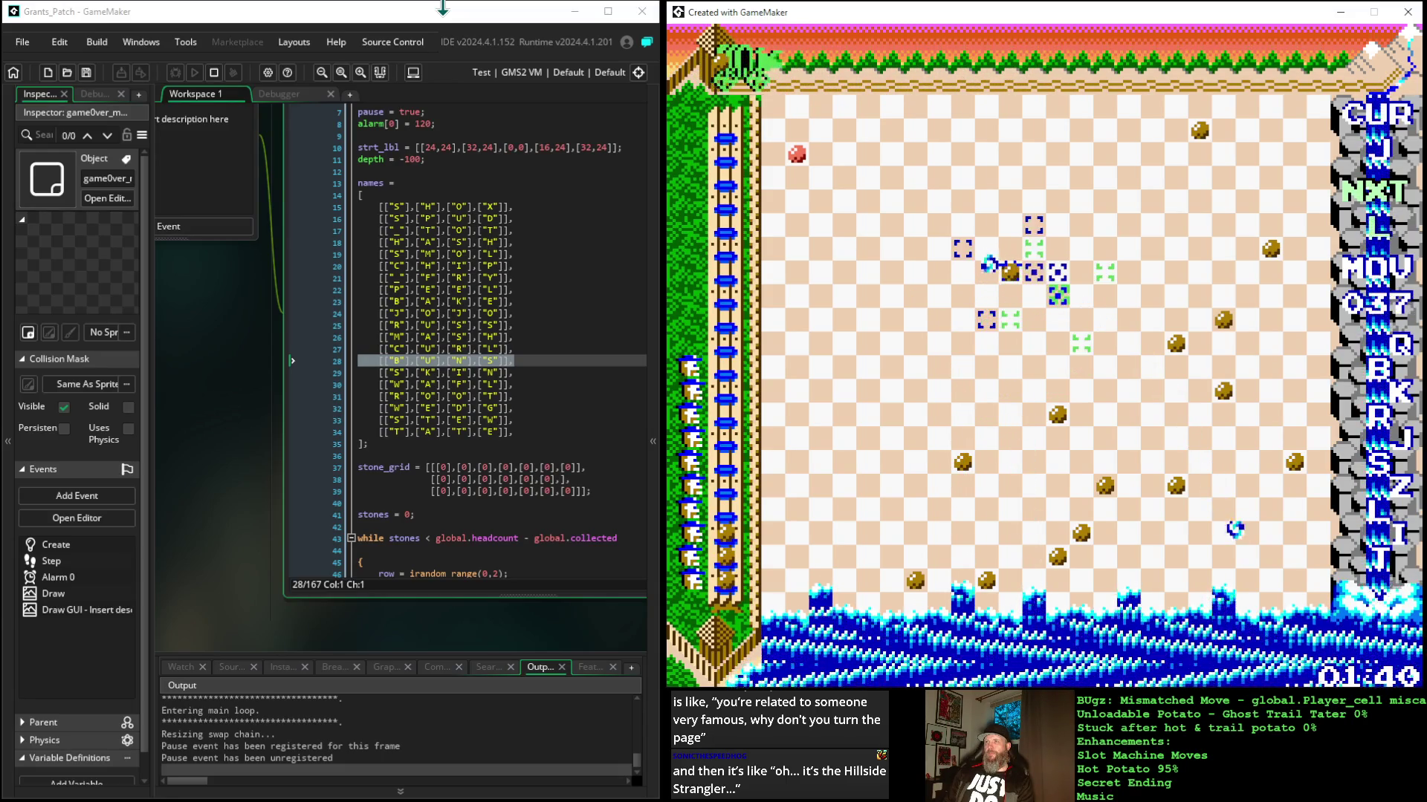
key(Up)
key(Right)
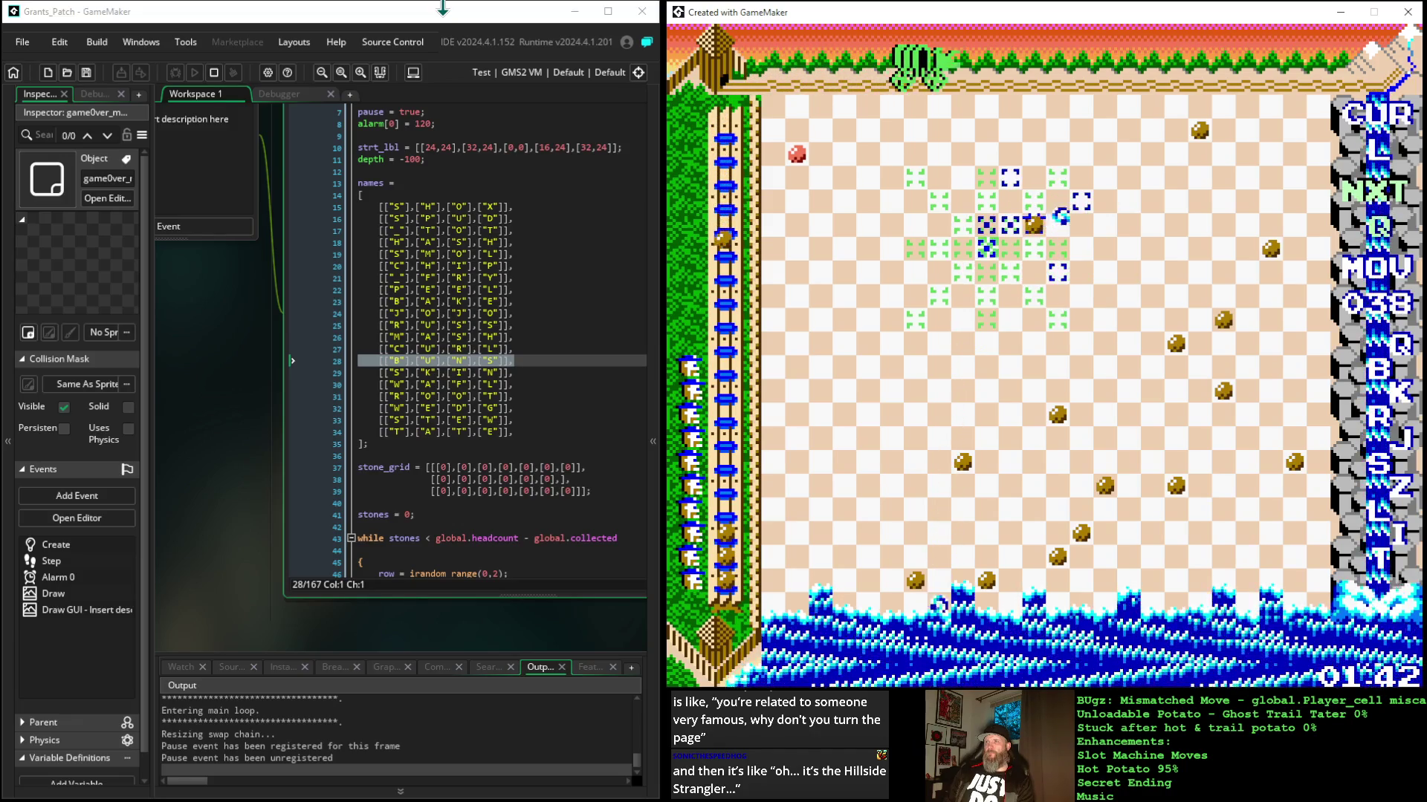
key(Up)
key(Left)
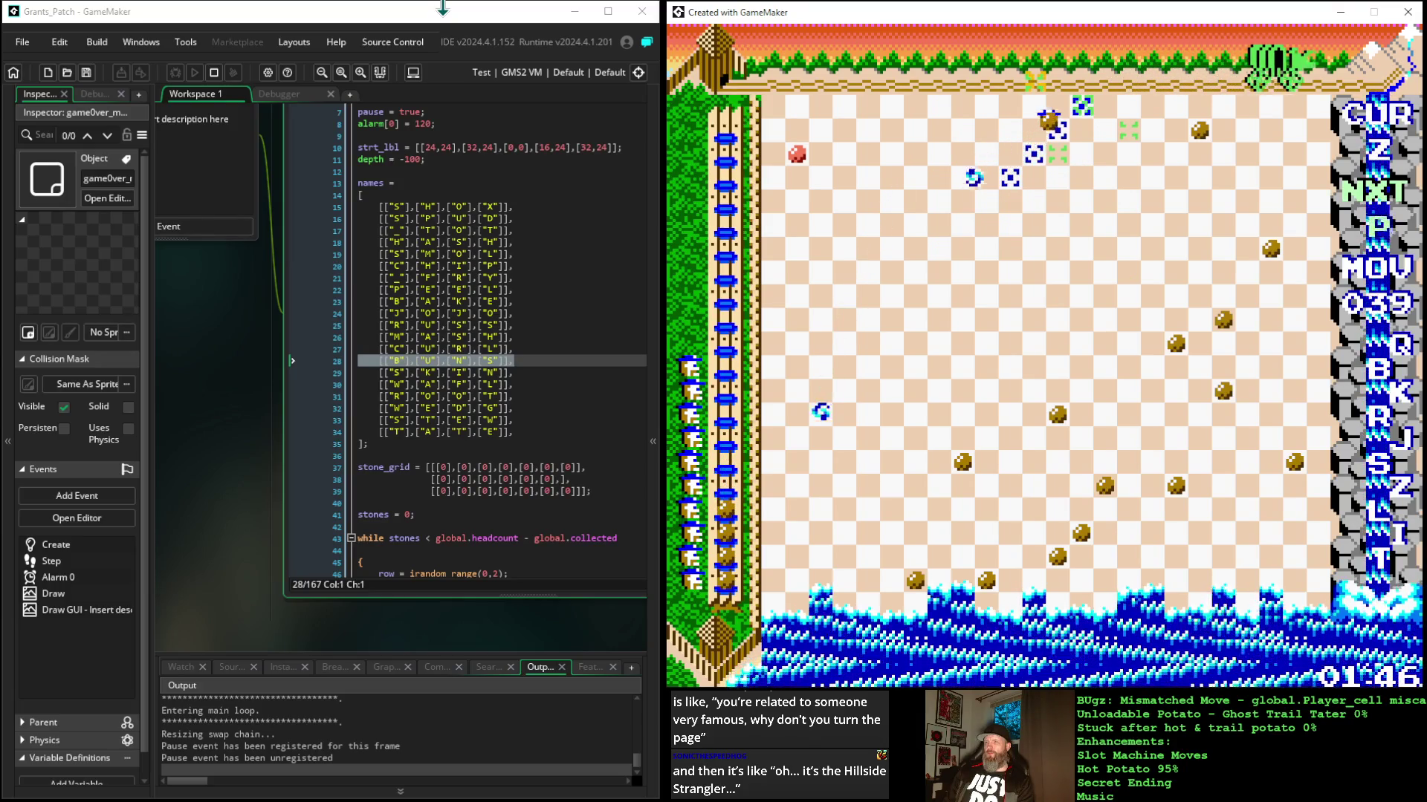
Step: Play moves 040 through 052, shifting the stone left, down and back up
key(Right)
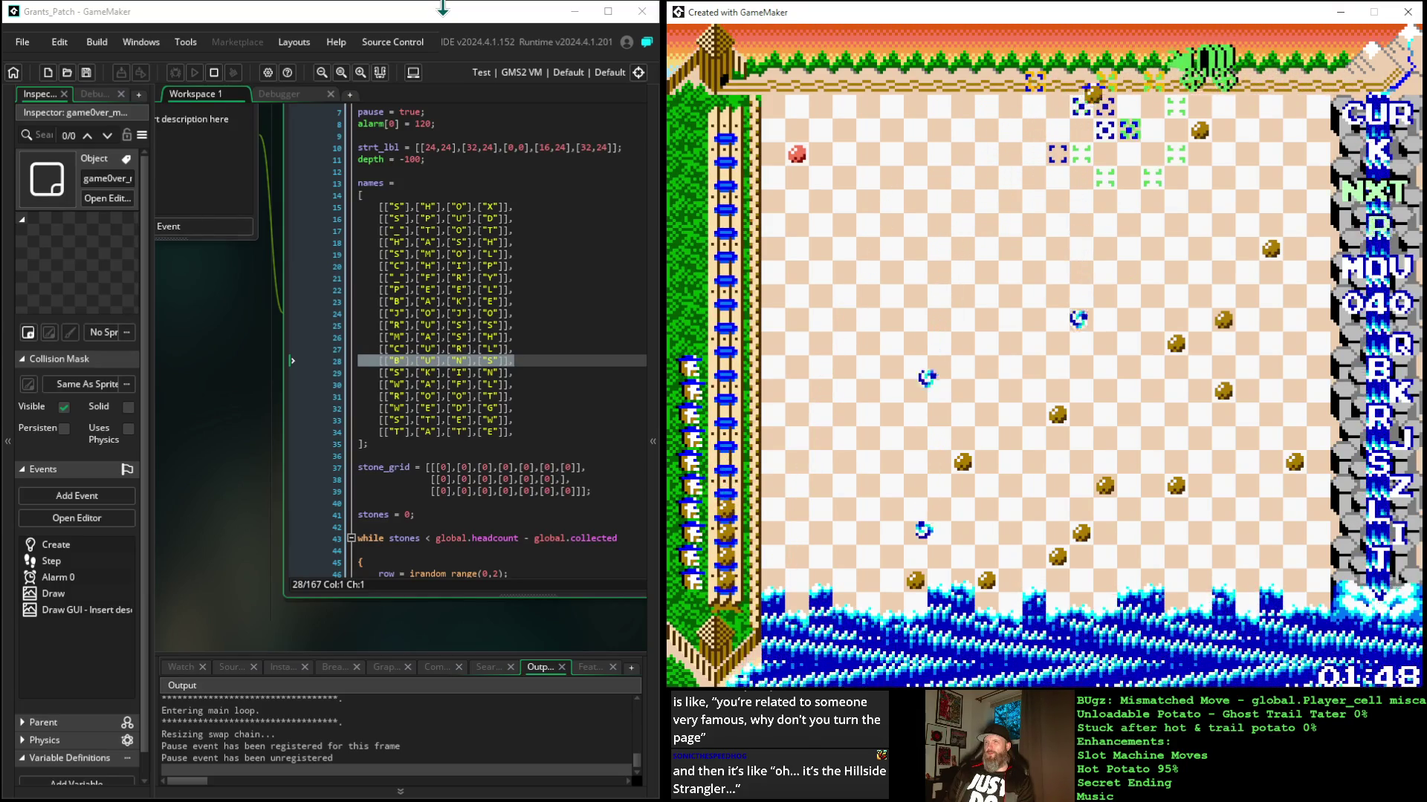
key(Down)
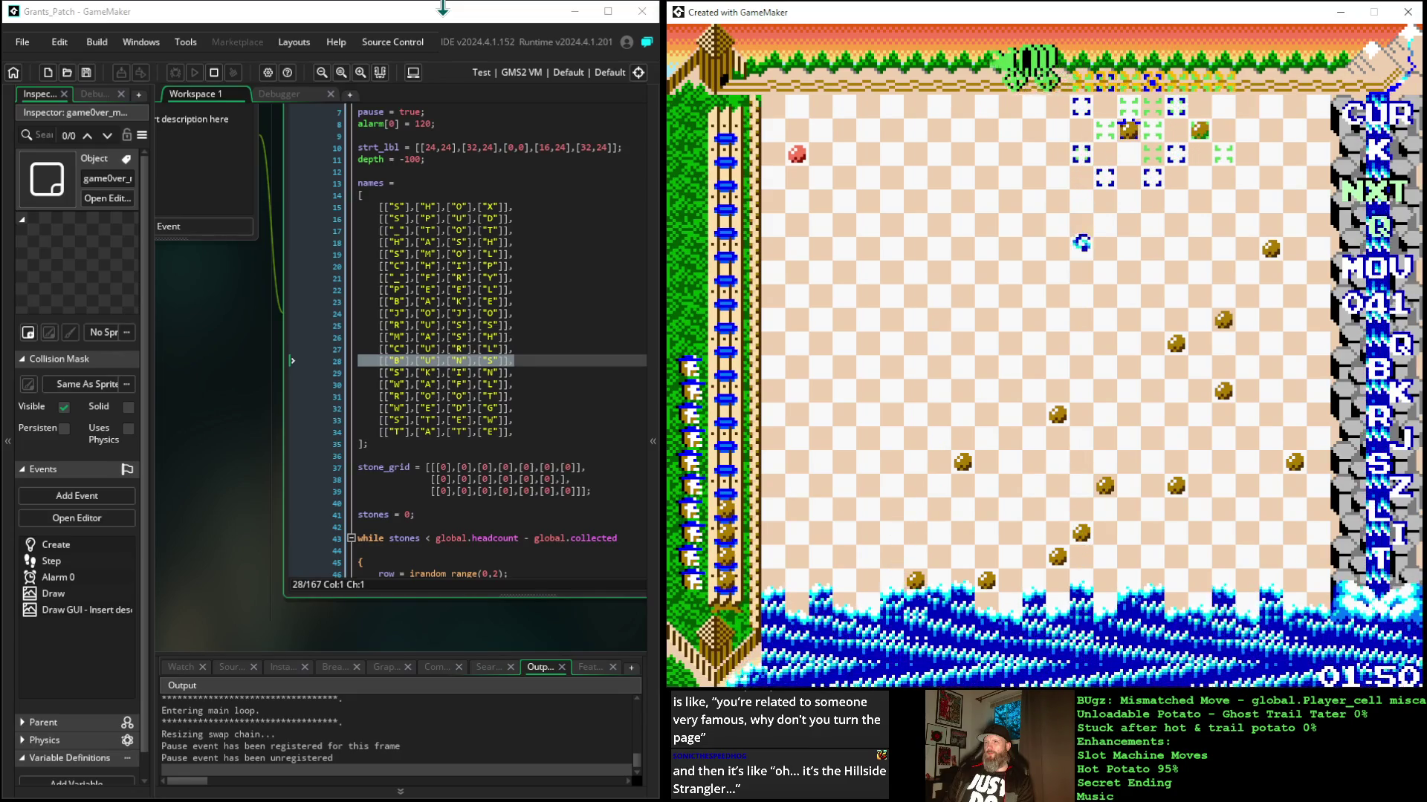
key(Up)
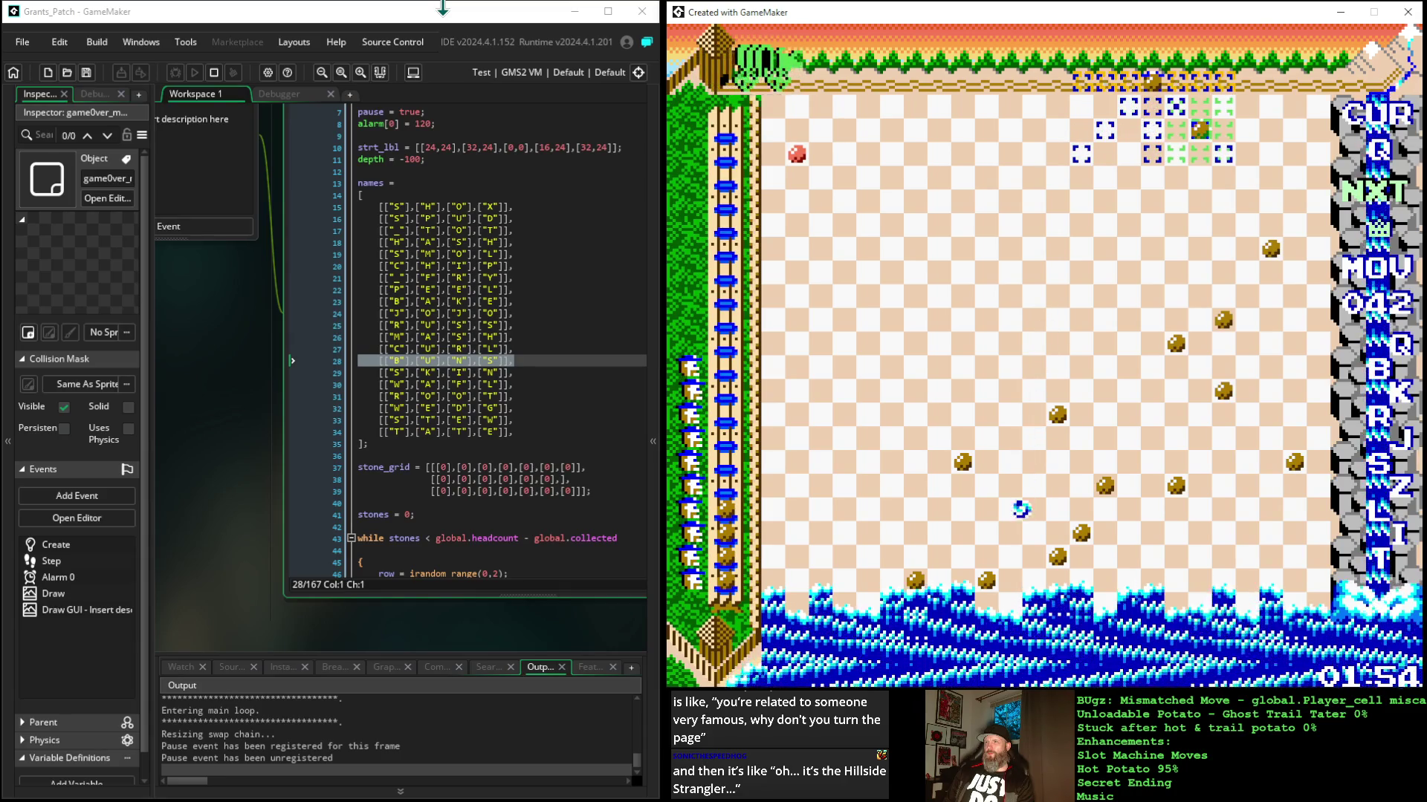
key(Up)
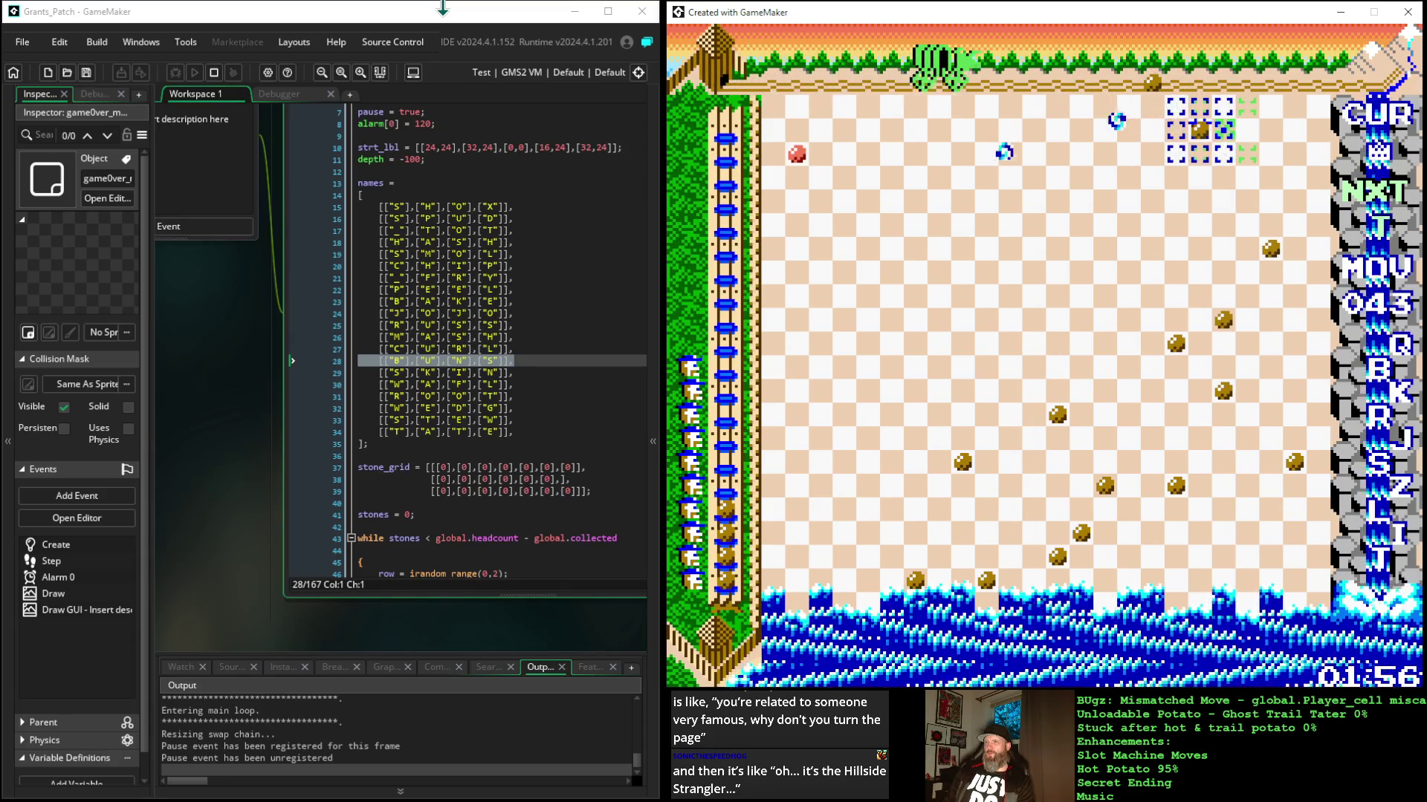
key(Left)
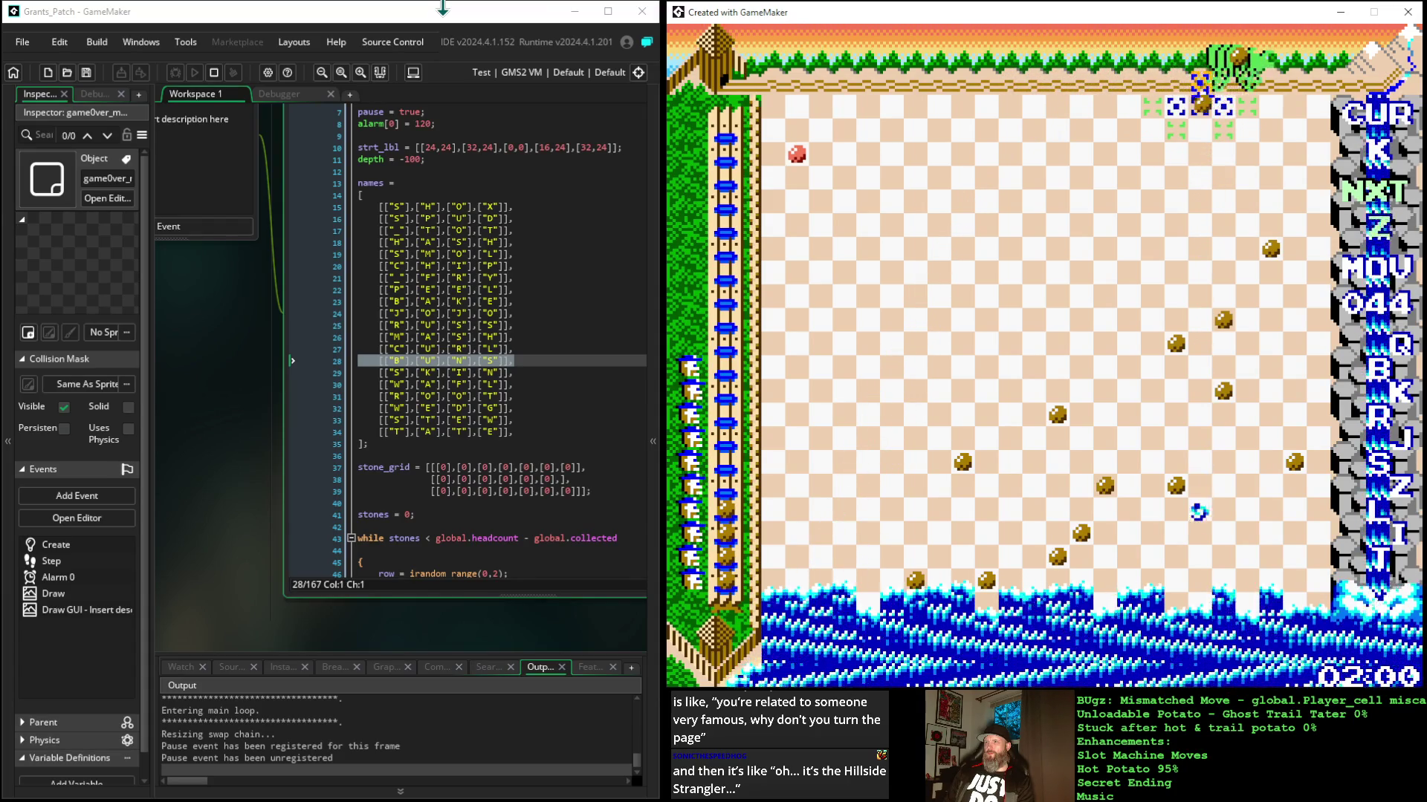
key(Down)
key(Left)
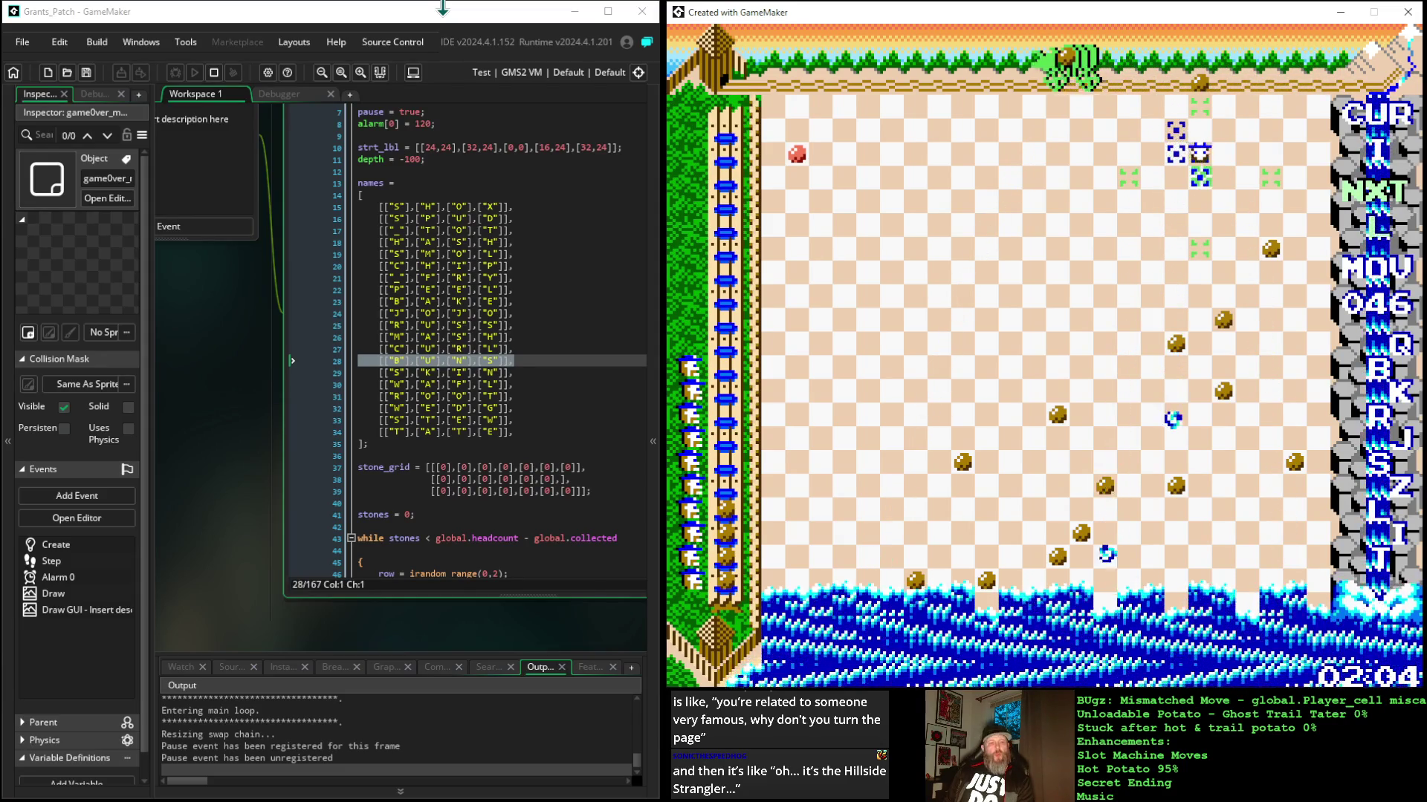
key(Down)
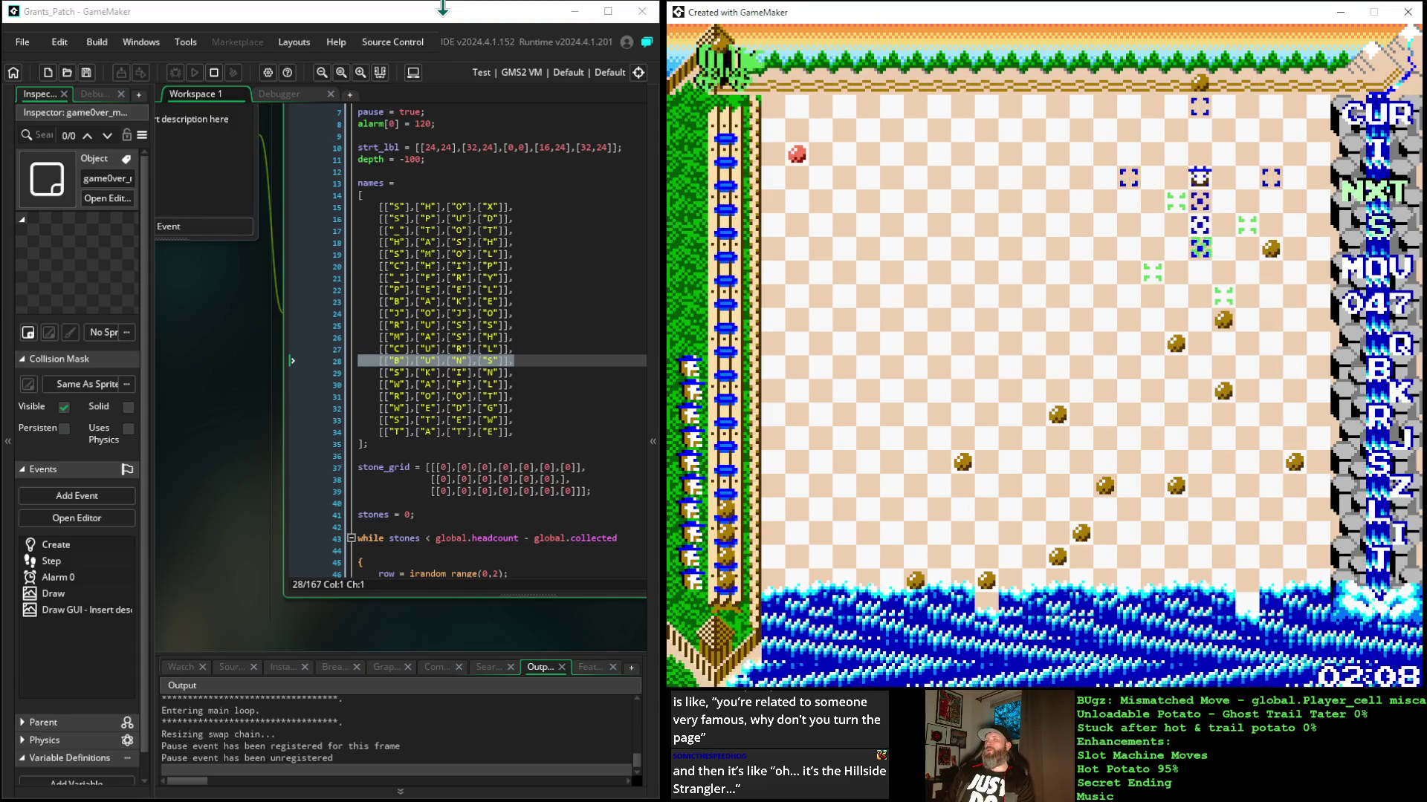
key(Down)
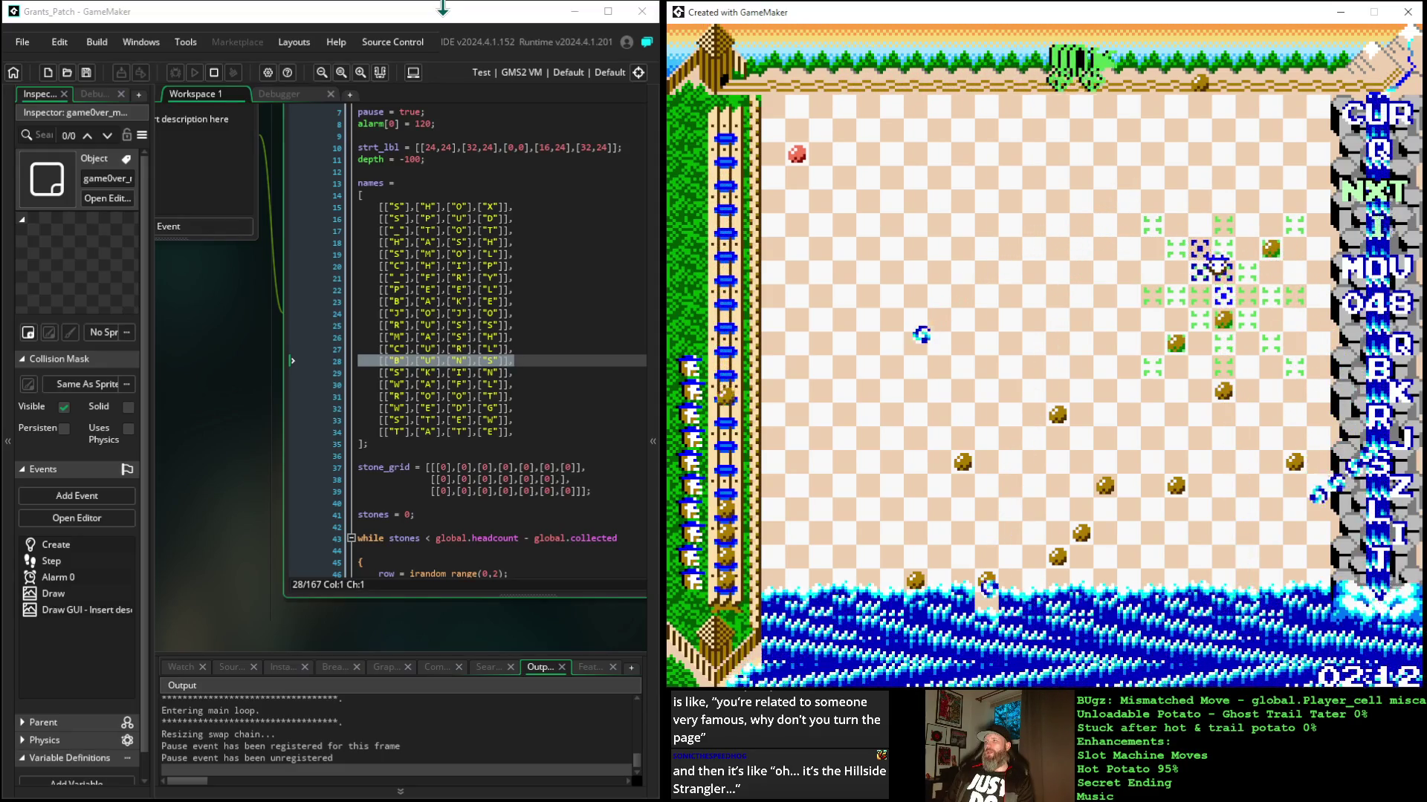
key(Down)
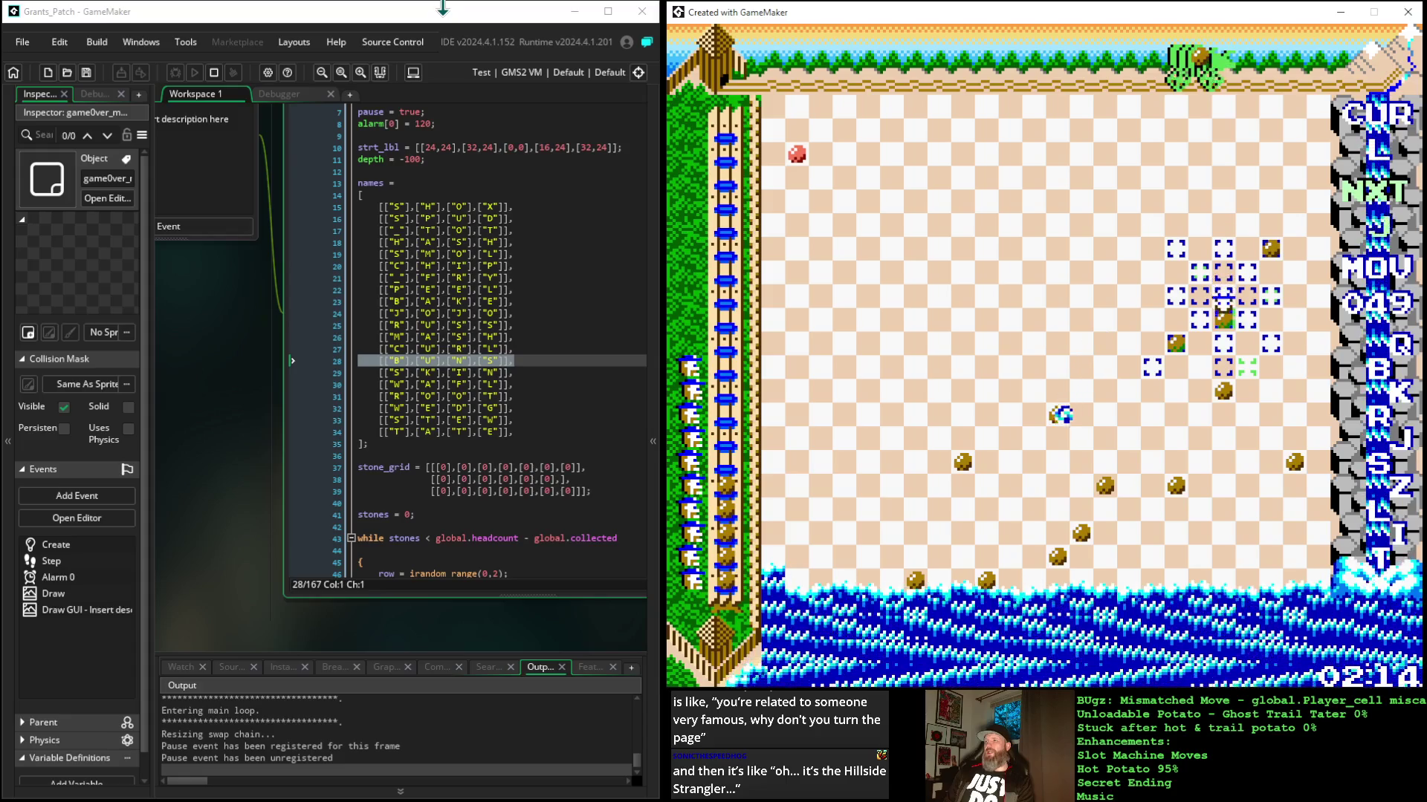
key(Up)
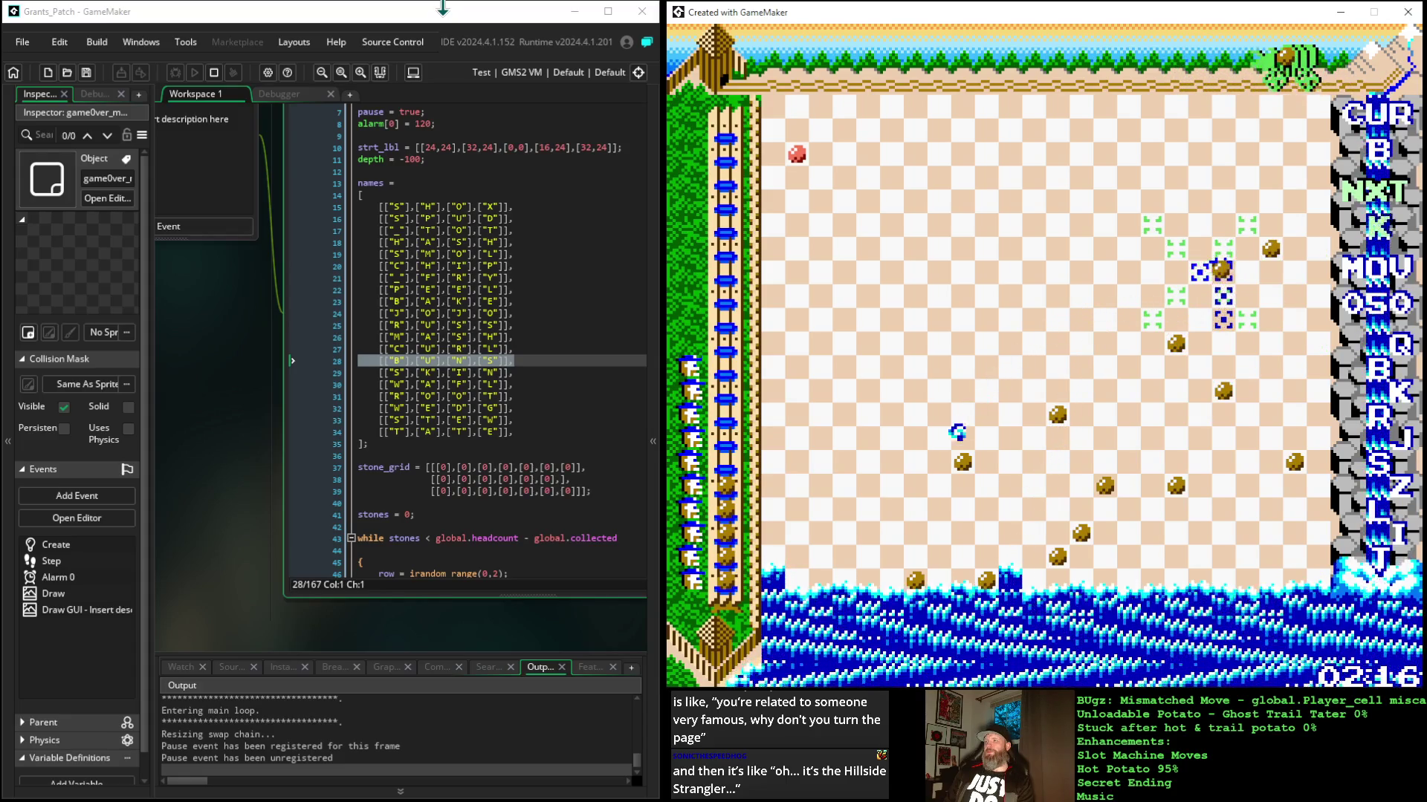
key(Up)
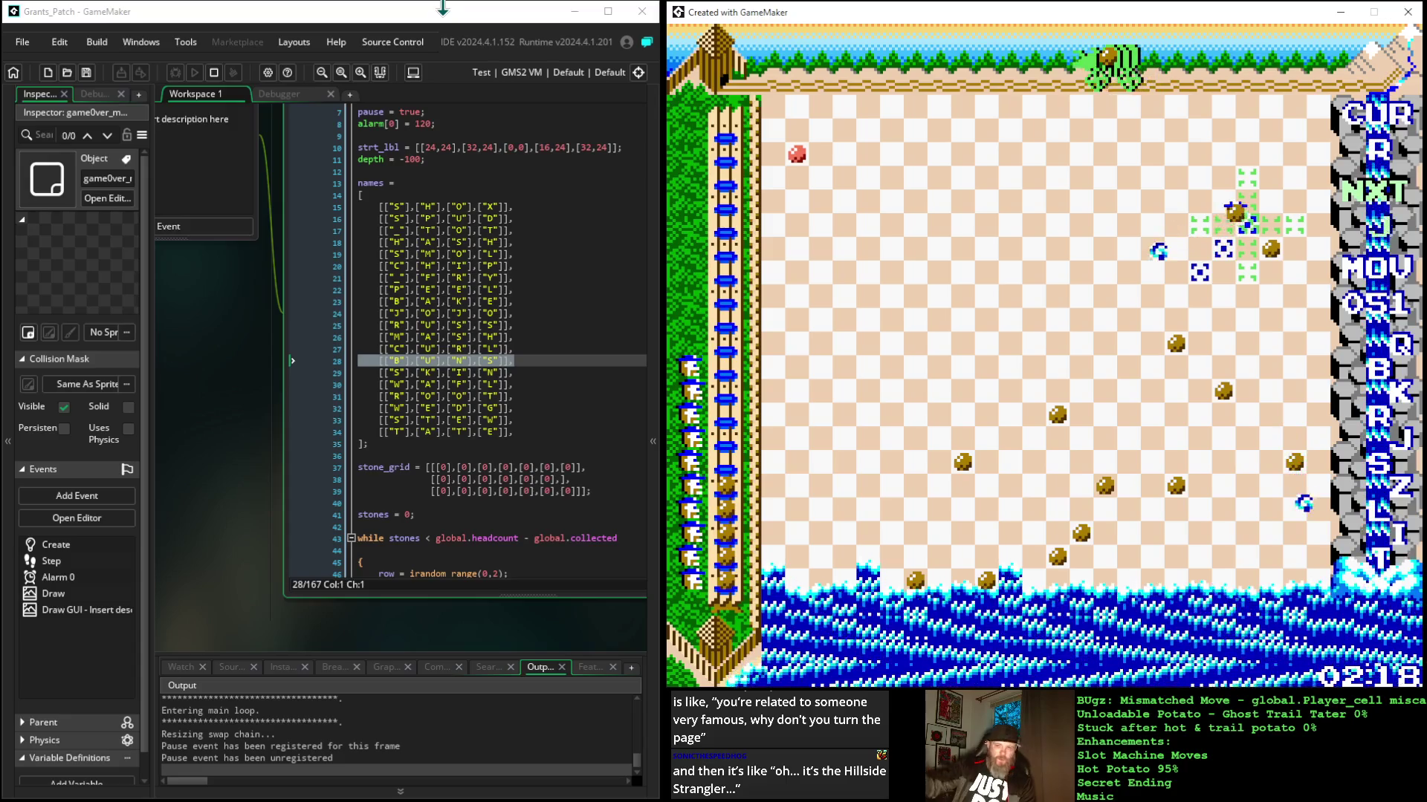
key(Down)
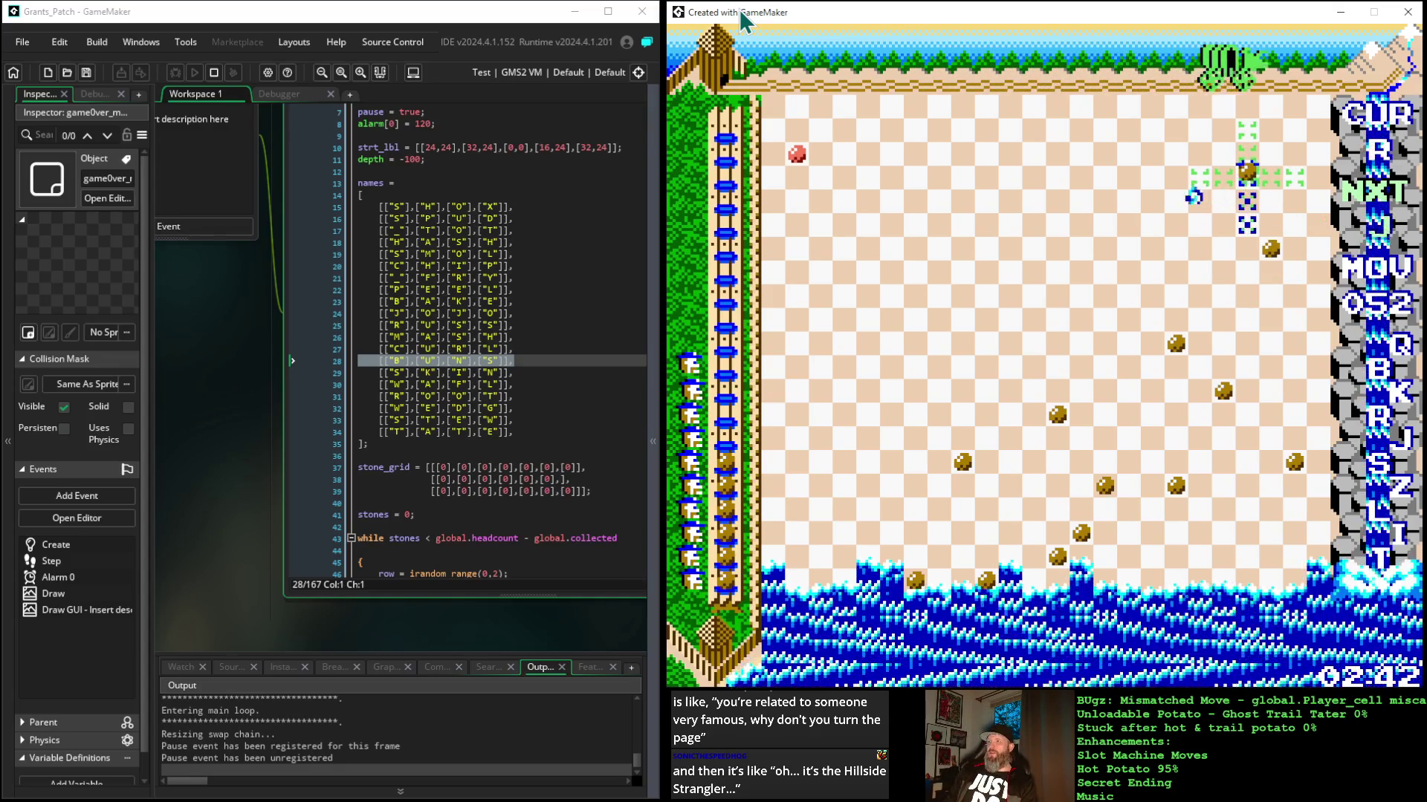
Step: Move the player piece upward repeatedly, playing moves 053 through 064
key(Up)
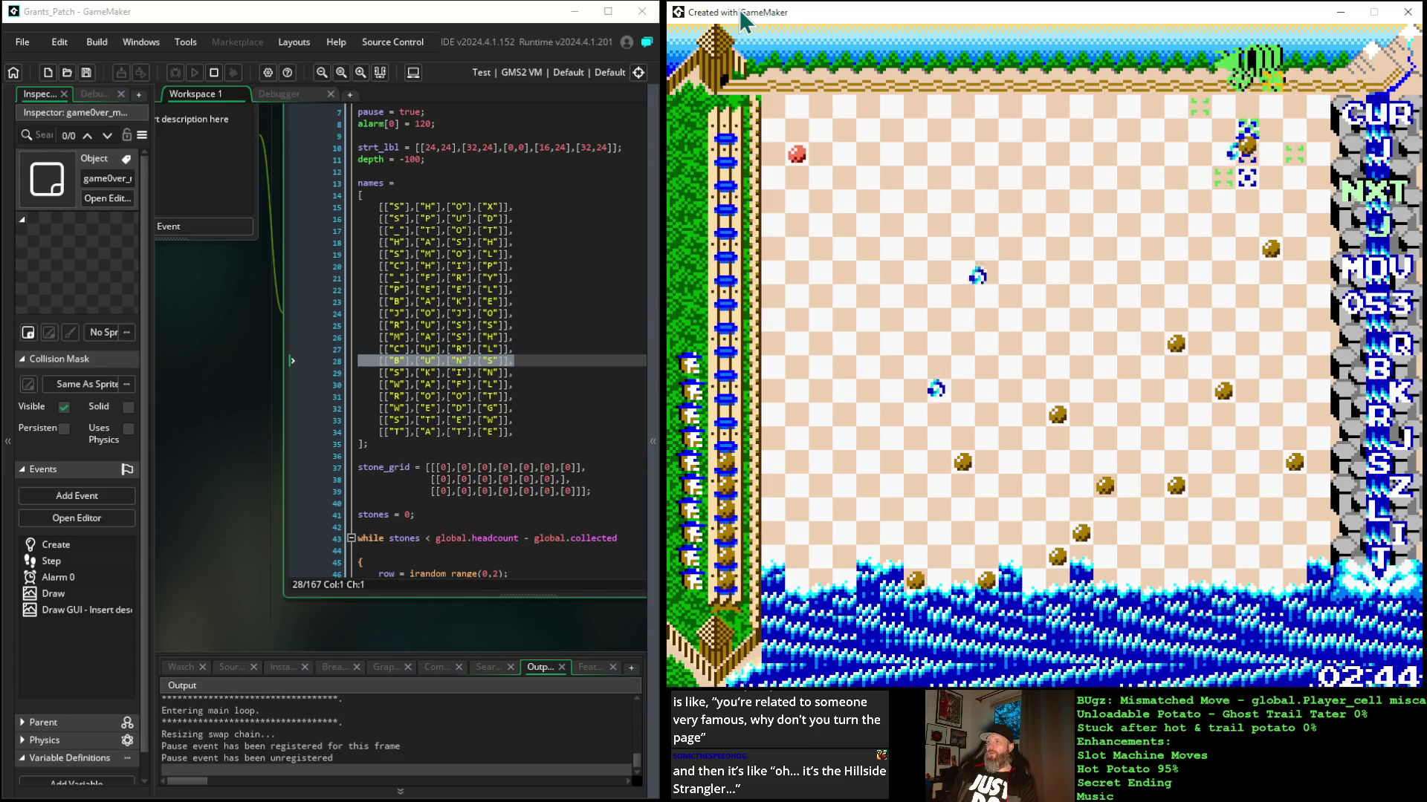
key(Up)
key(Up)
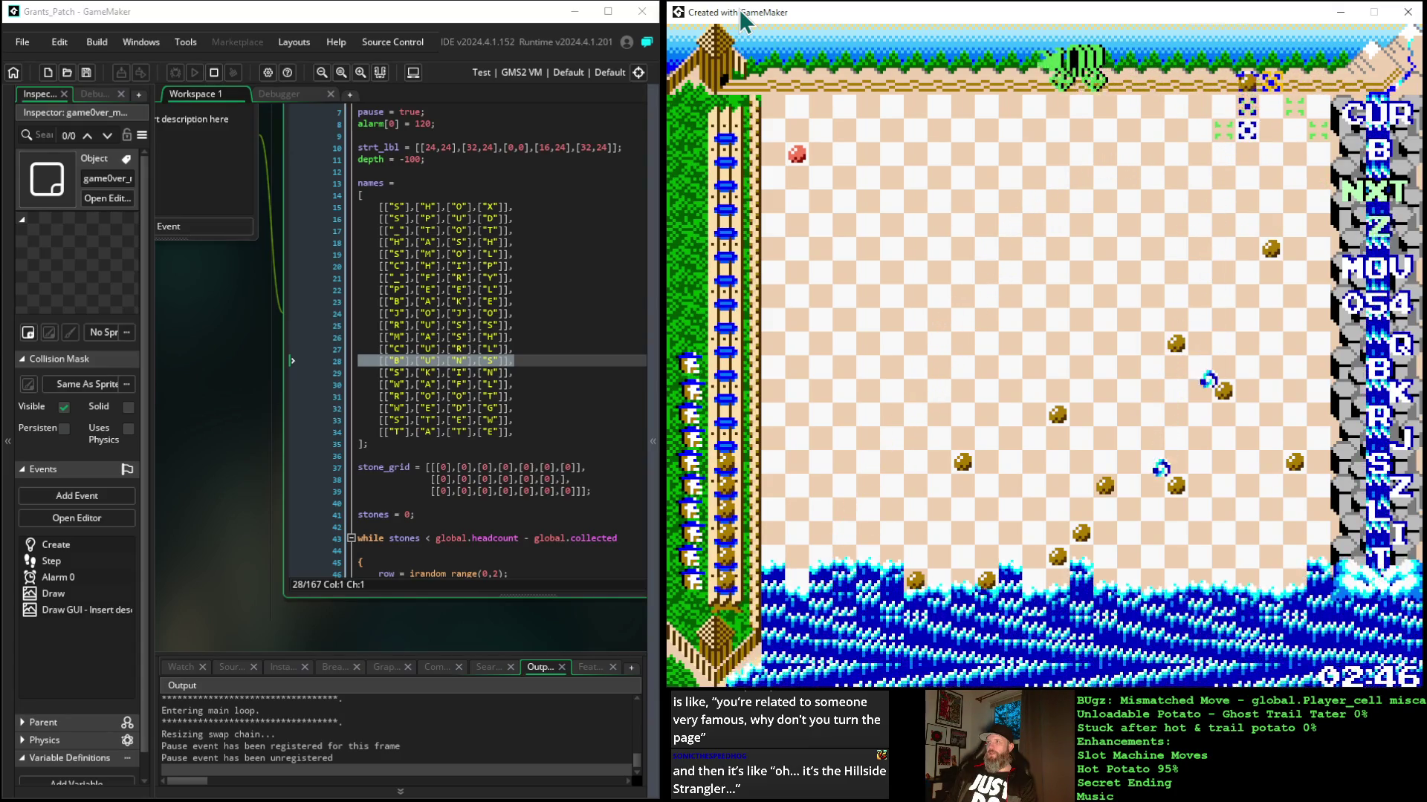
key(Up)
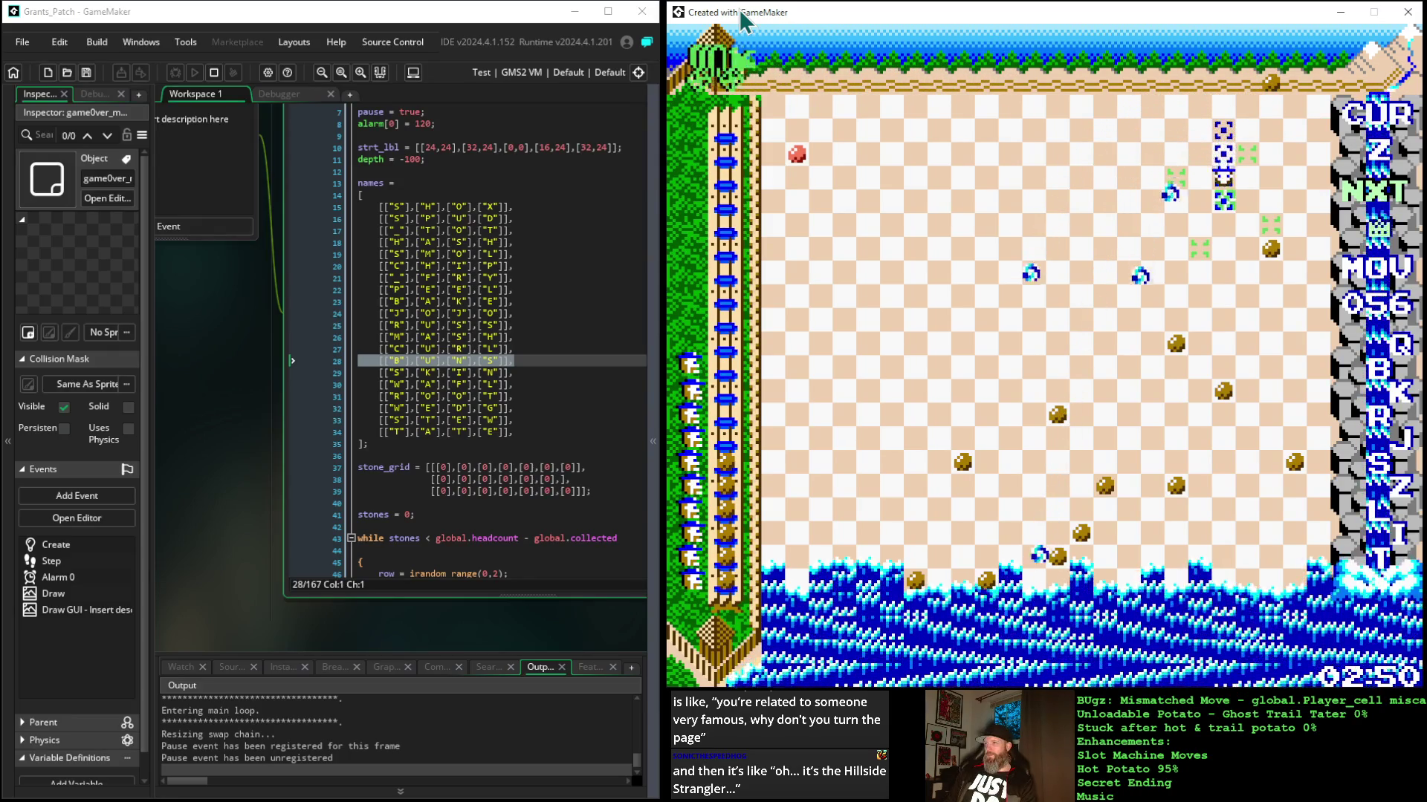
key(Up)
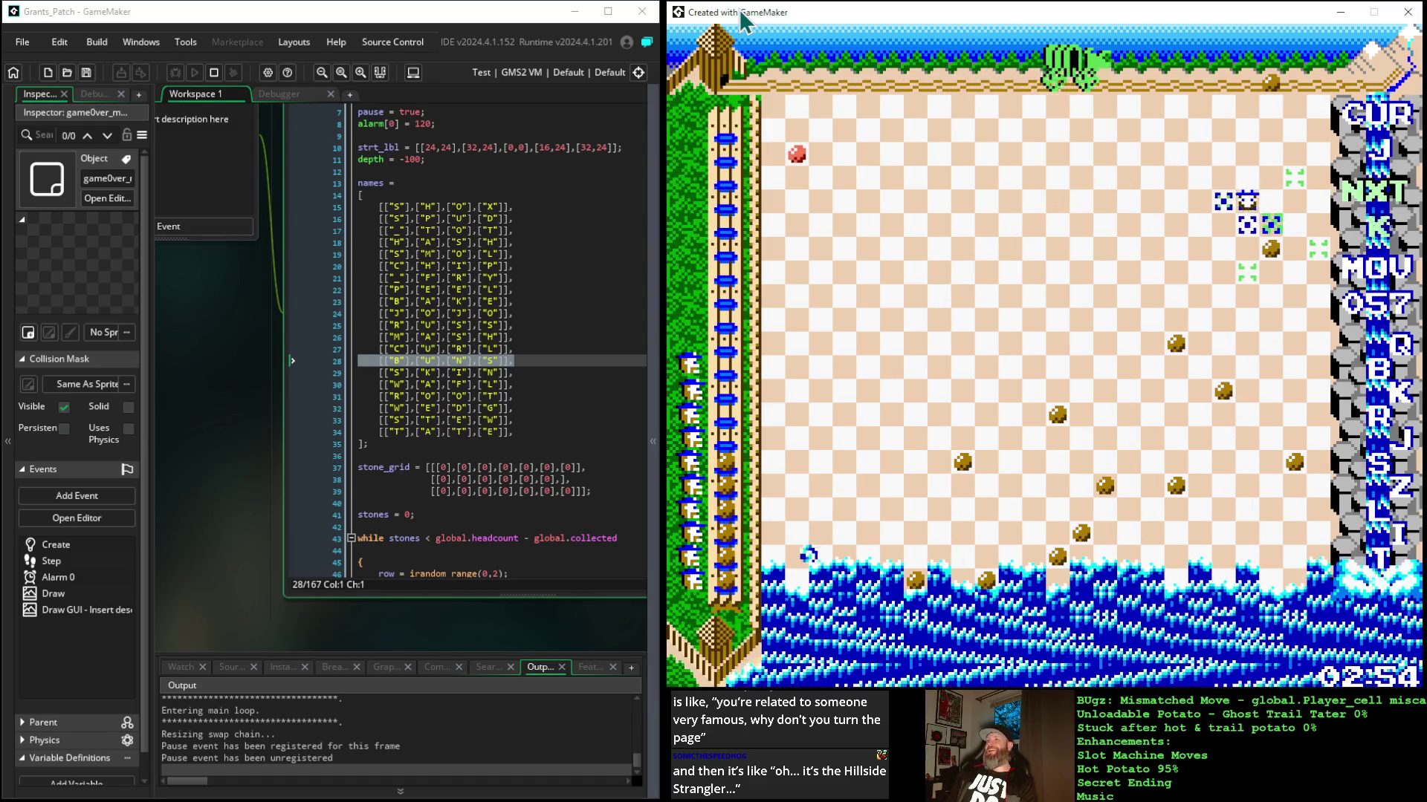
key(Up)
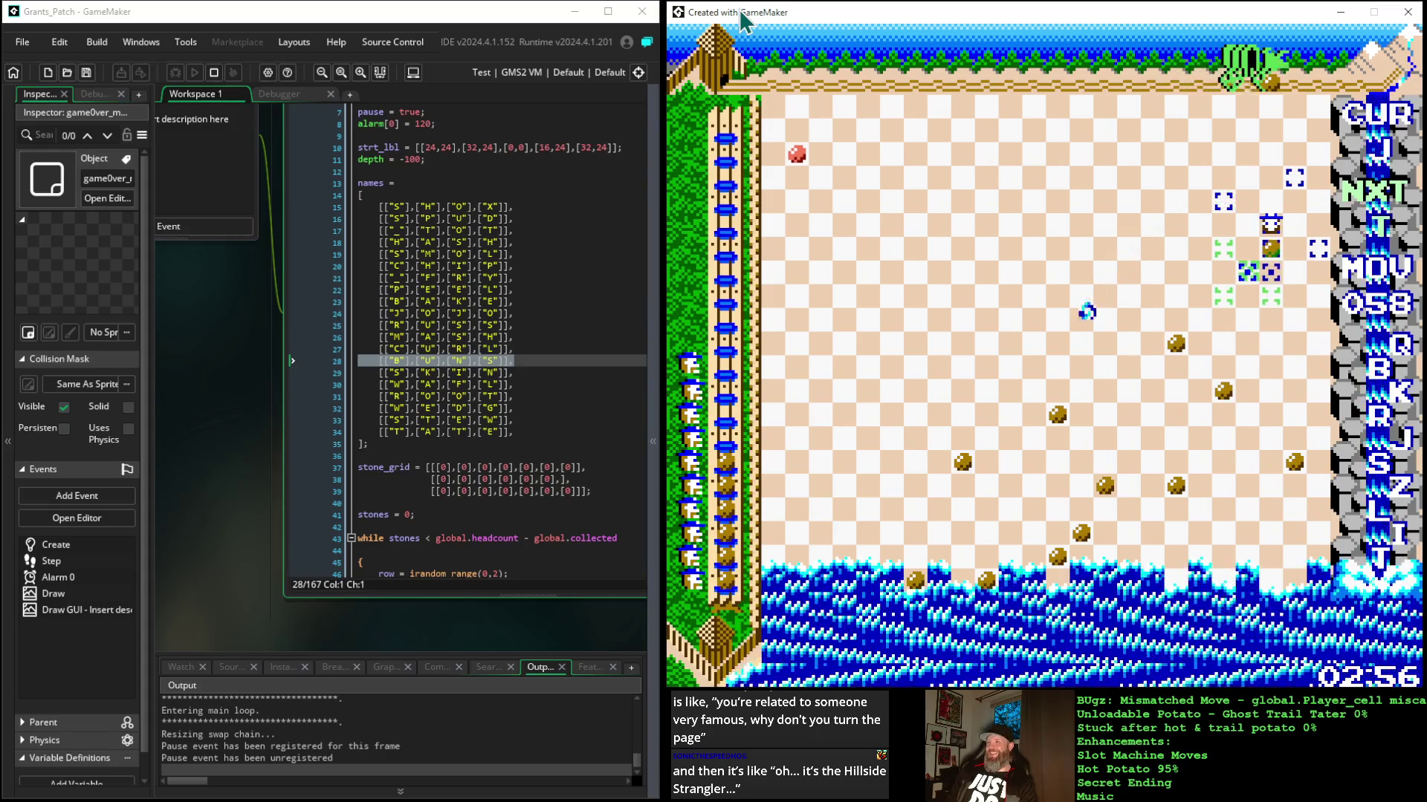
key(Up)
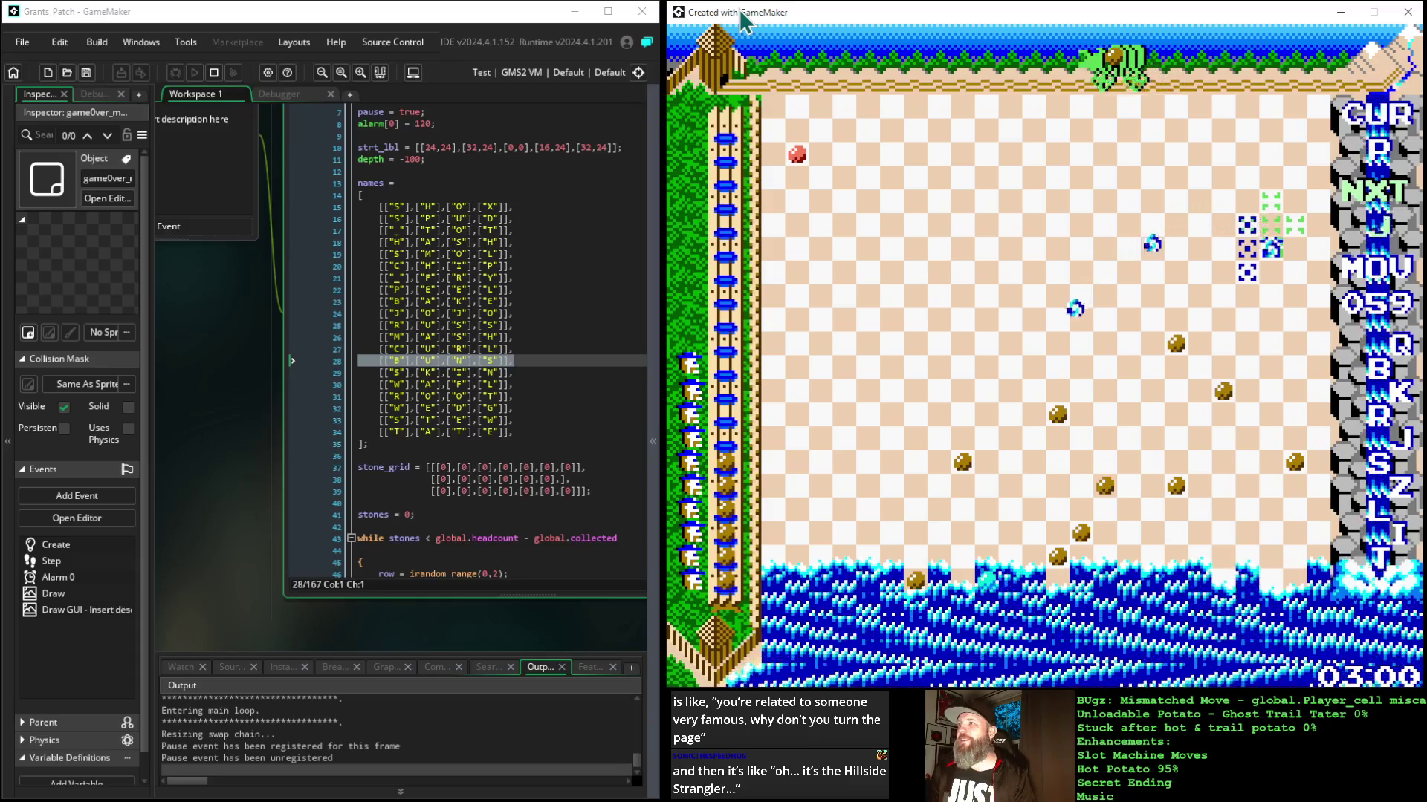
key(Up)
key(Up)
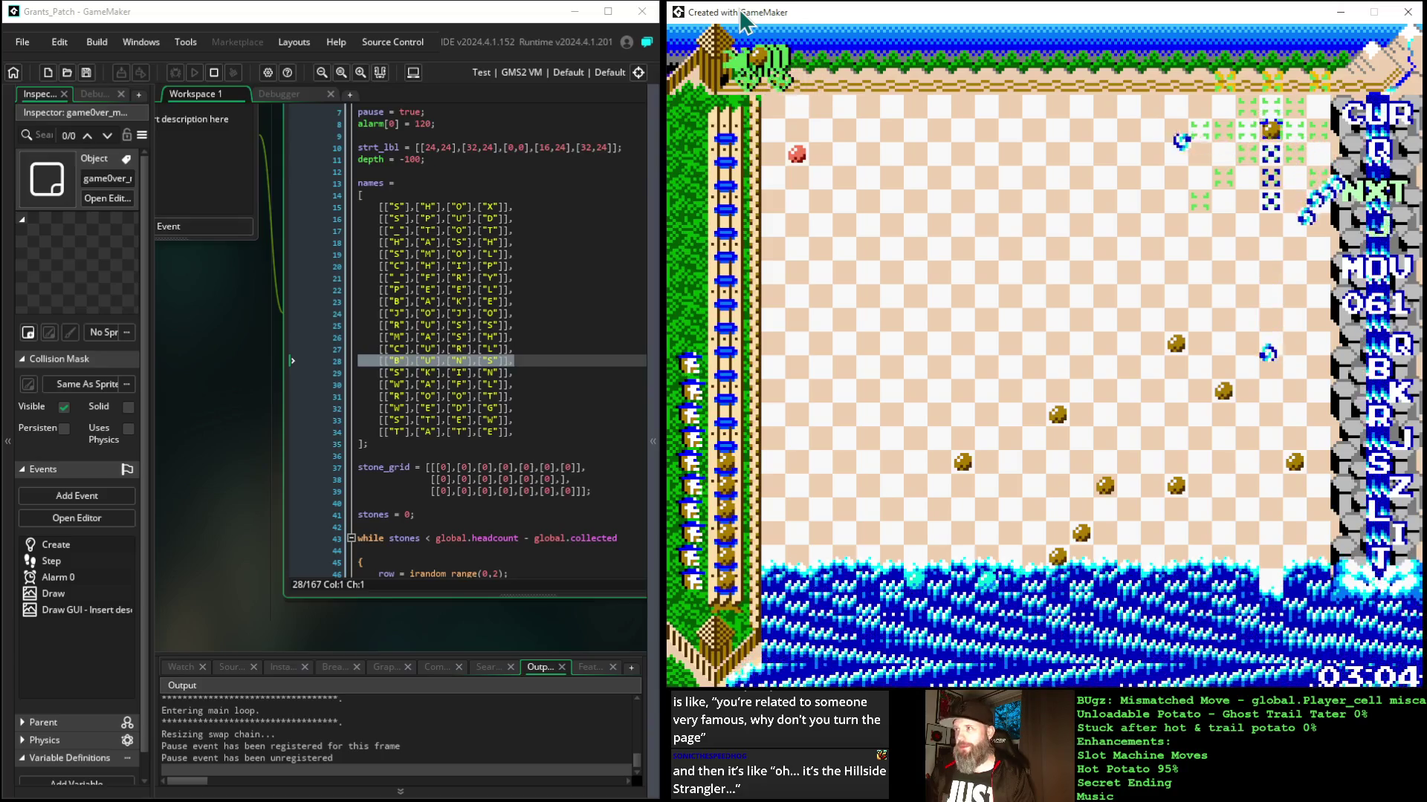
key(Up)
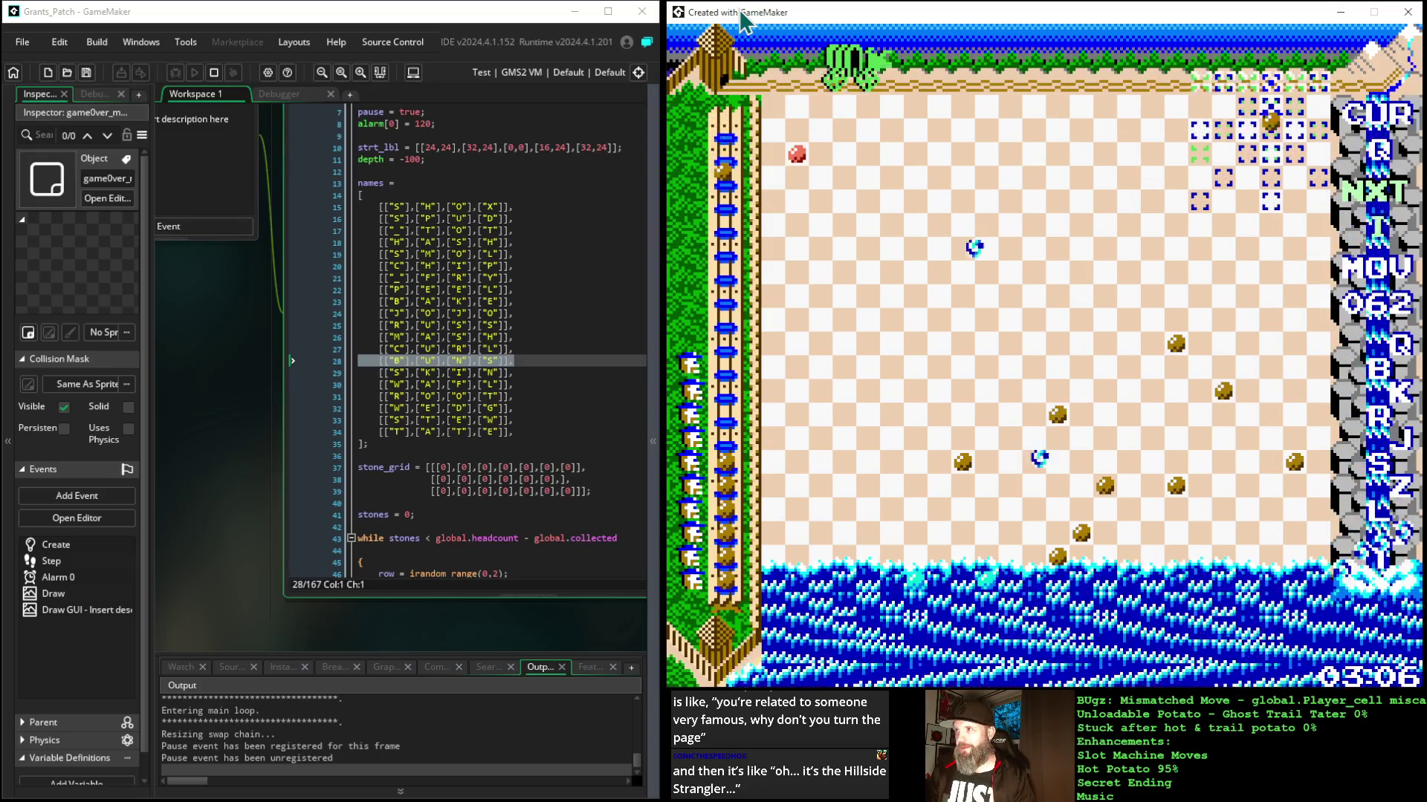
key(Up)
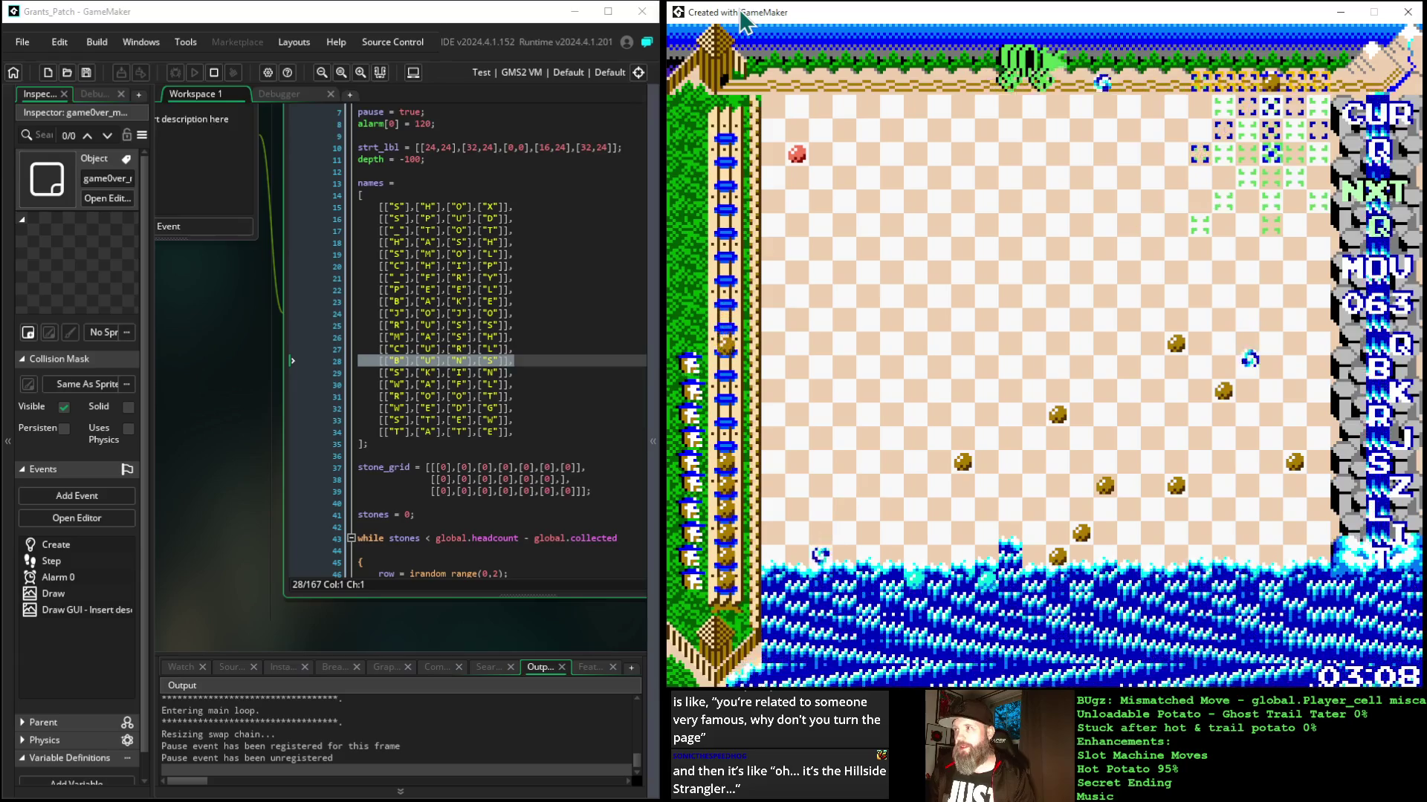
key(Up)
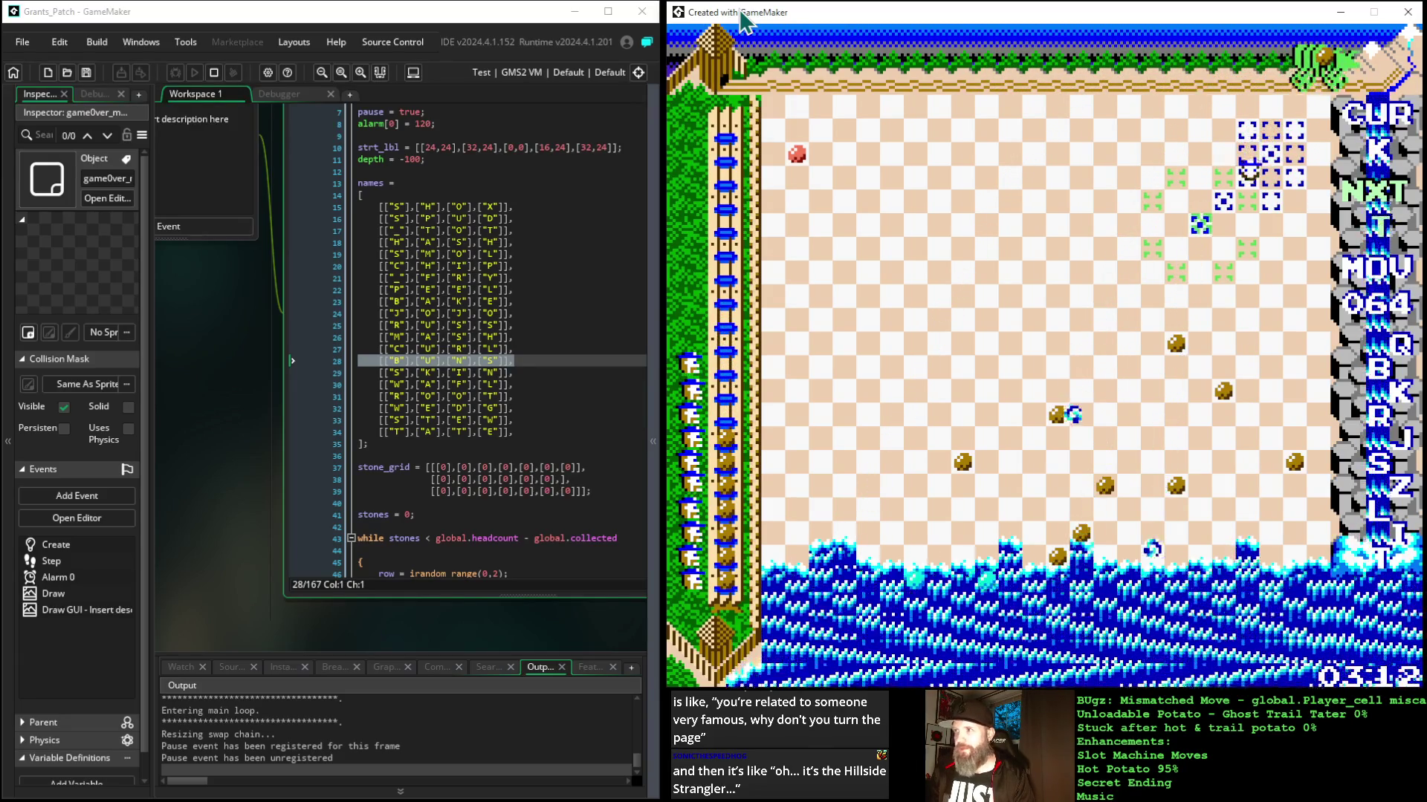
Step: Move the piece down-left to move 067, then sideways and diagonally up-left
key(Down)
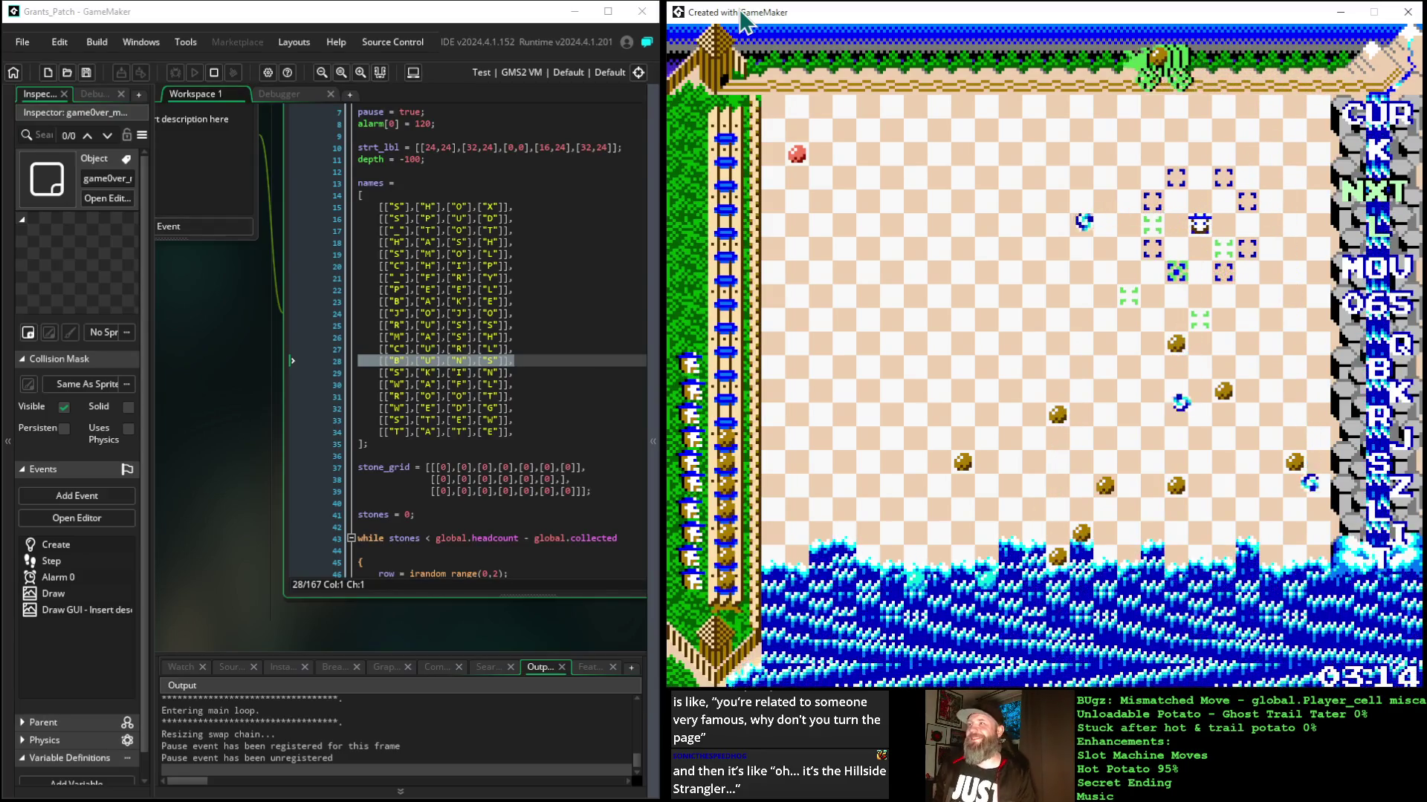
key(Down)
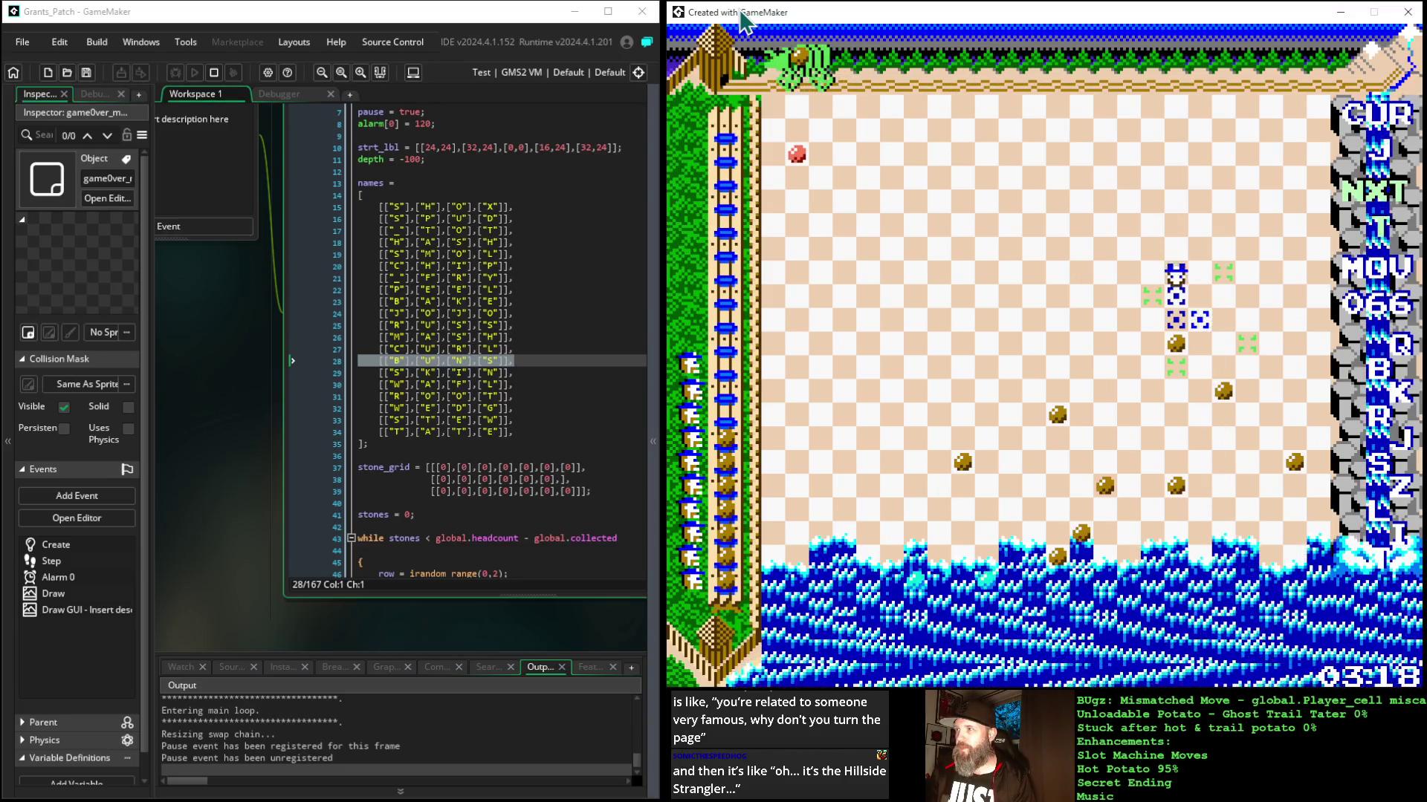
key(Down)
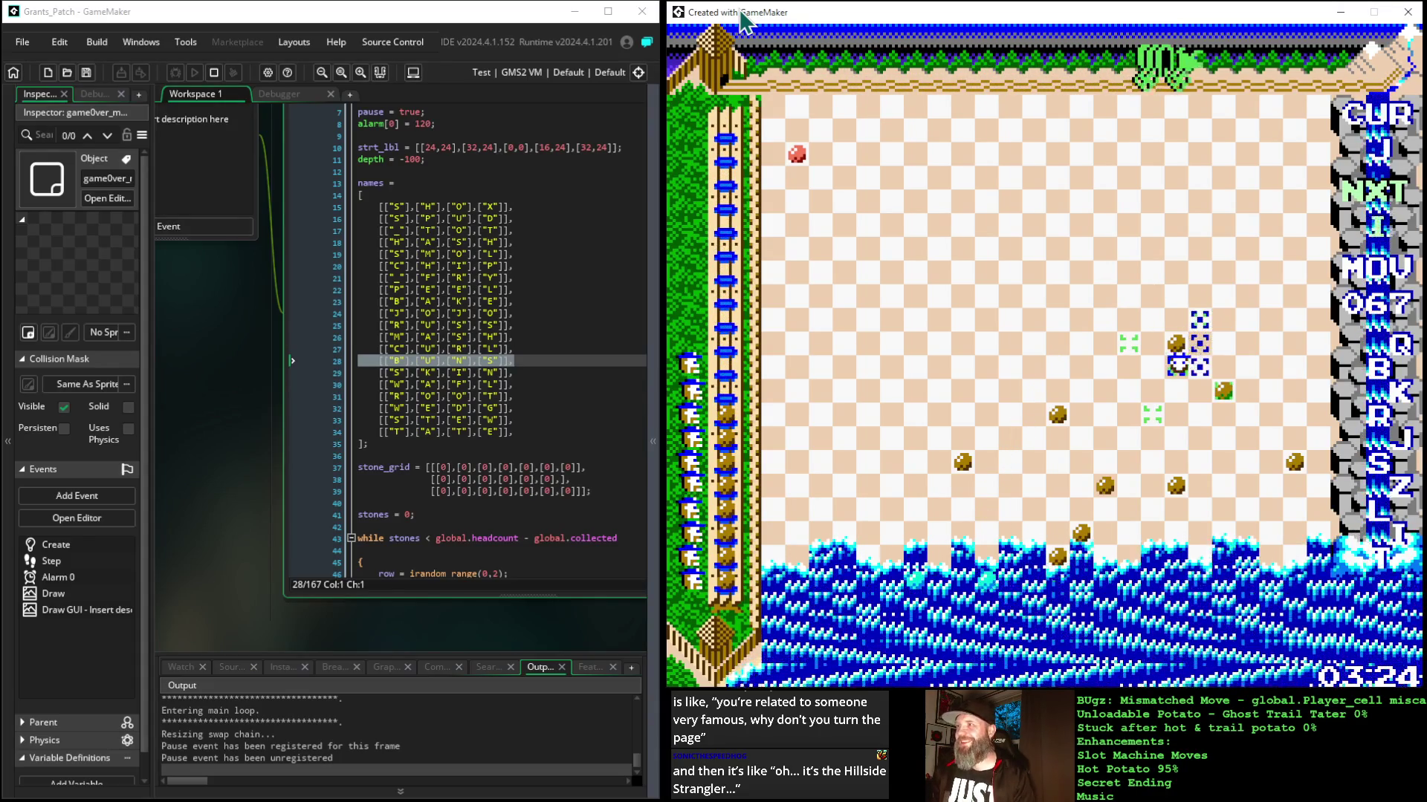
key(Up)
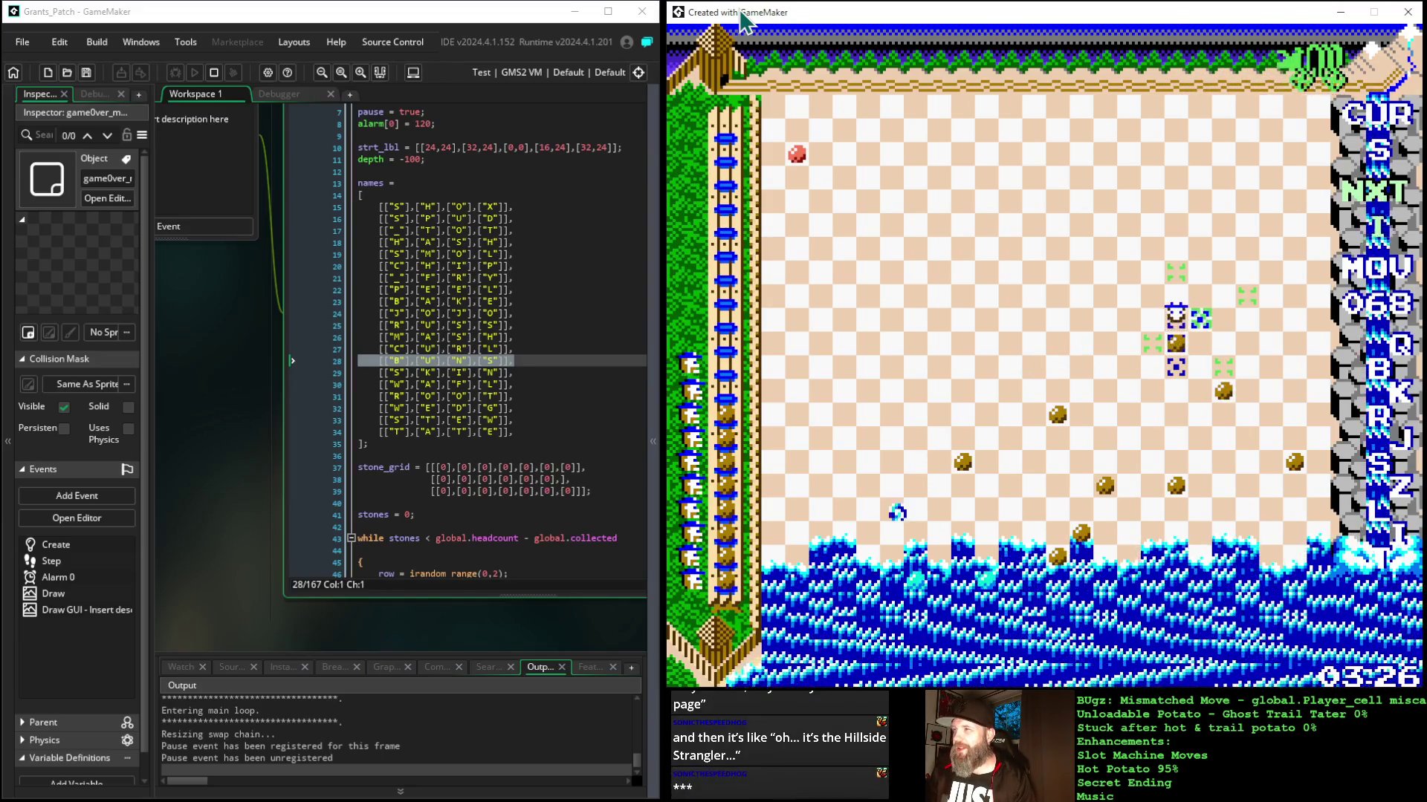
key(Right)
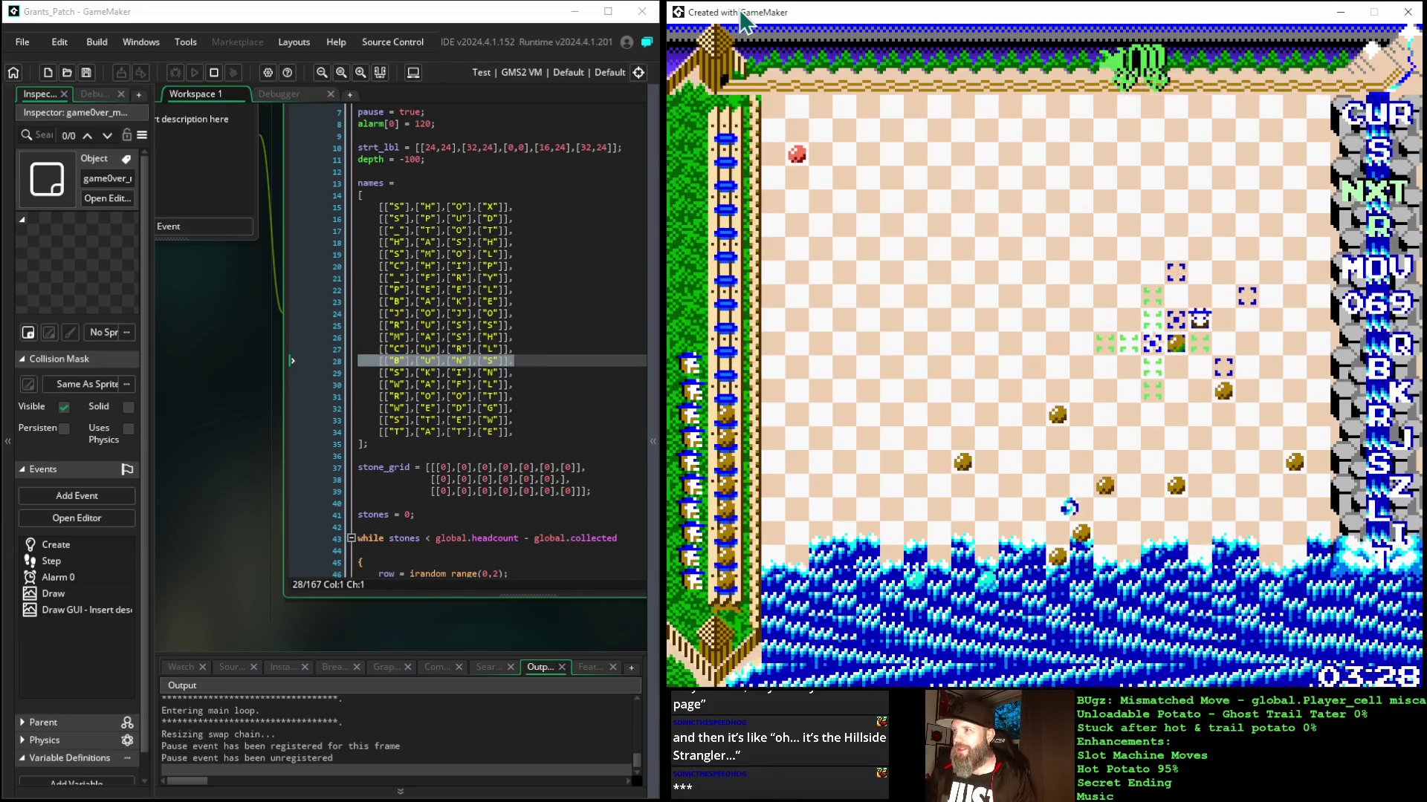
key(Left)
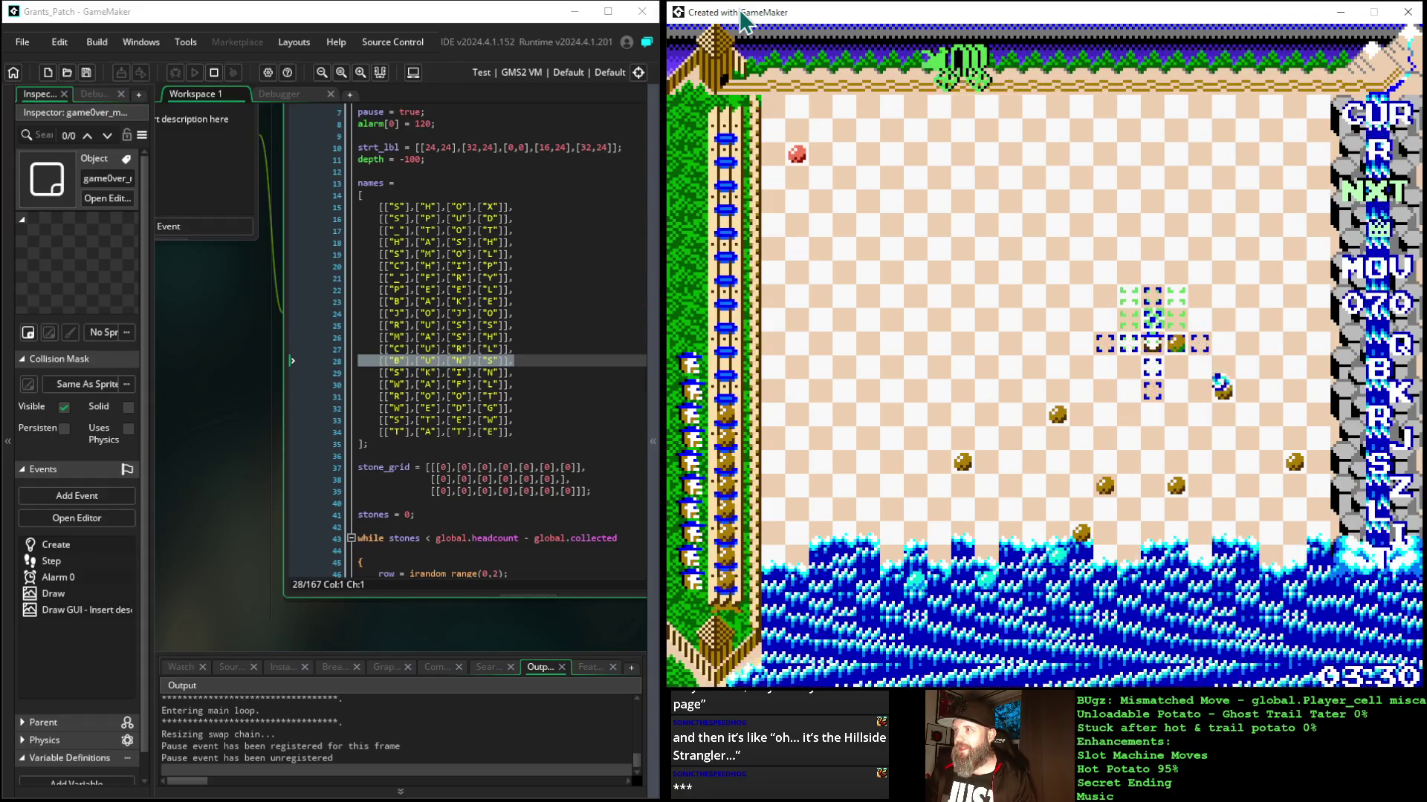
key(Right)
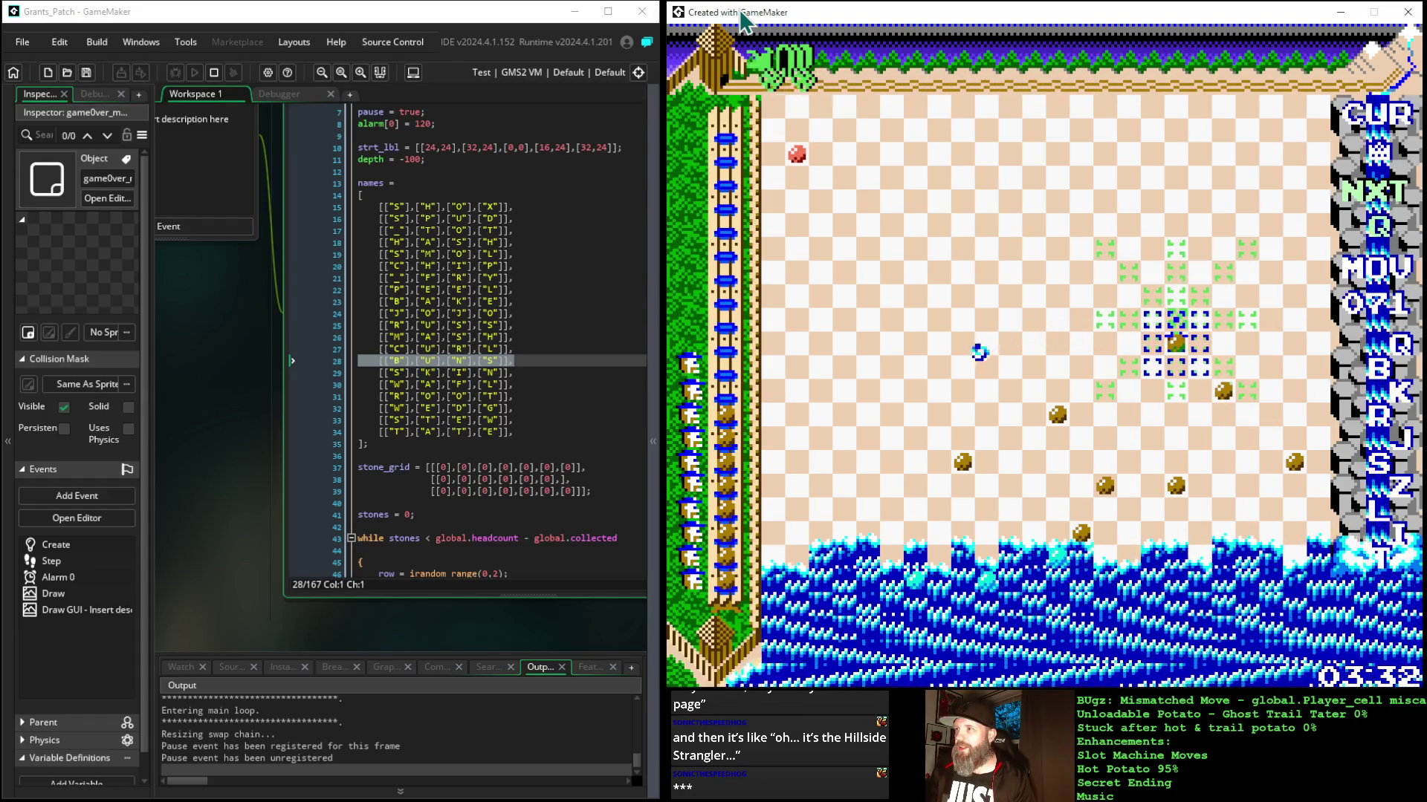
key(Up)
key(Left)
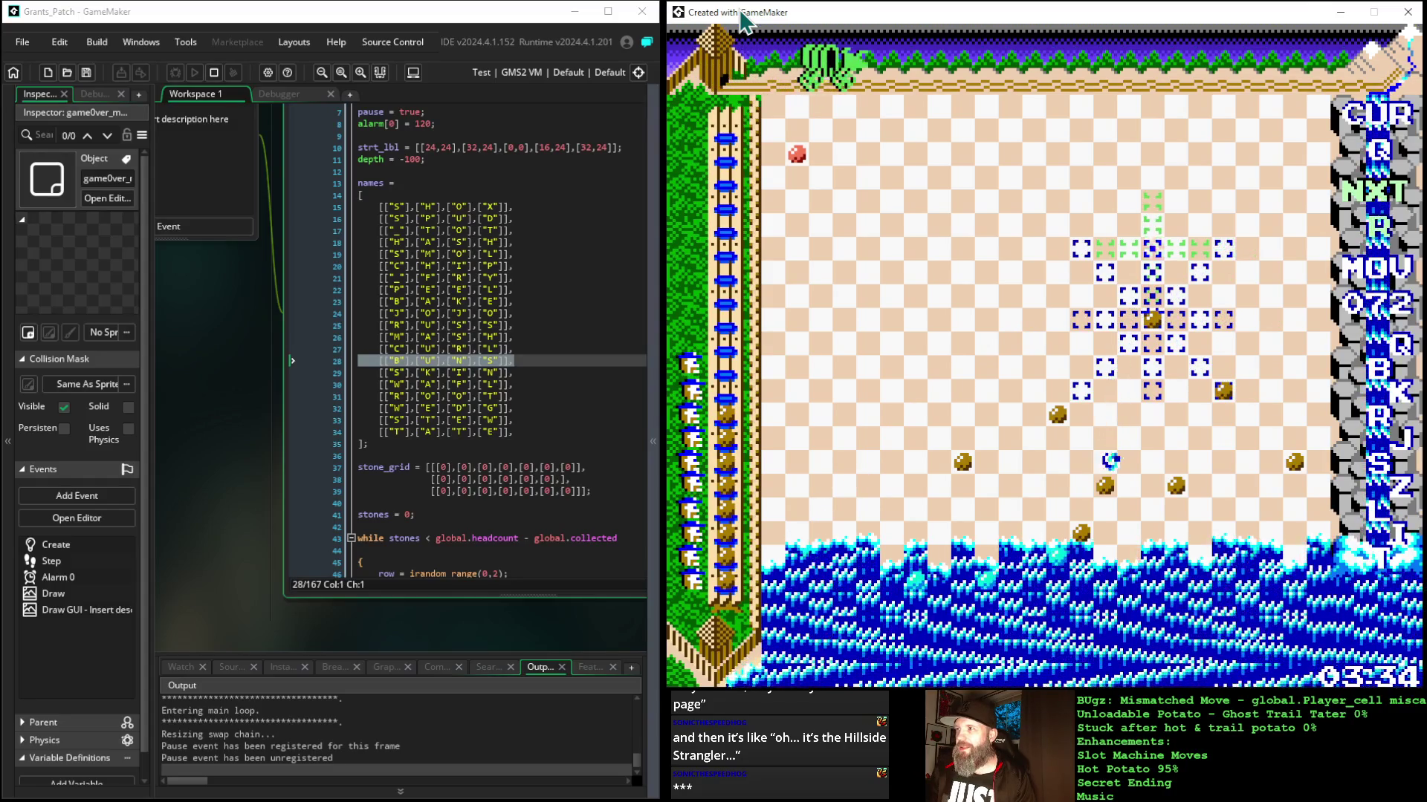
key(Up)
key(Left)
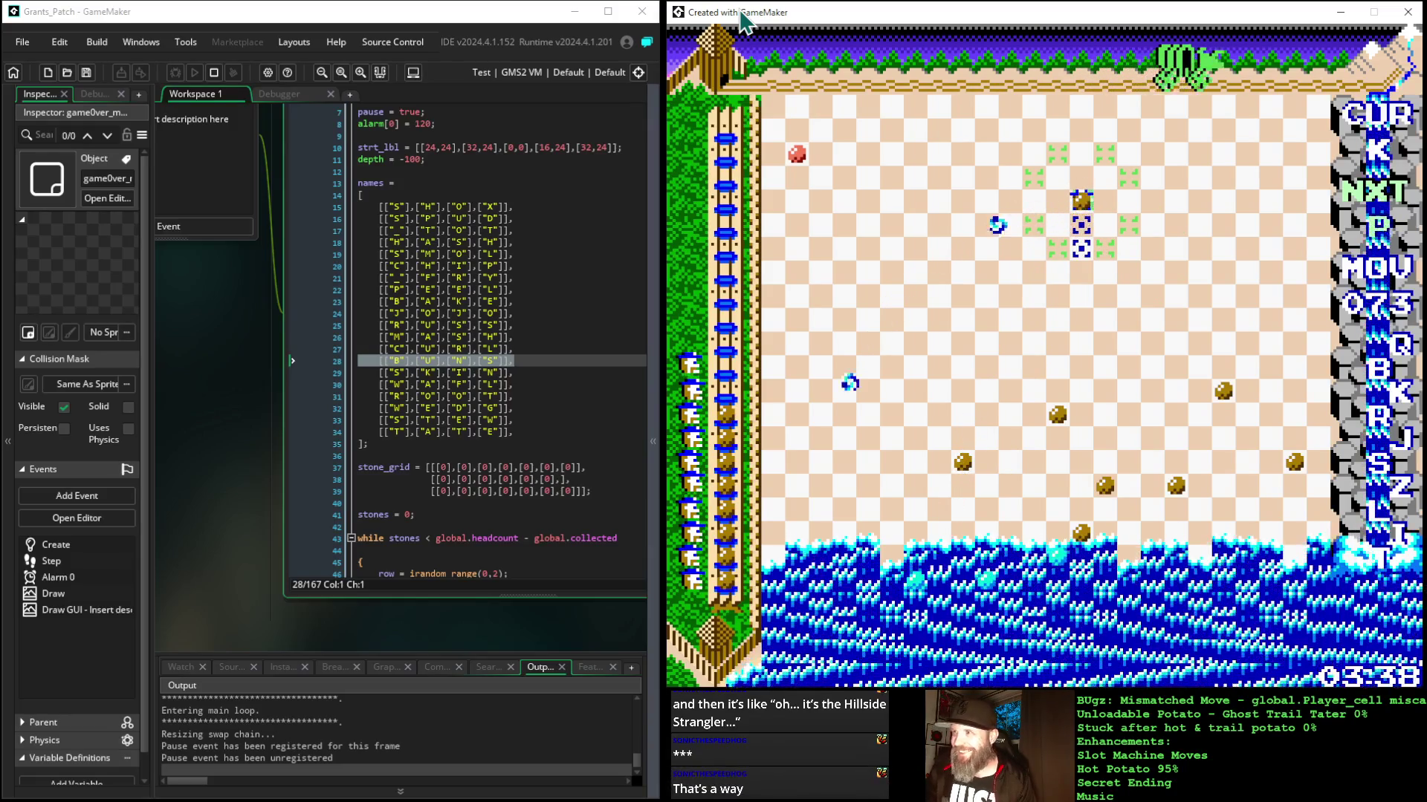
Step: Climb to move 078 near the top, then move the player down to reach move 081
key(Up)
key(Left)
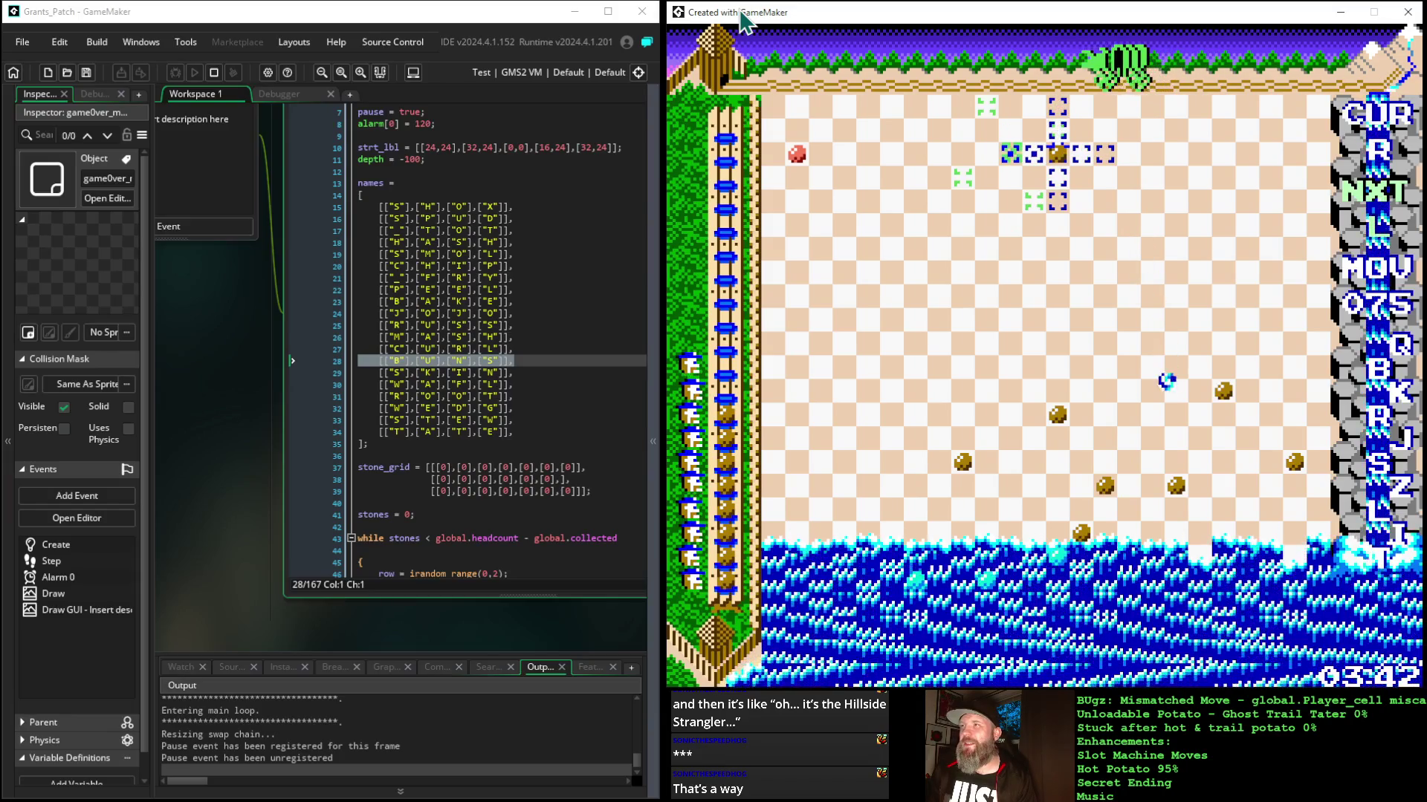
key(Up)
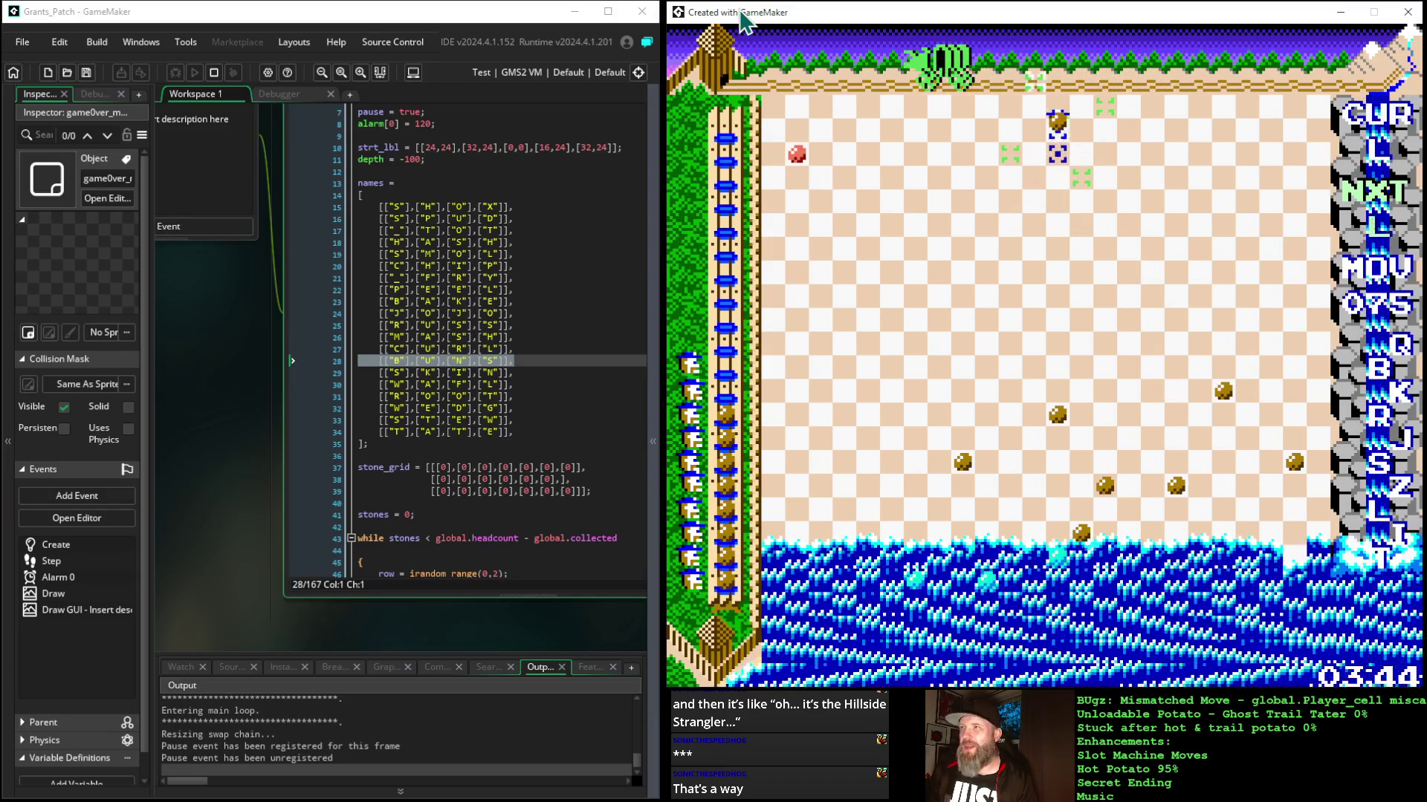
key(Up)
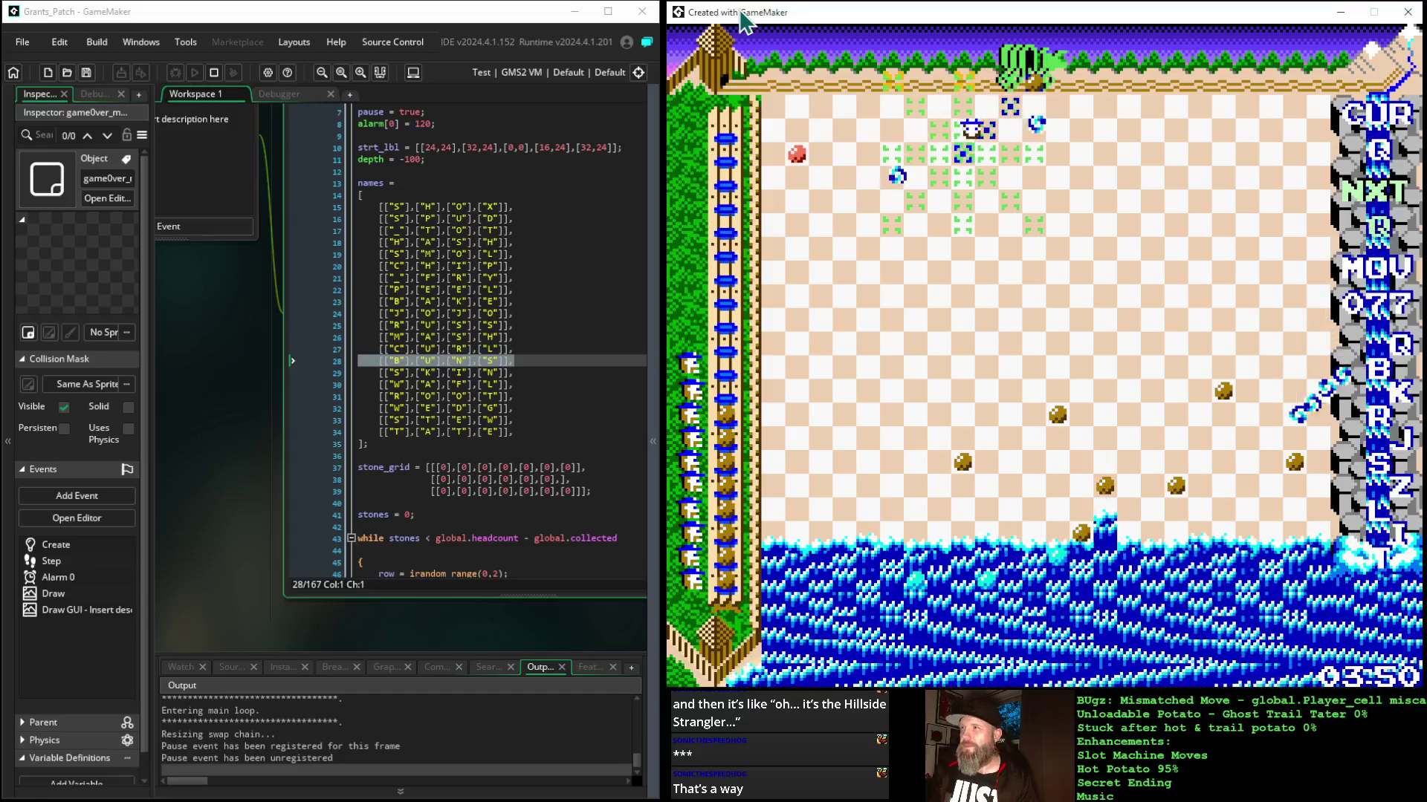
key(Up)
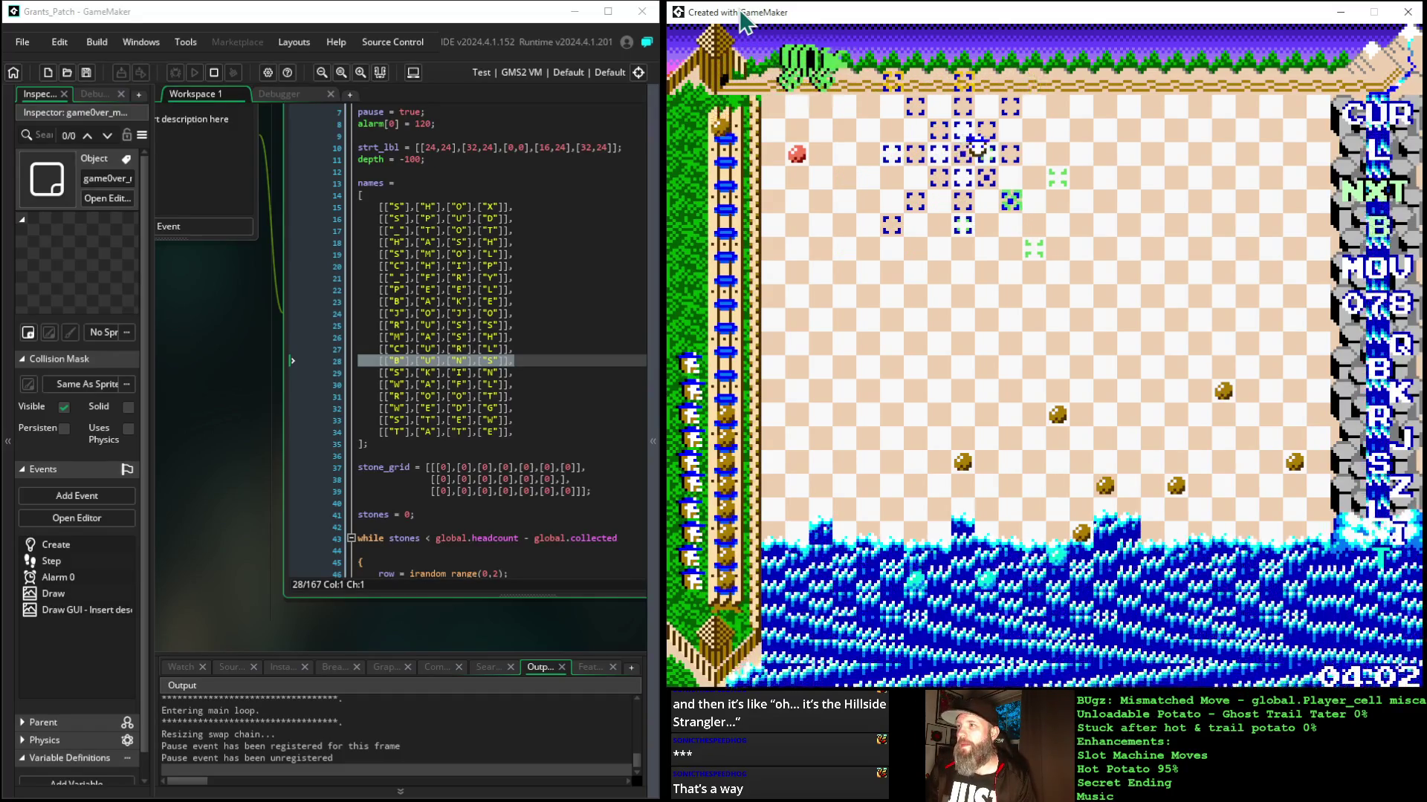
key(Down)
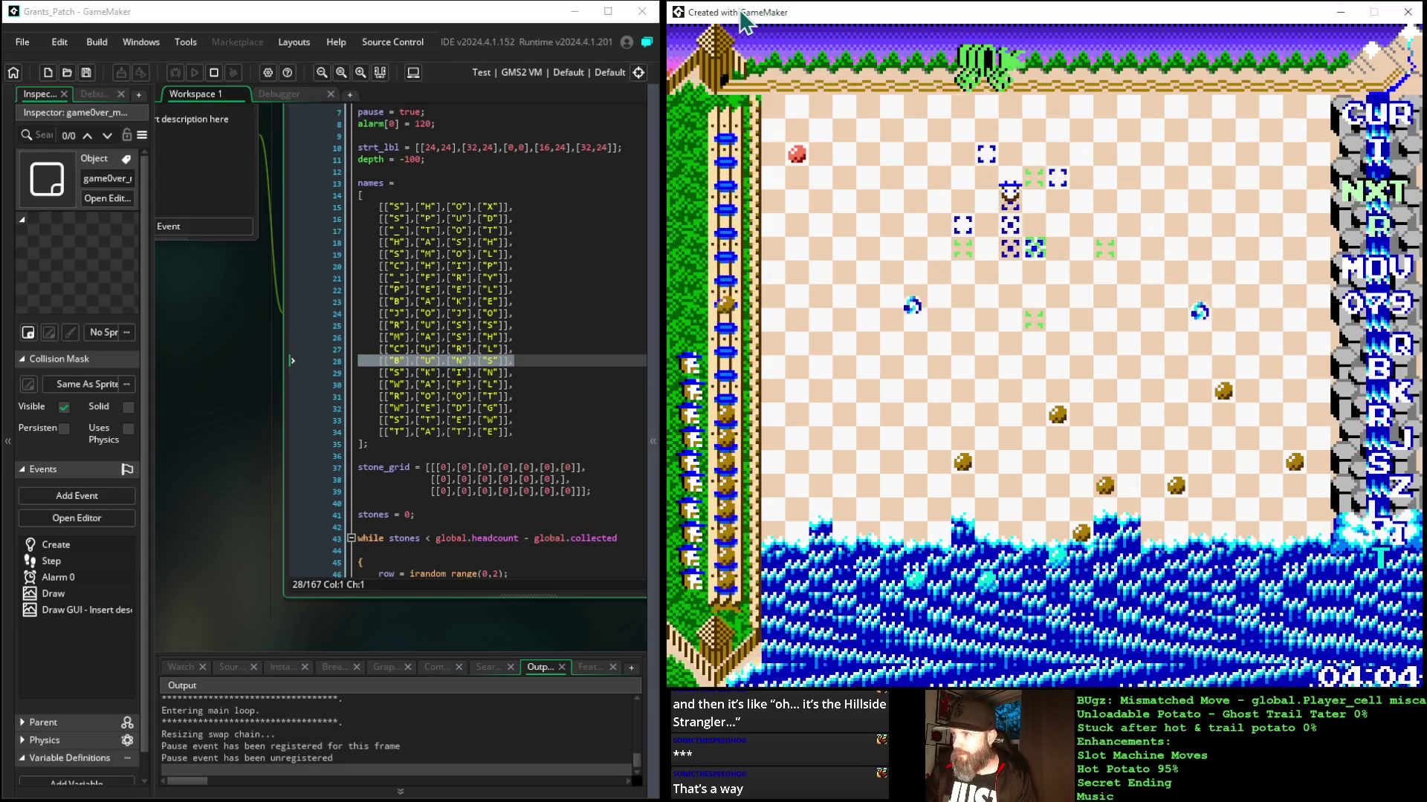
key(Down)
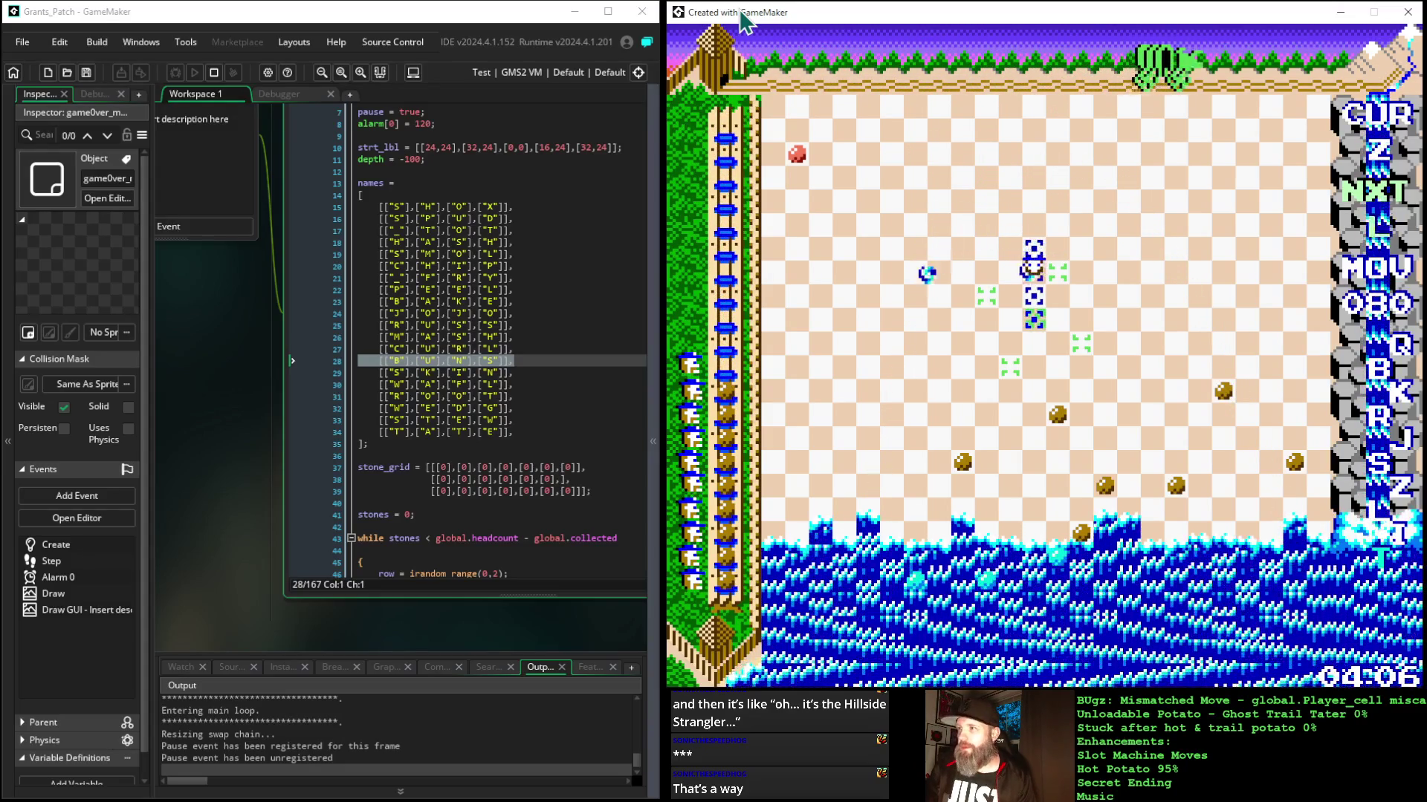
key(Down)
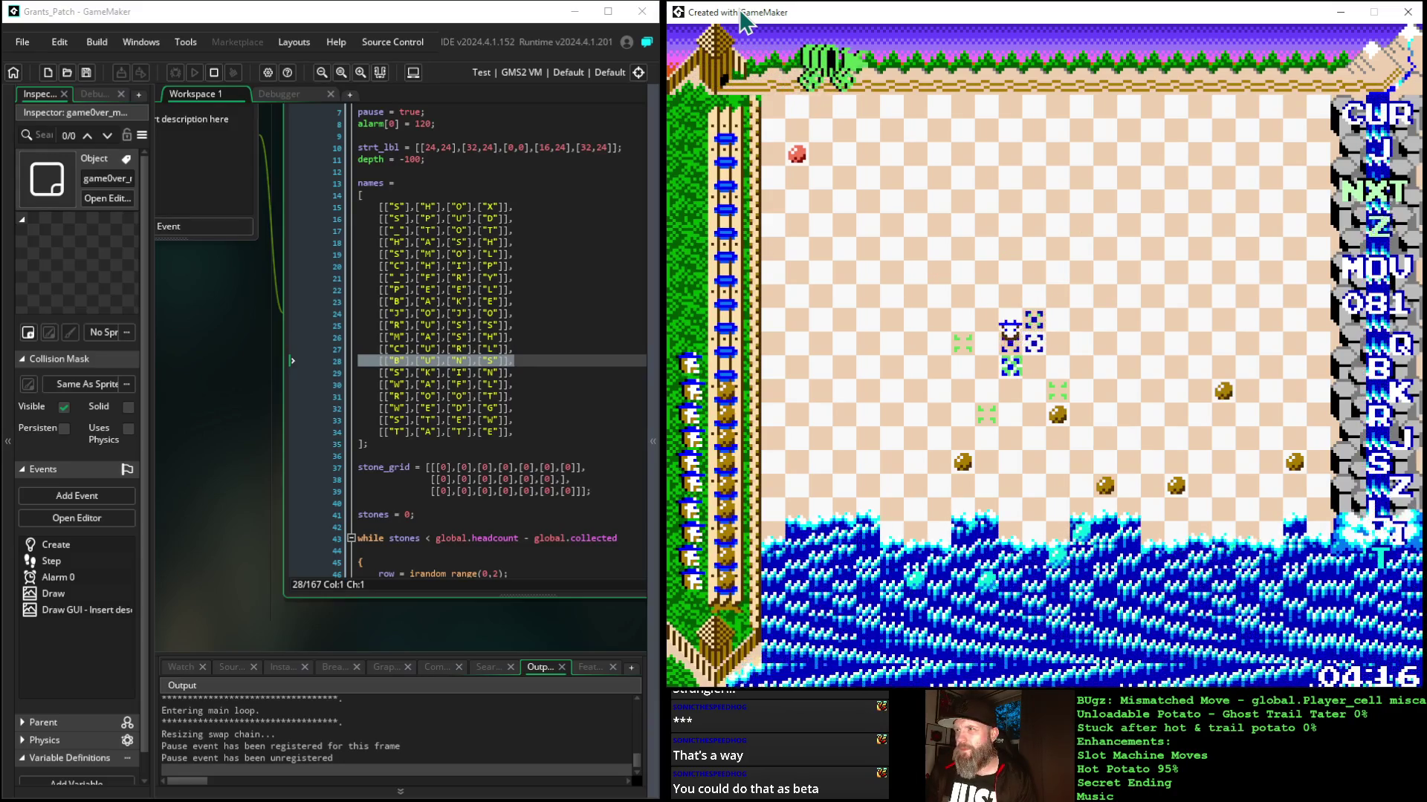
Step: Play moves from 082 onward, pushing the player up the board and a stone left
key(Down)
key(Down)
key(Up)
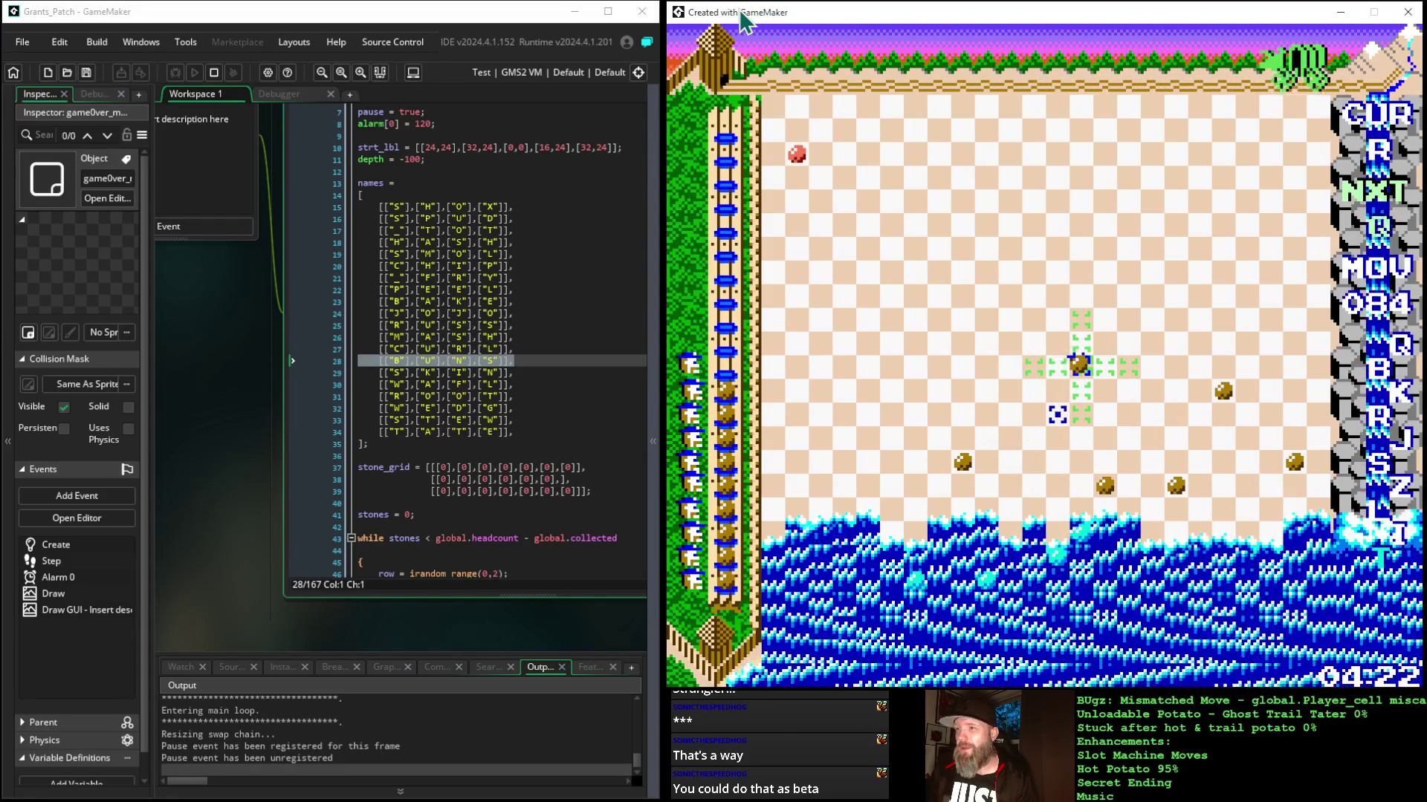
key(Up)
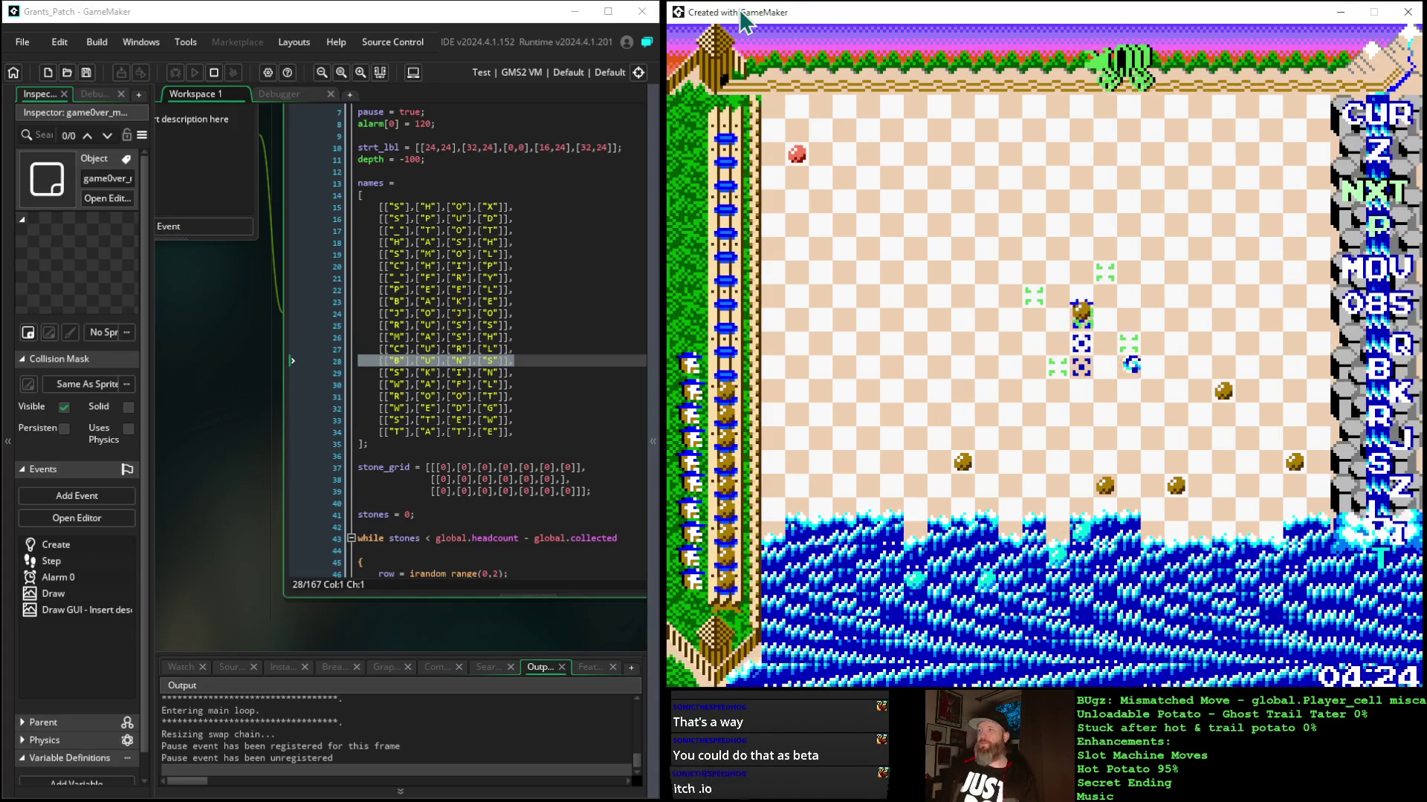
key(Up)
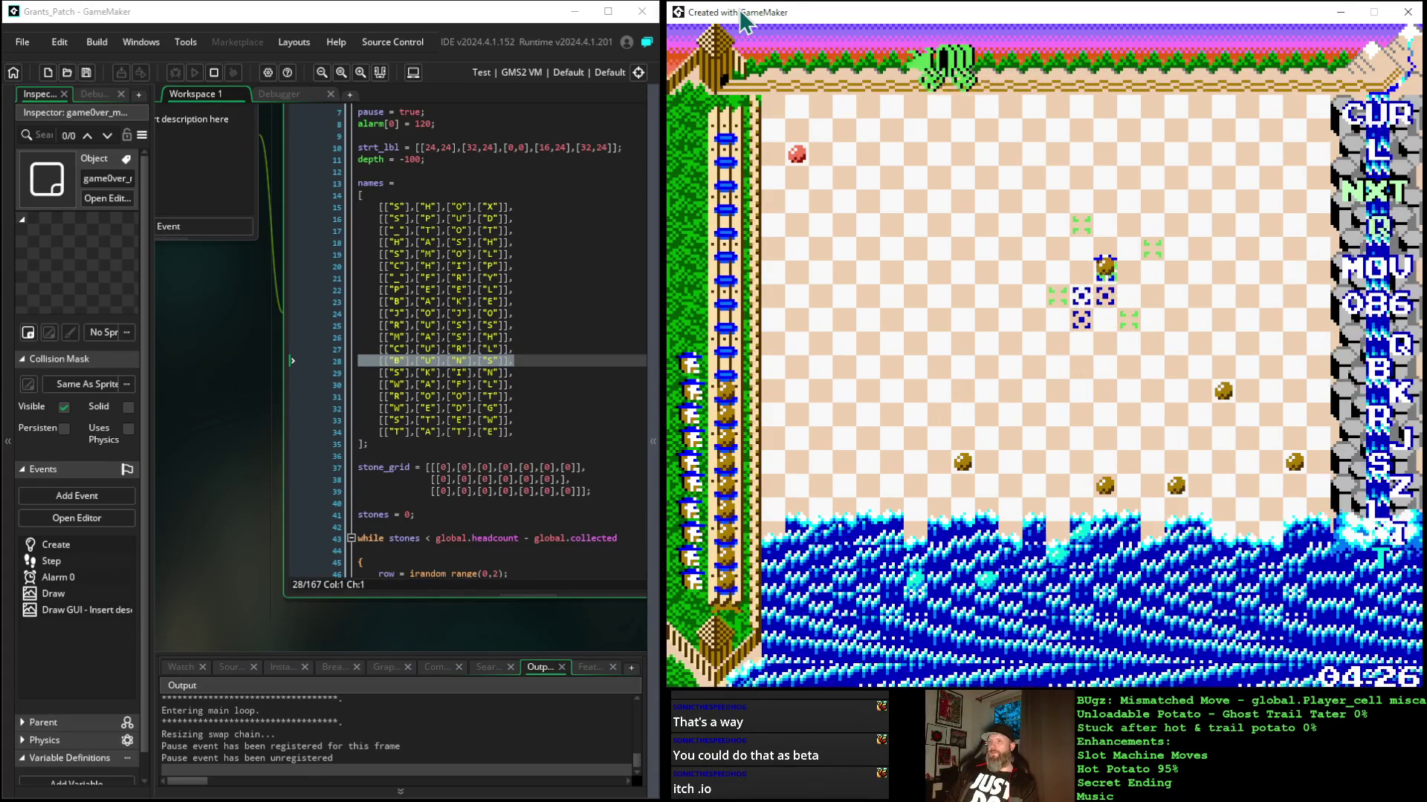
key(Up)
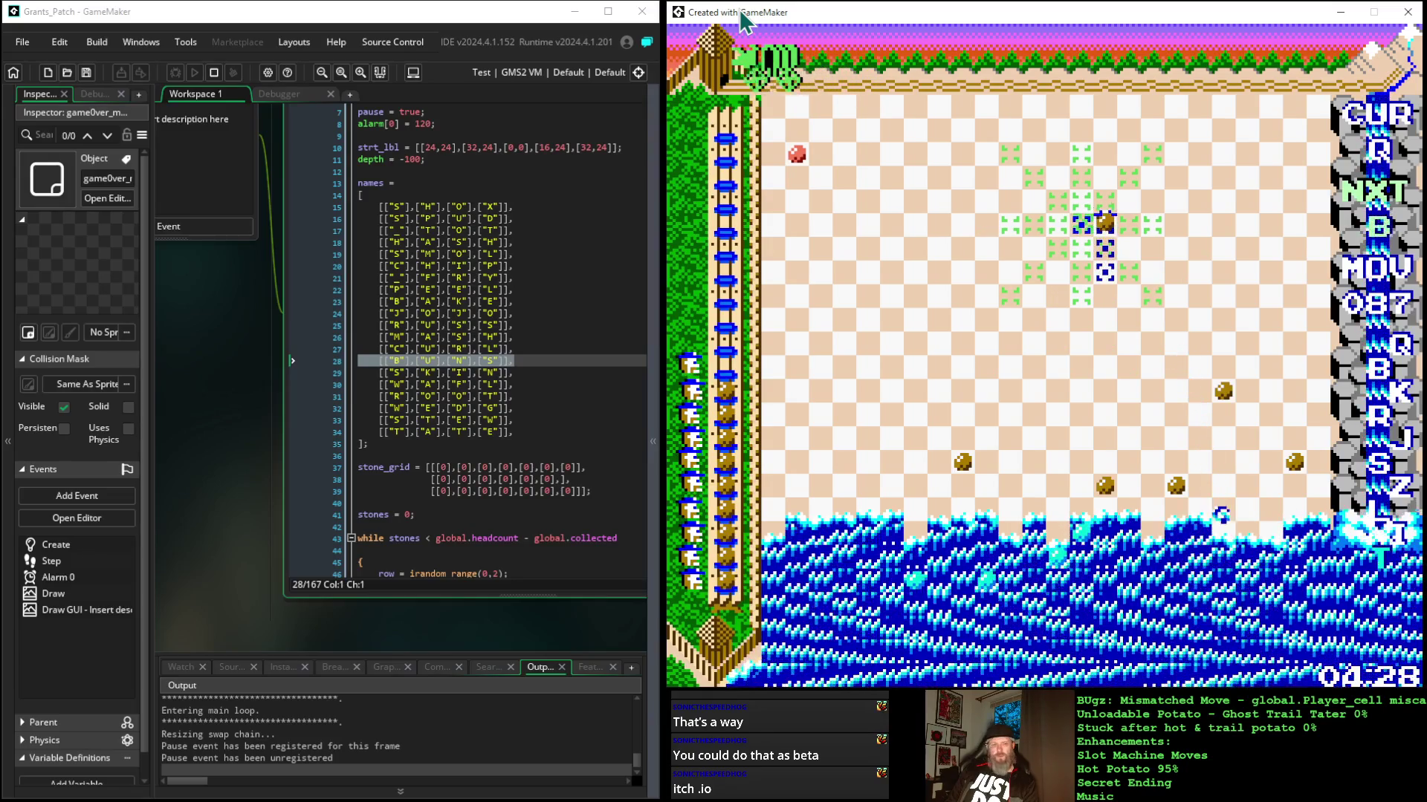
key(Left)
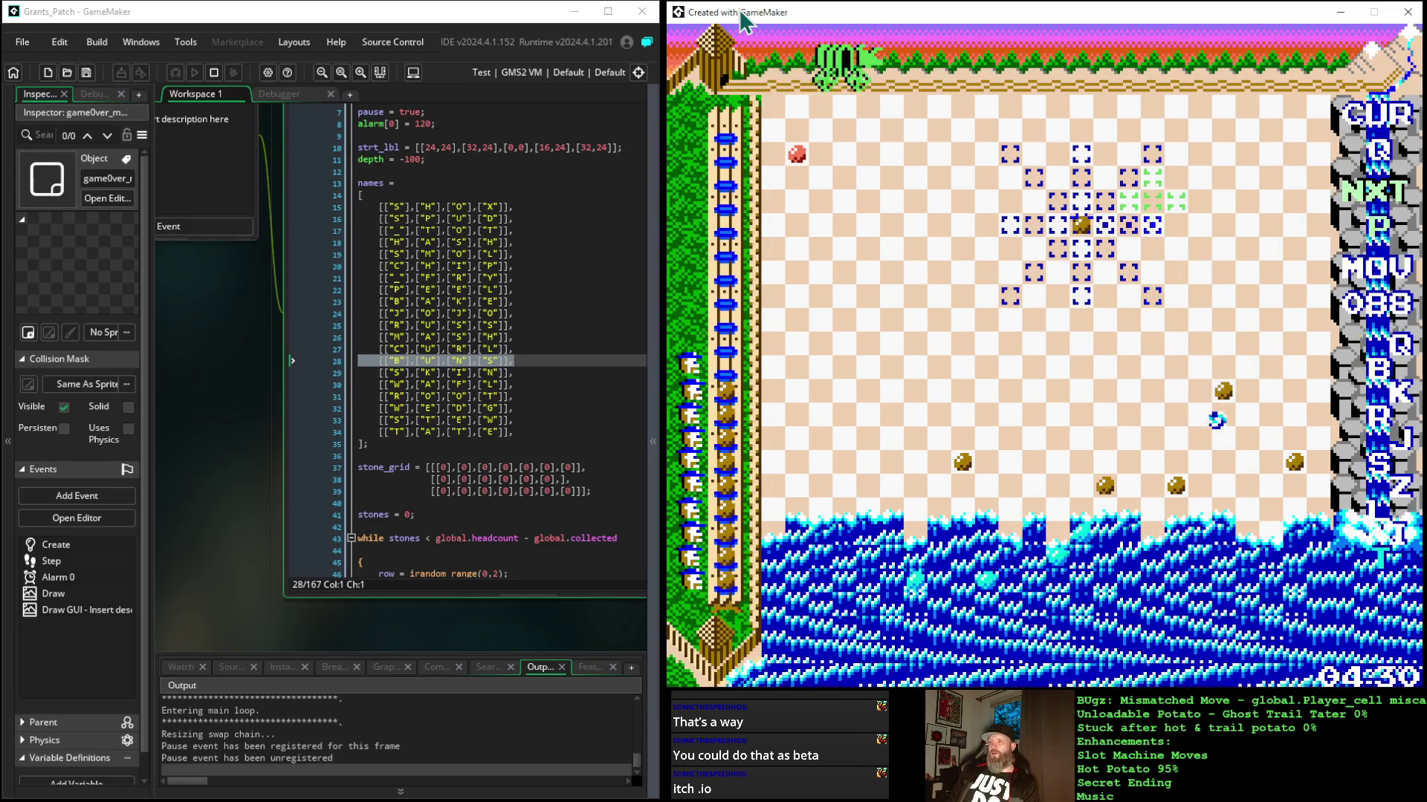
key(Up)
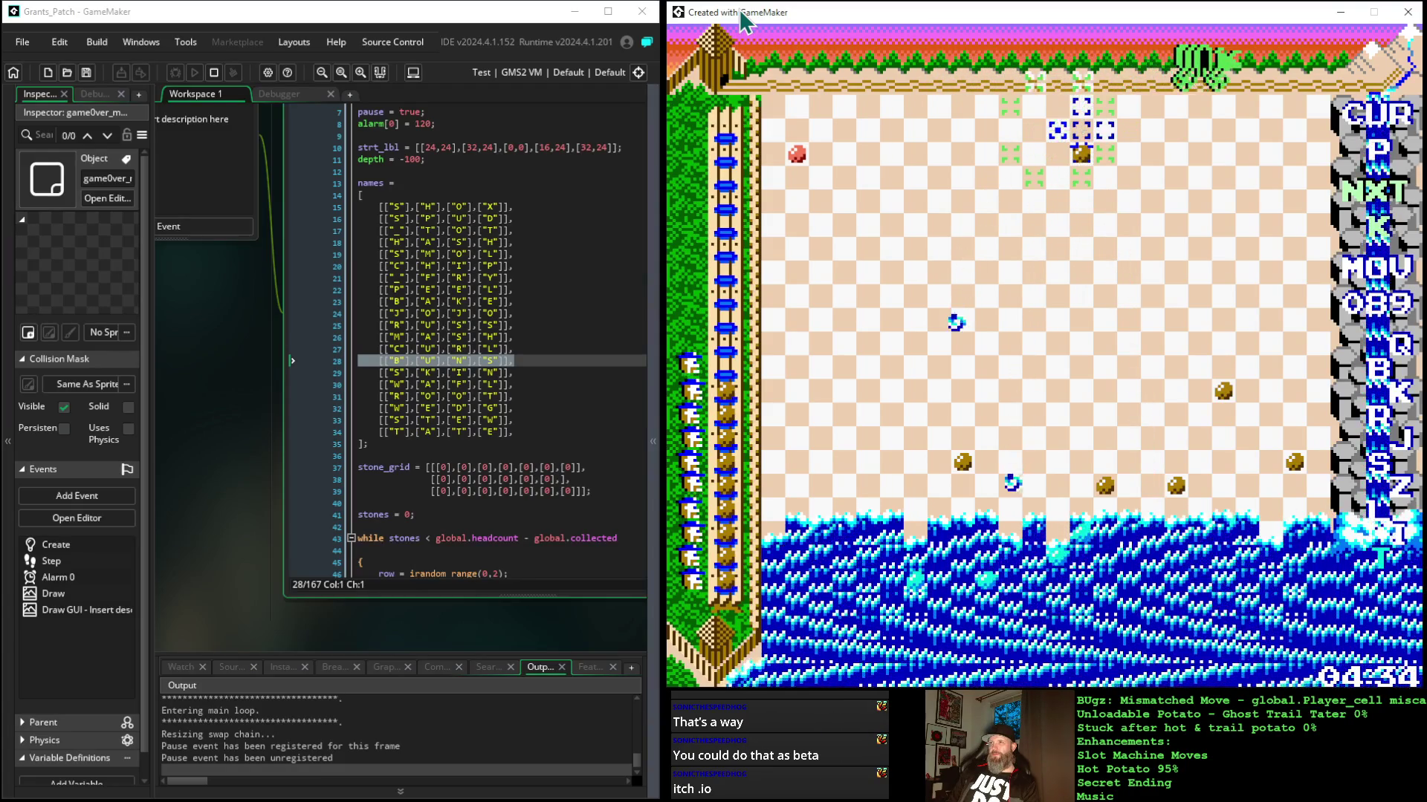
key(Right)
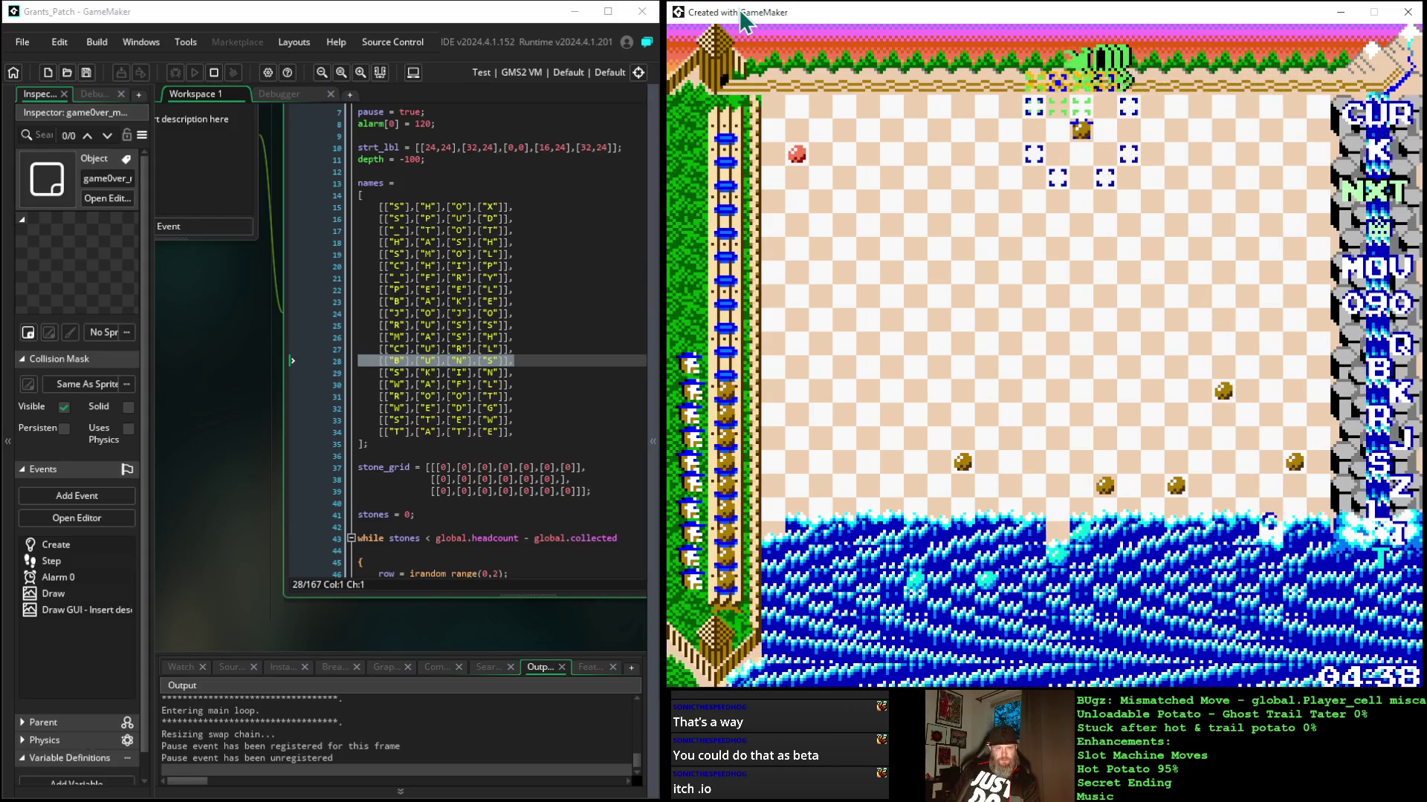
Step: Rearrange the pieces near the top edge, shifting them left for the final moves
key(Left)
key(Down)
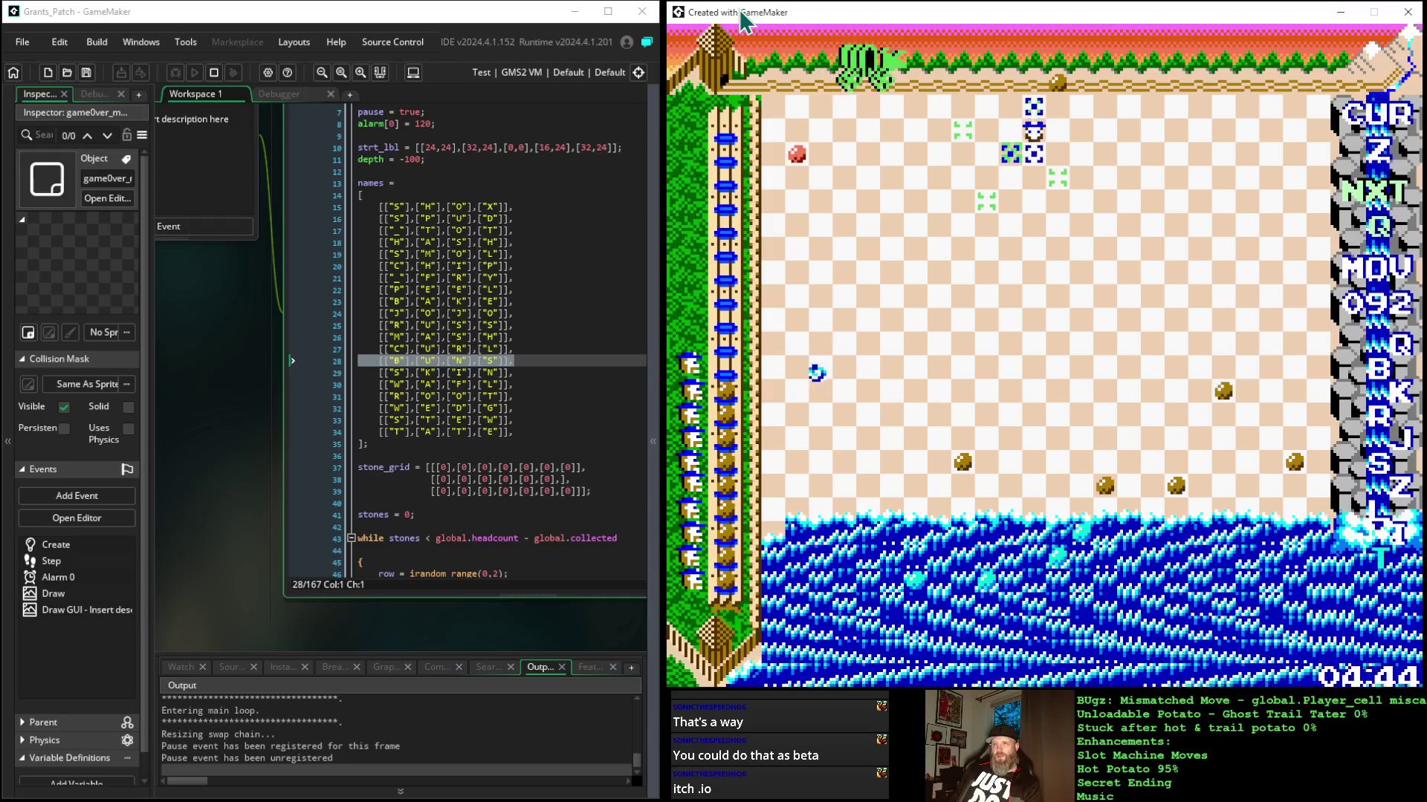
key(Up)
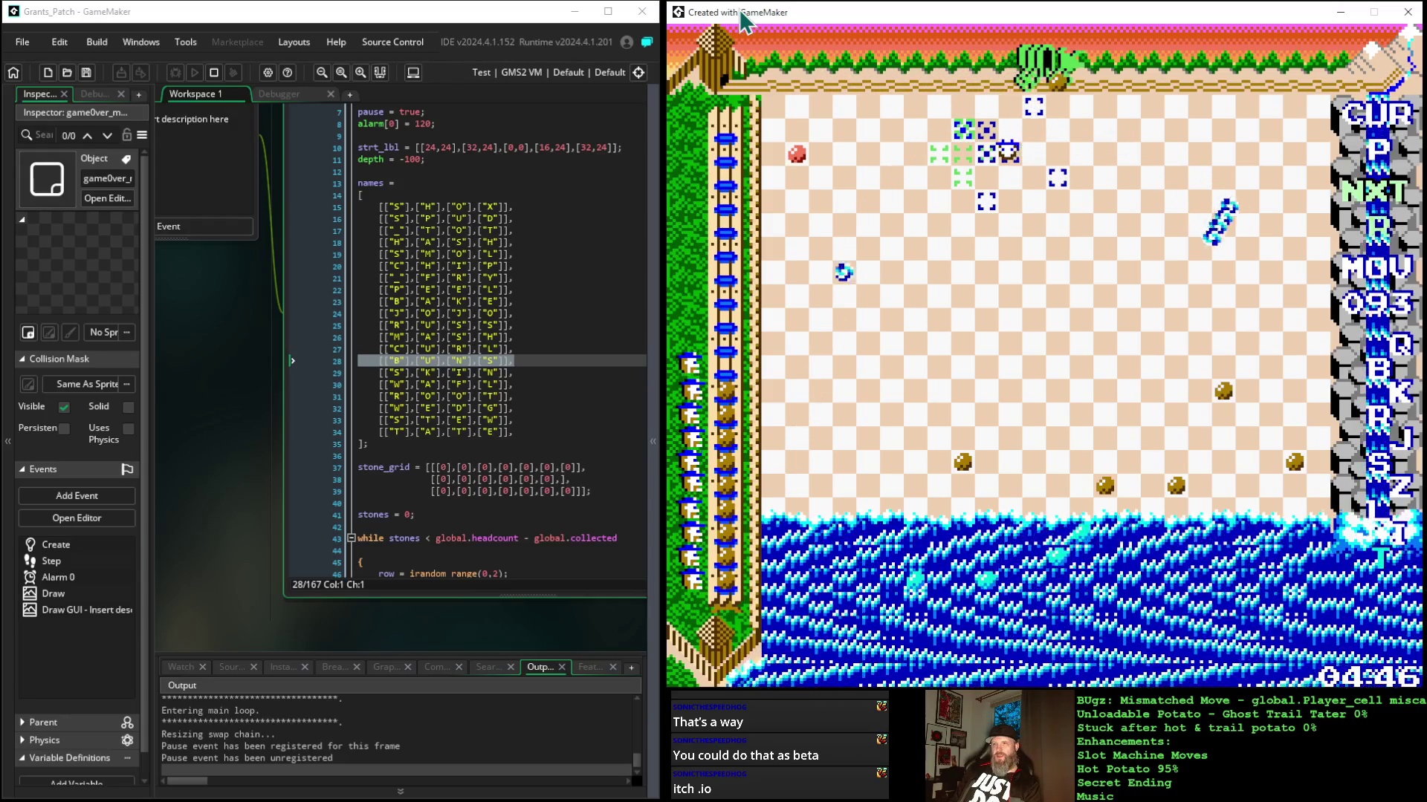
key(Left)
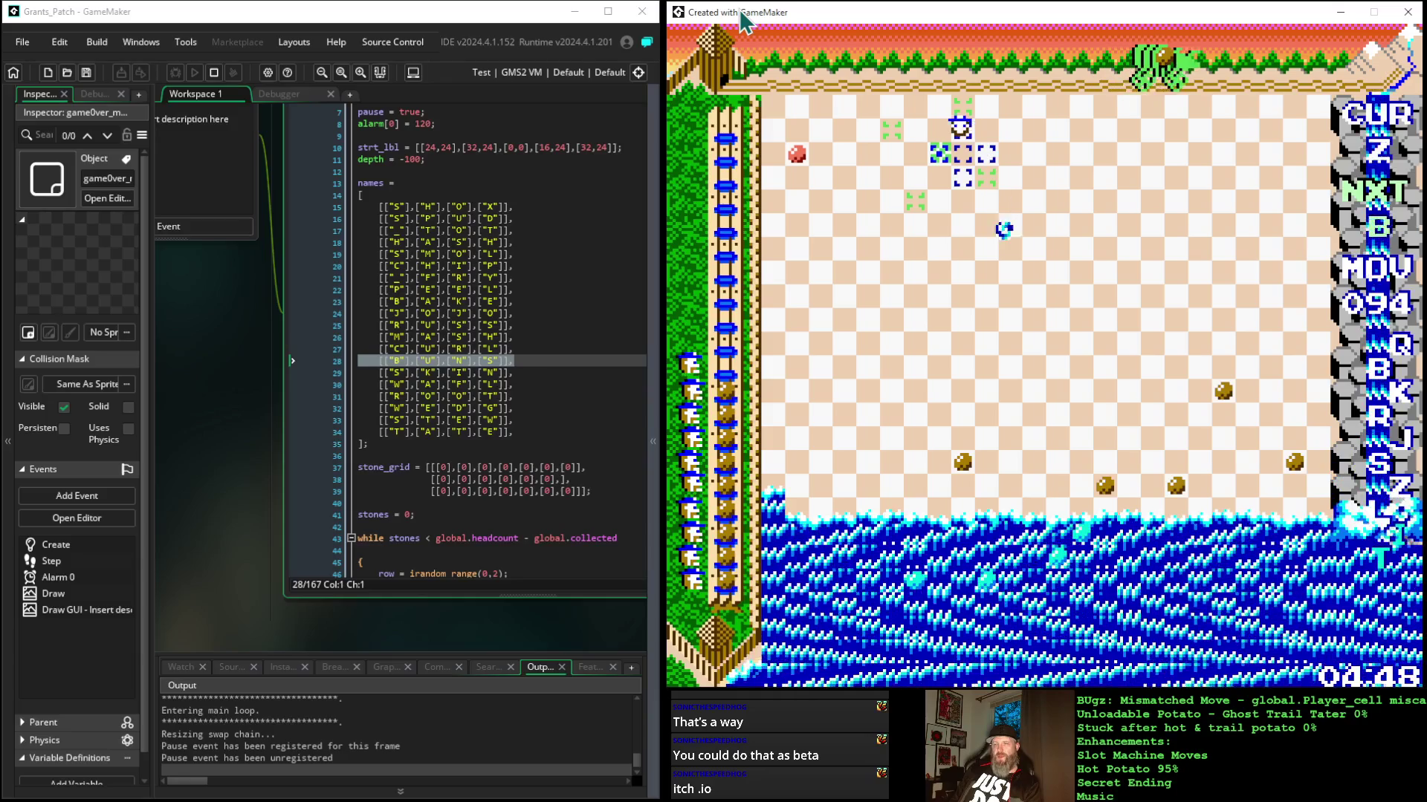
key(Left)
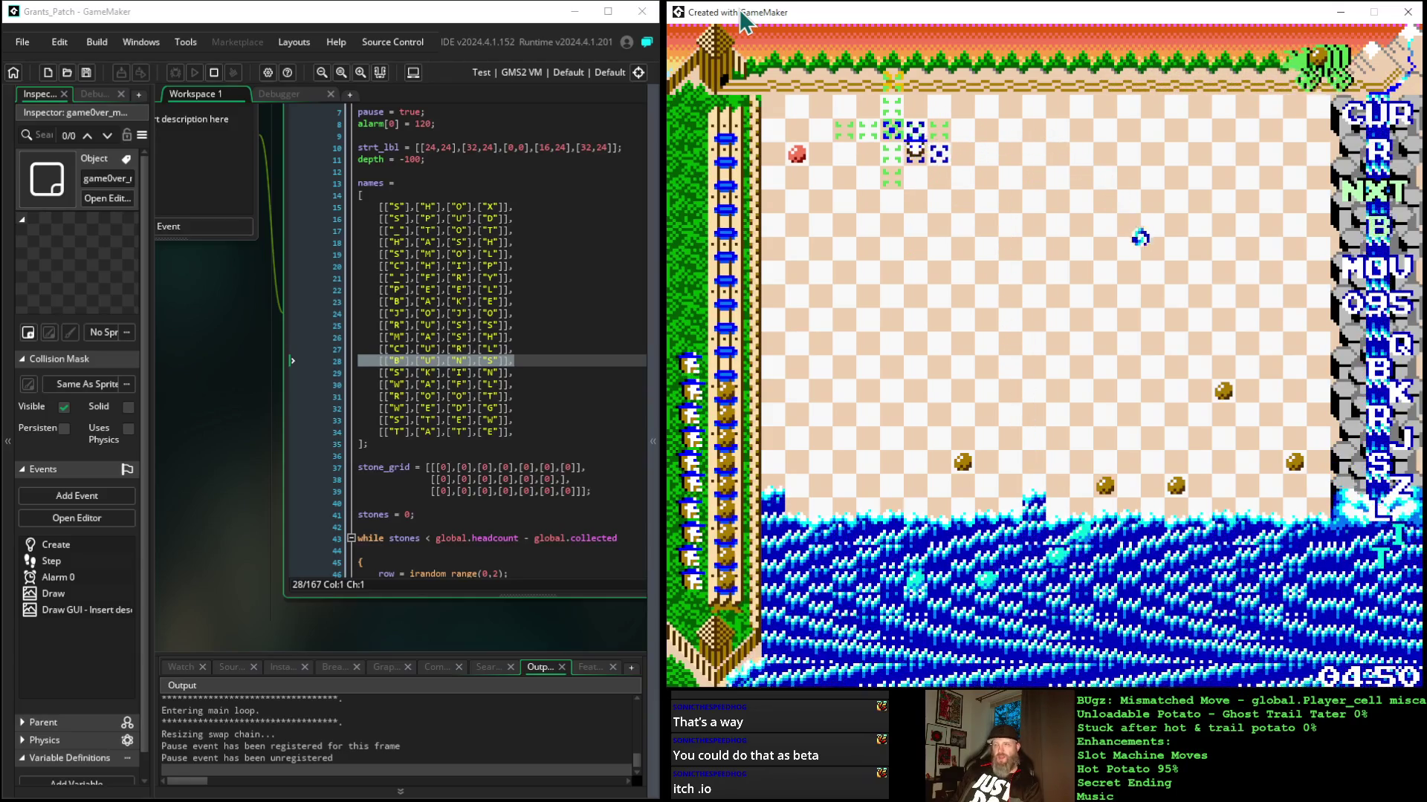
key(Up)
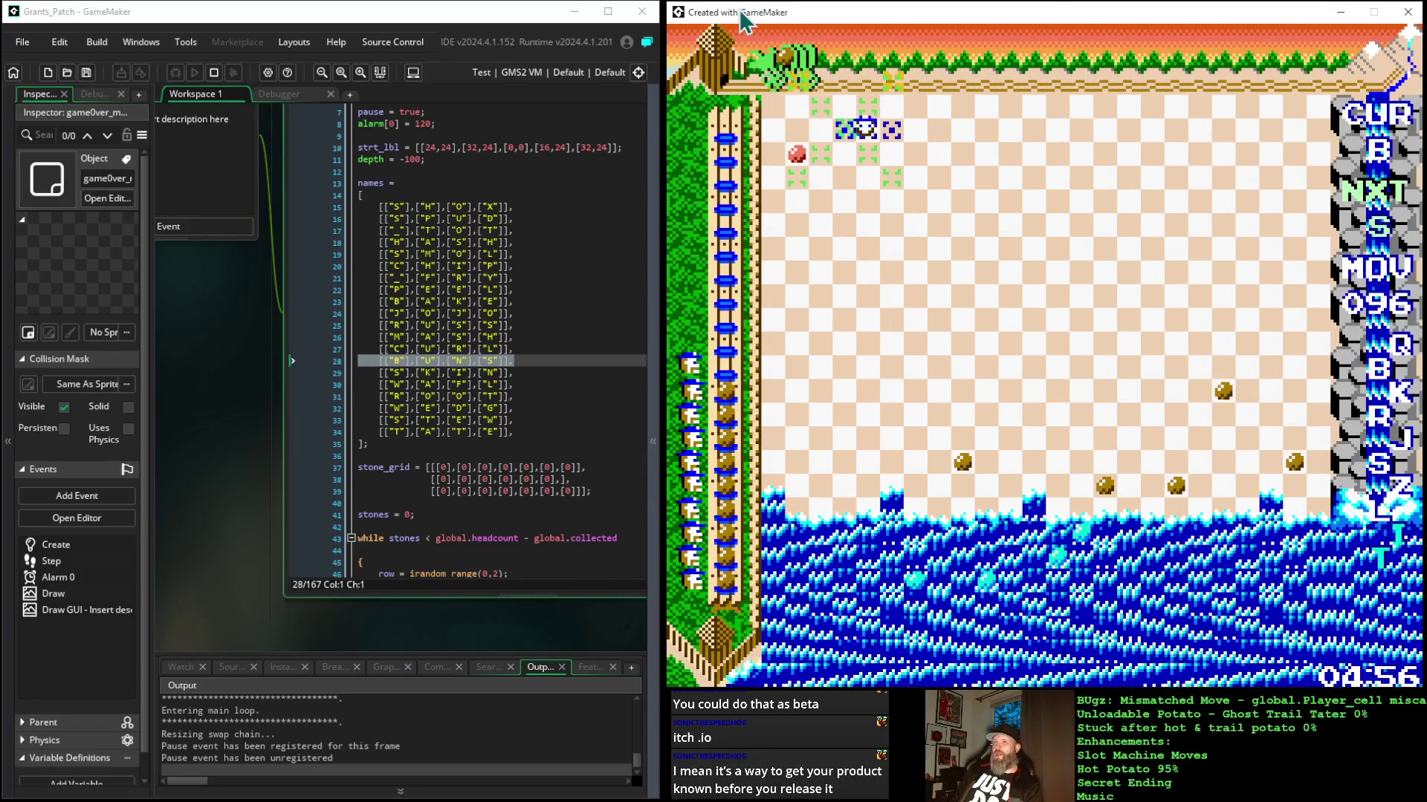
key(Left)
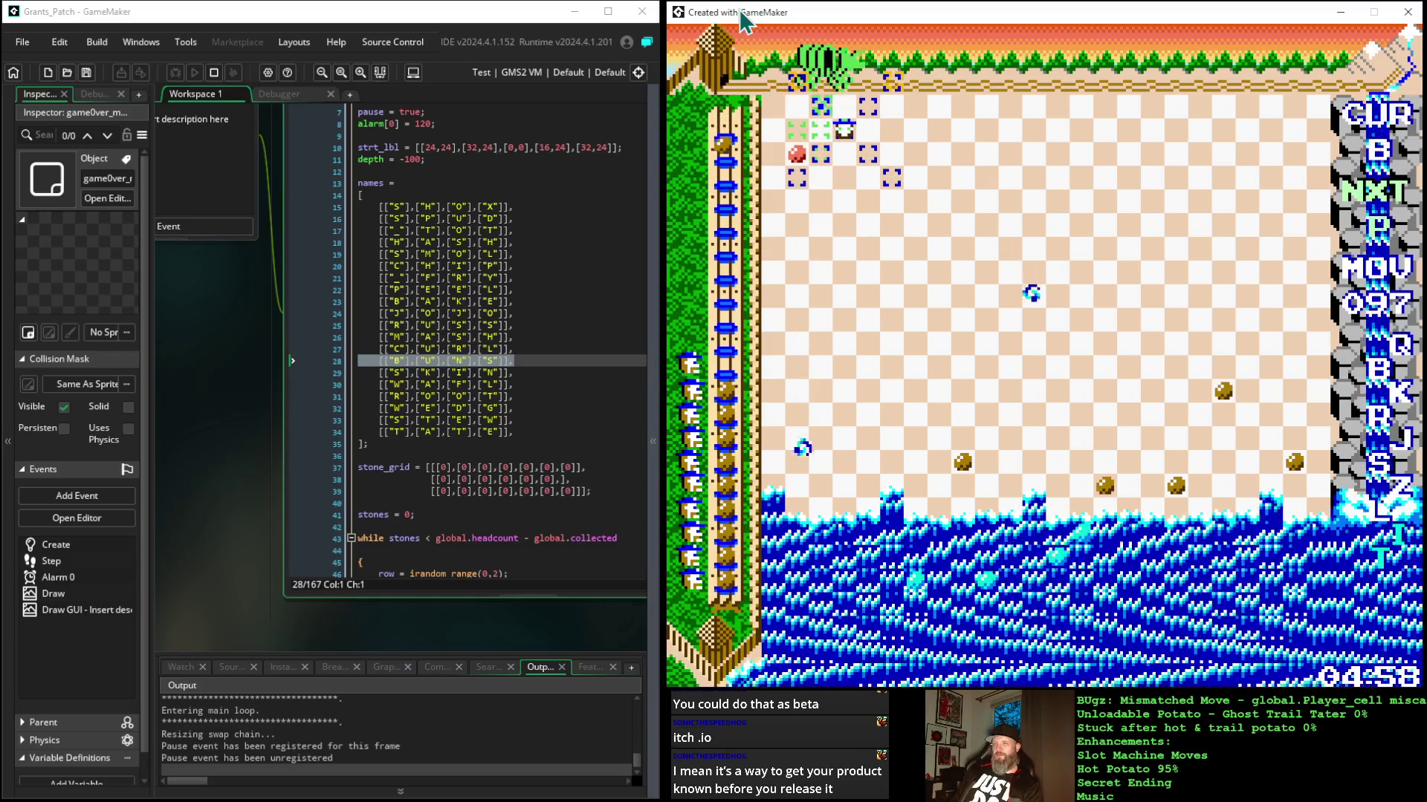
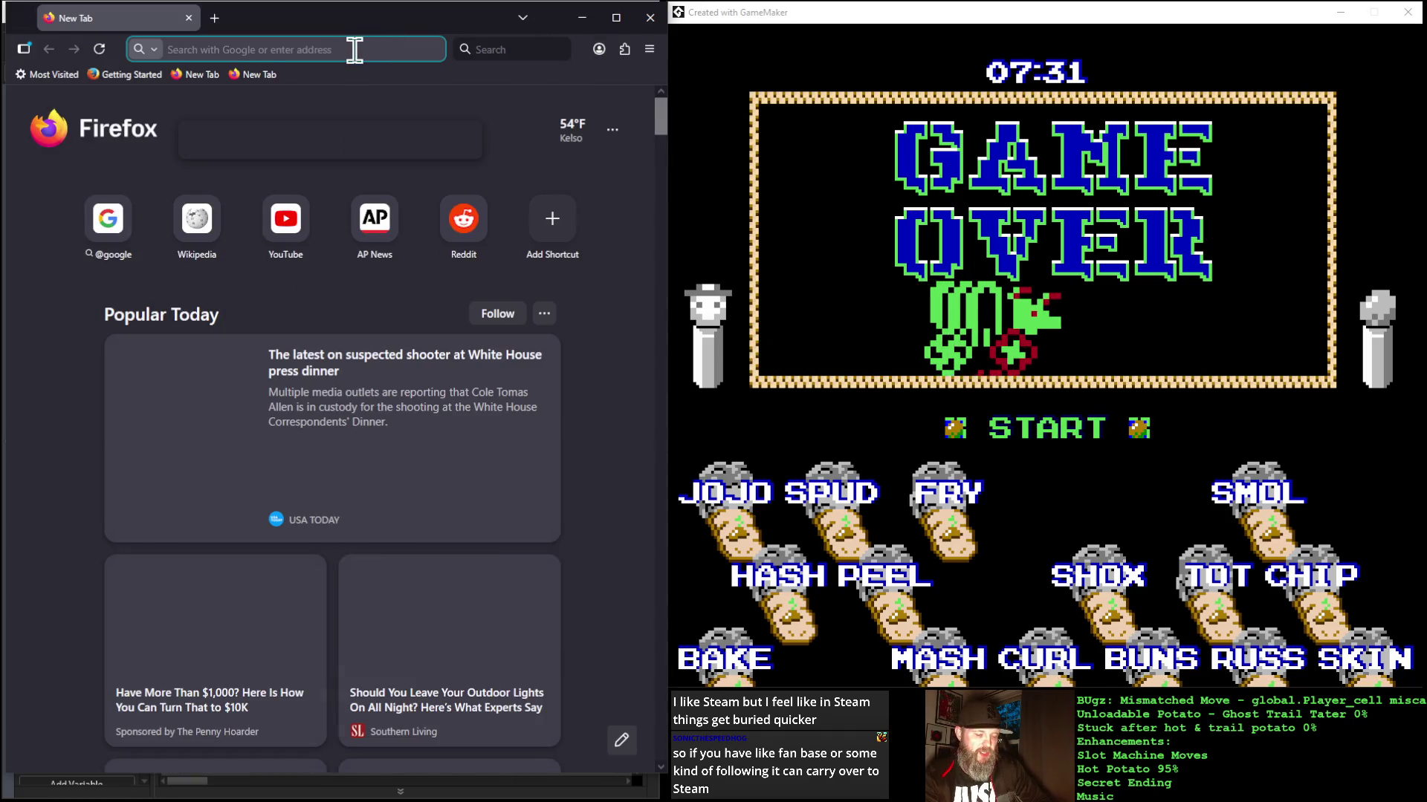
Step: Load itch.io in the new tab and dismiss the Firefox update notice
text(itch)
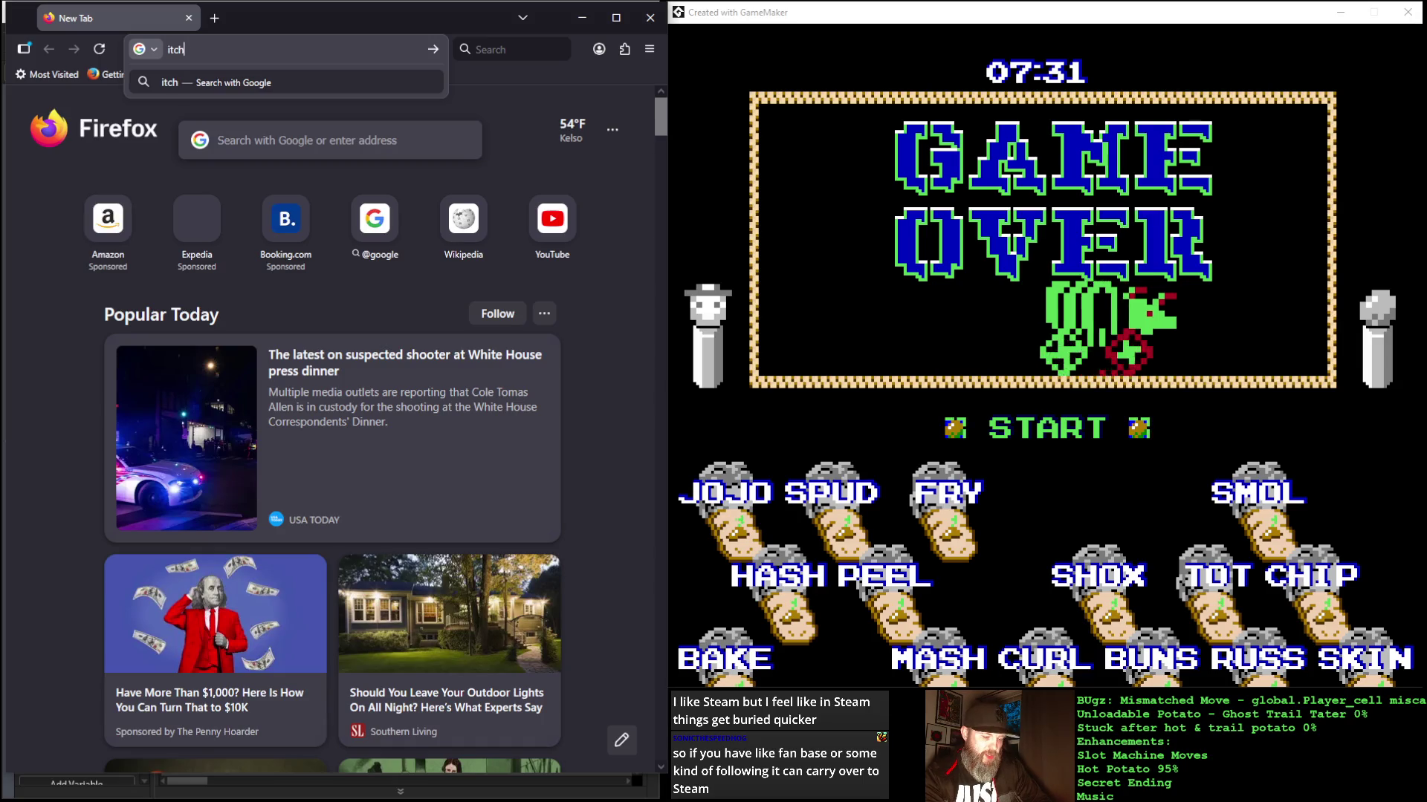
text(.io)
key(Return)
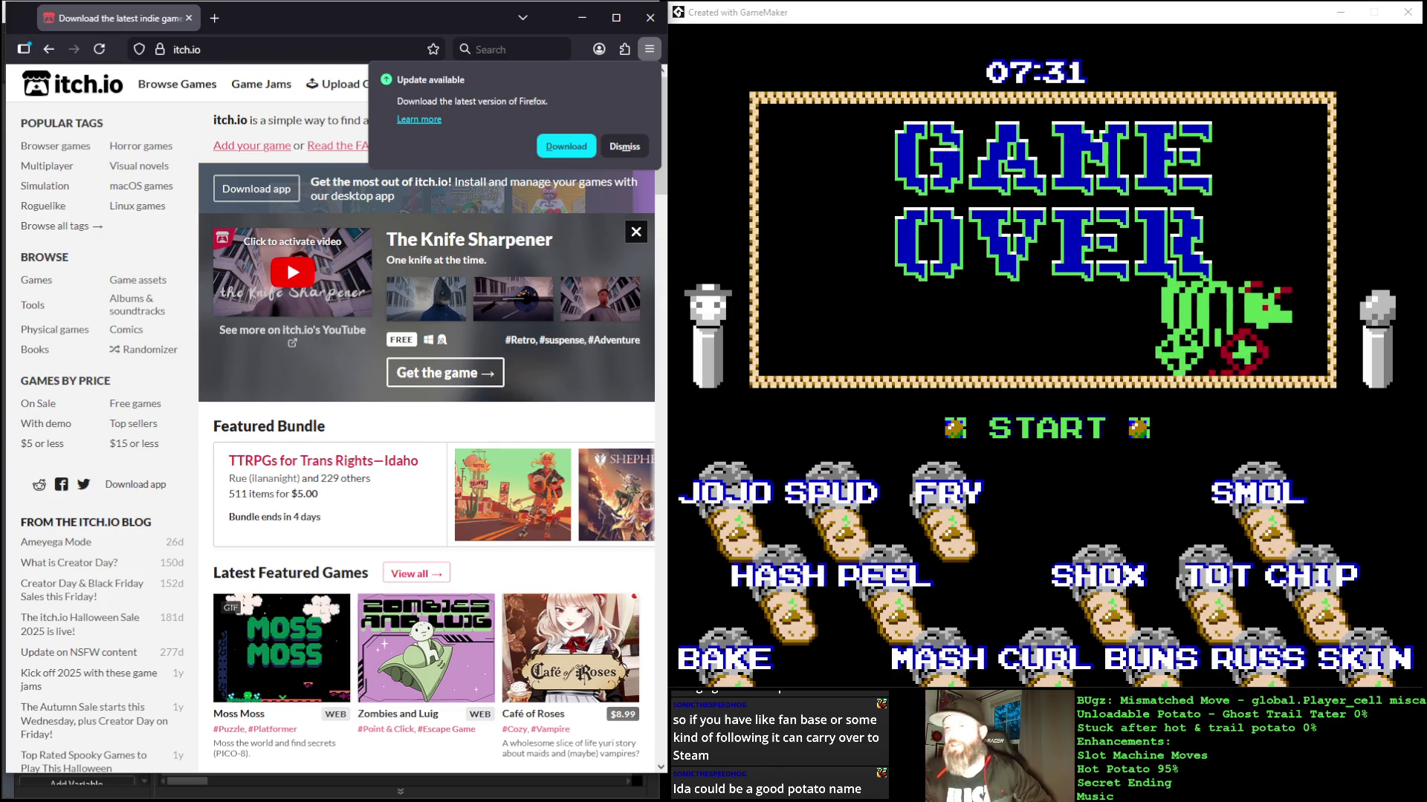
click(614, 151)
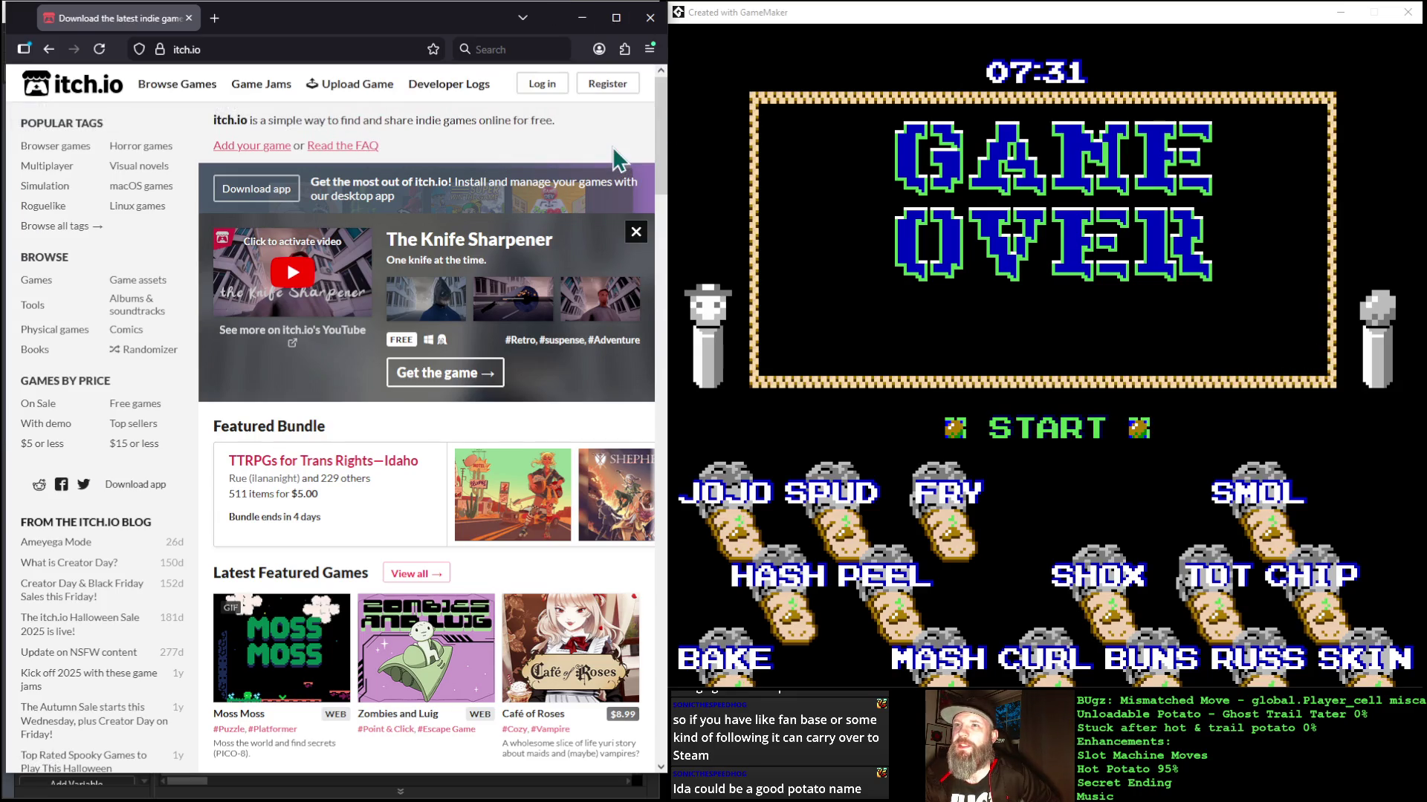
Step: Close The Knife Sharpener promo and scroll through the itch.io home page and sidebar
click(636, 235)
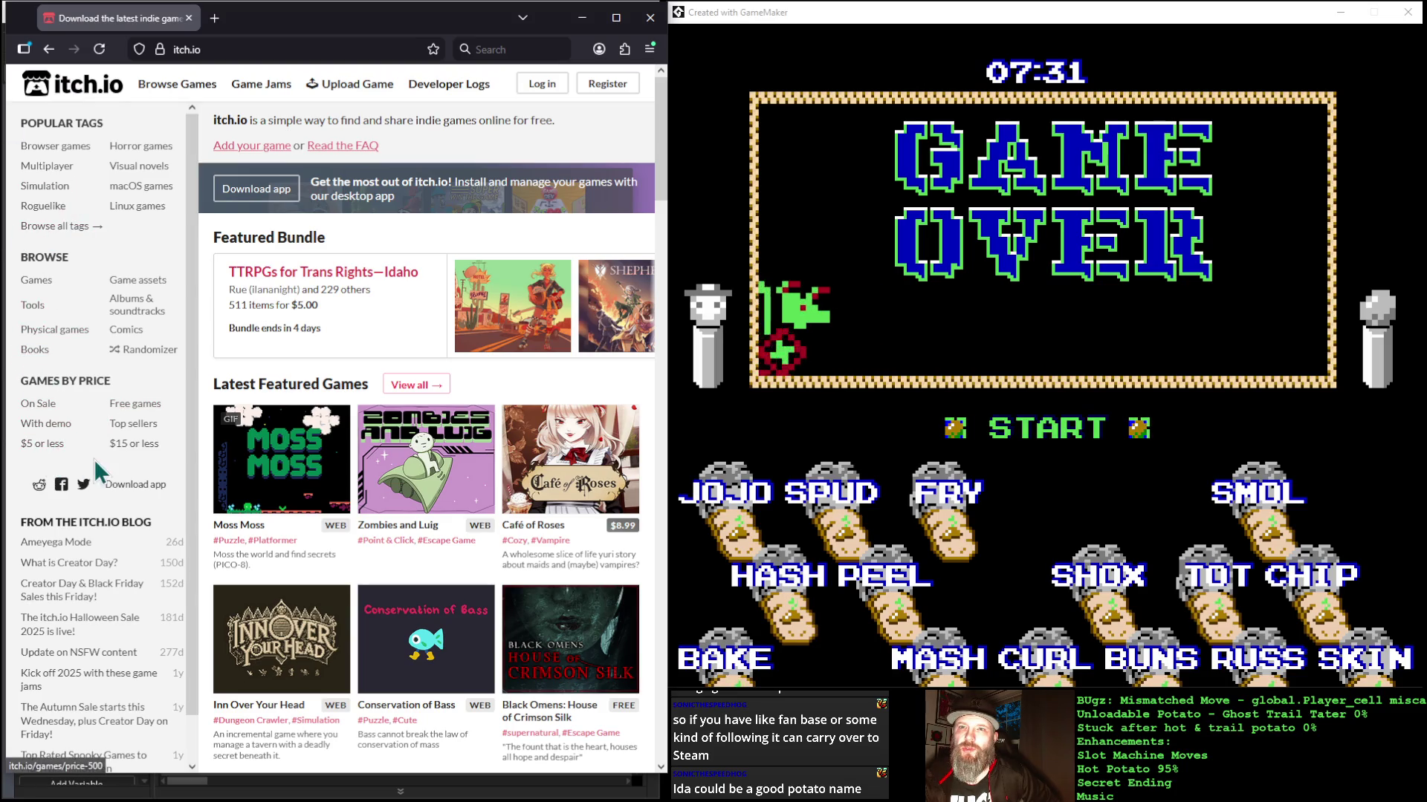
scroll(111, 506, down, 1)
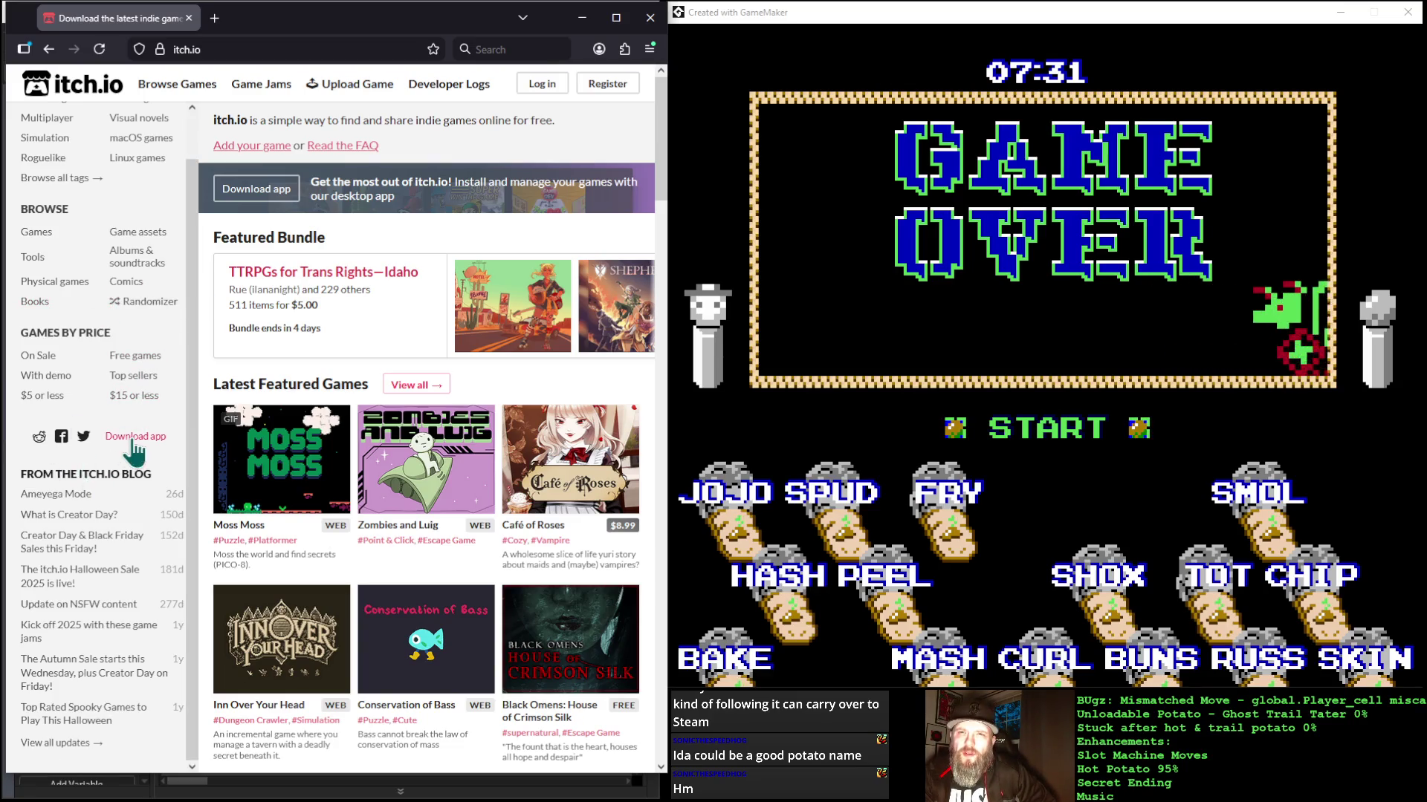
scroll(113, 506, down, 2)
scroll(113, 506, up, 2)
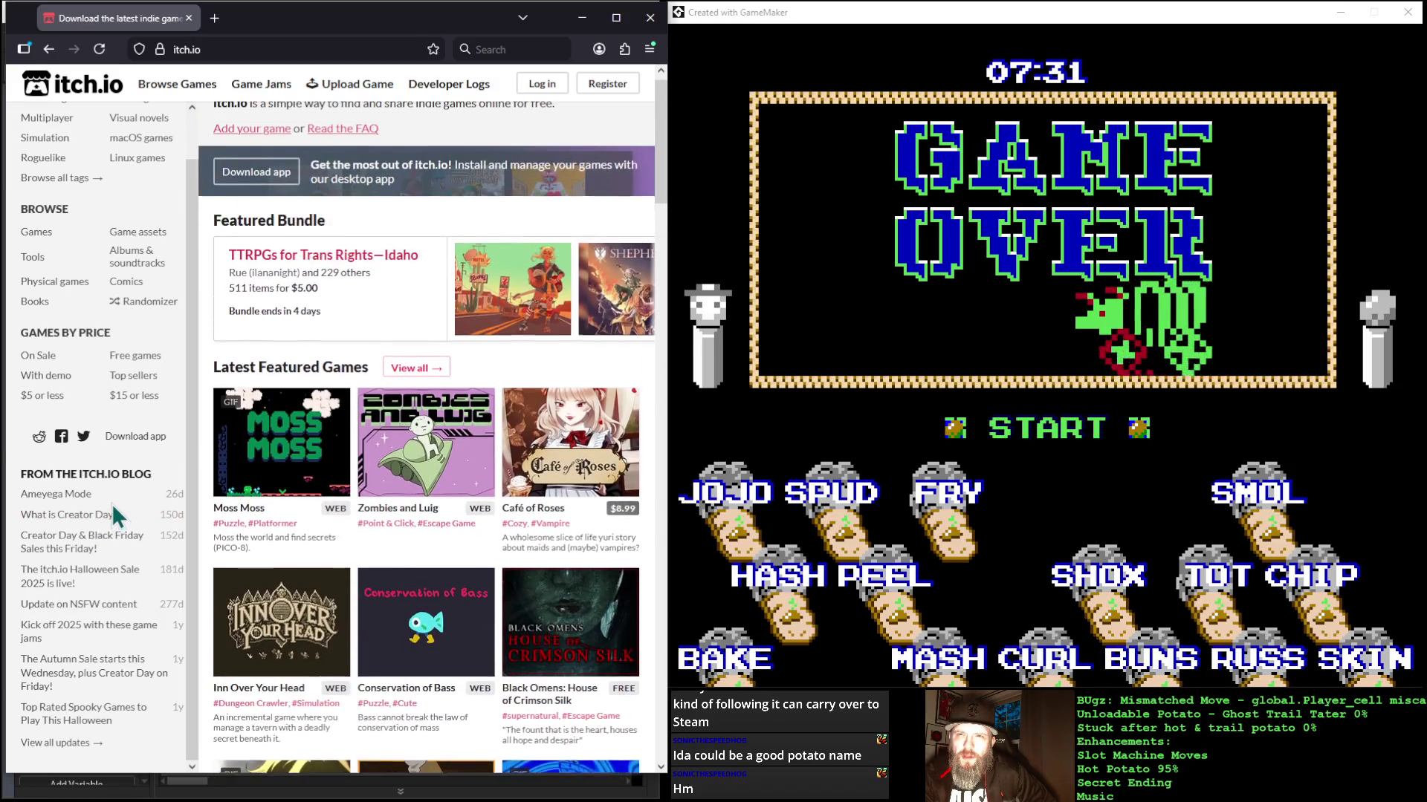
scroll(115, 624, down, 2)
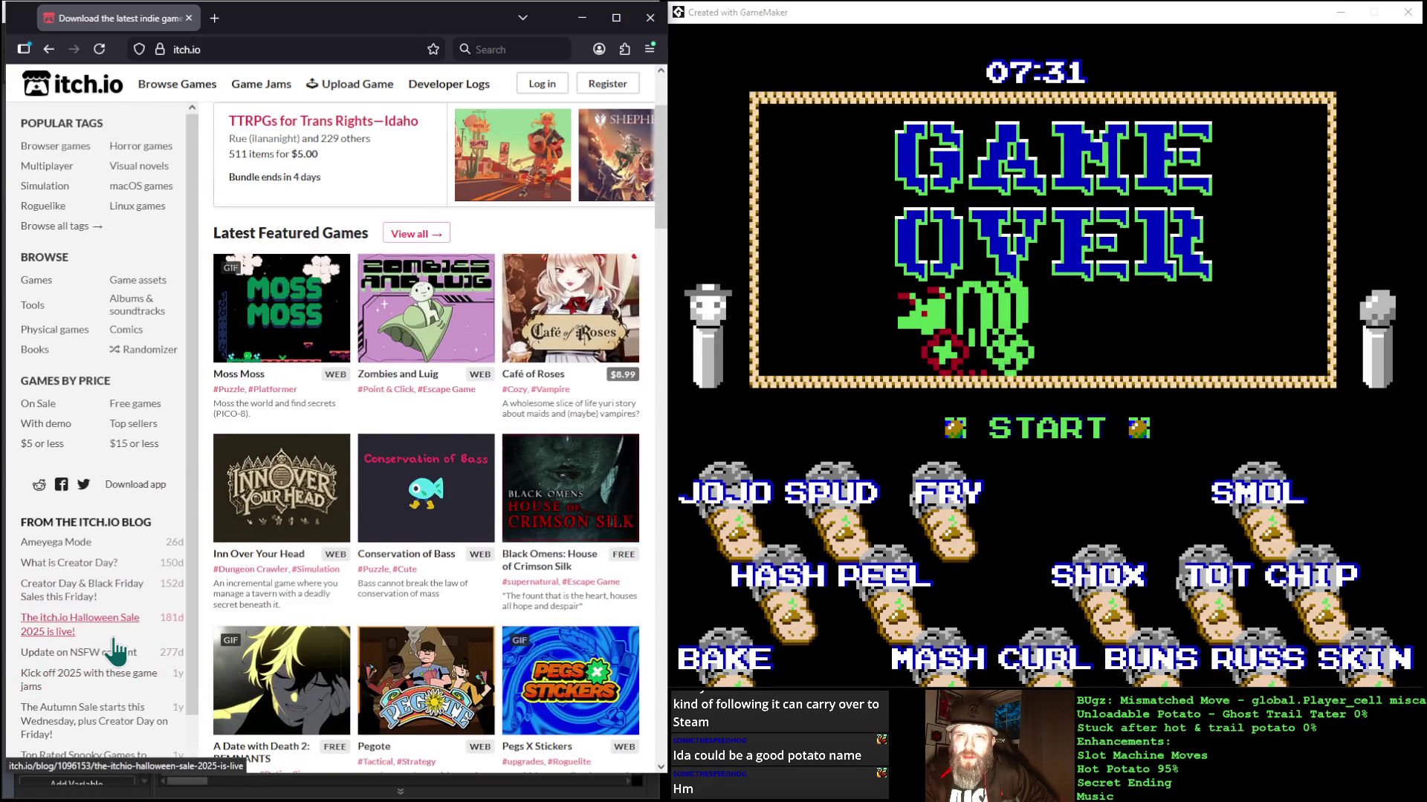
scroll(107, 631, down, 1)
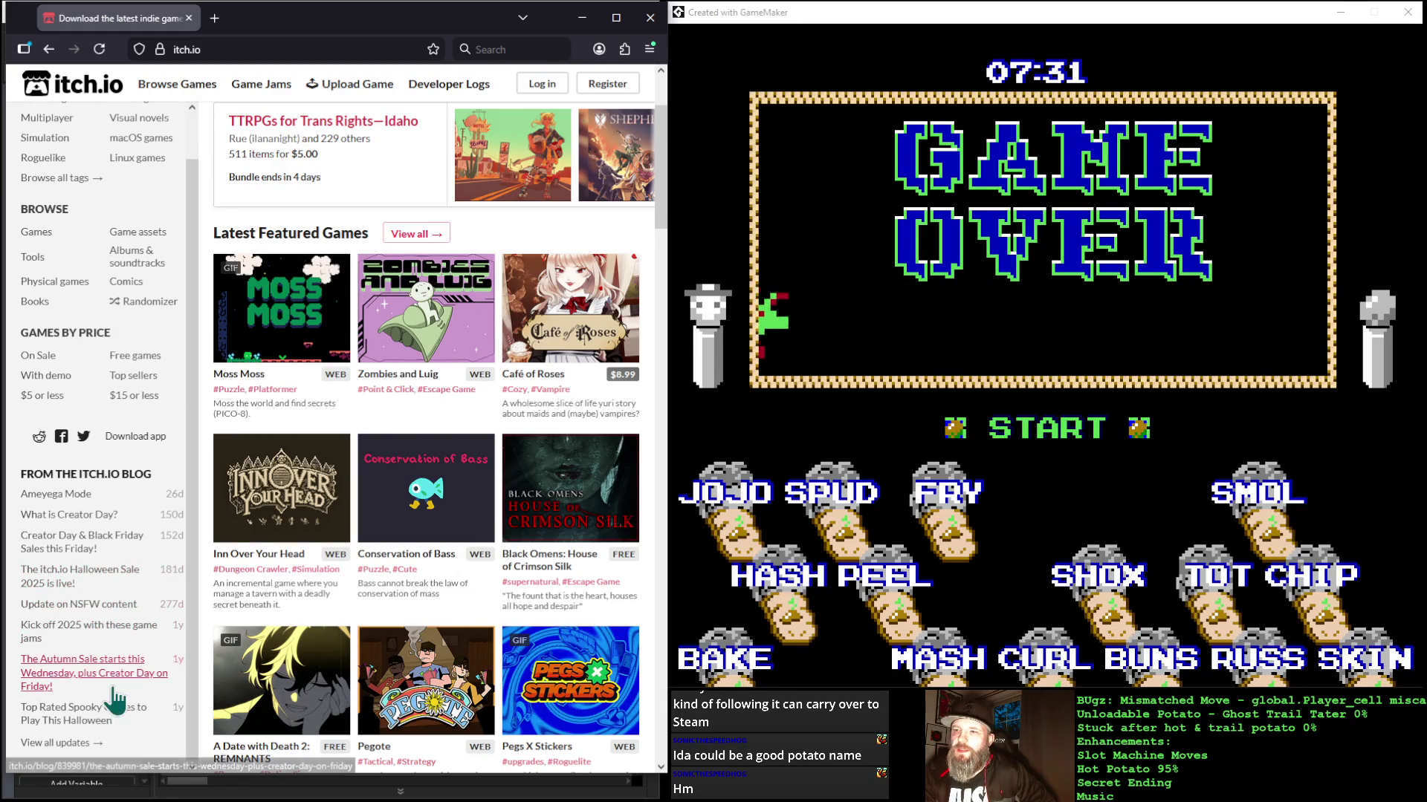
scroll(119, 694, down, 5)
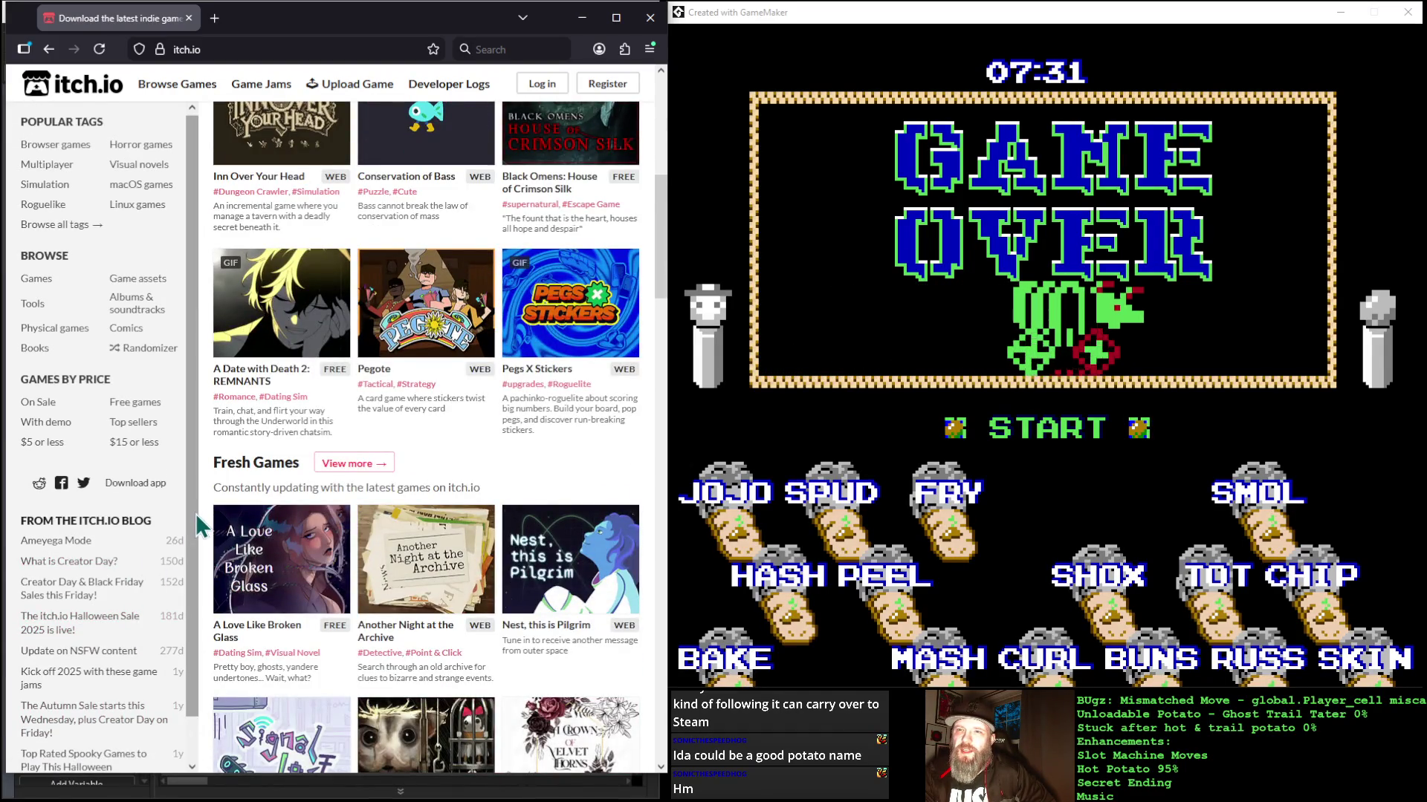
scroll(194, 520, down, 1)
drag(194, 572, 193, 594)
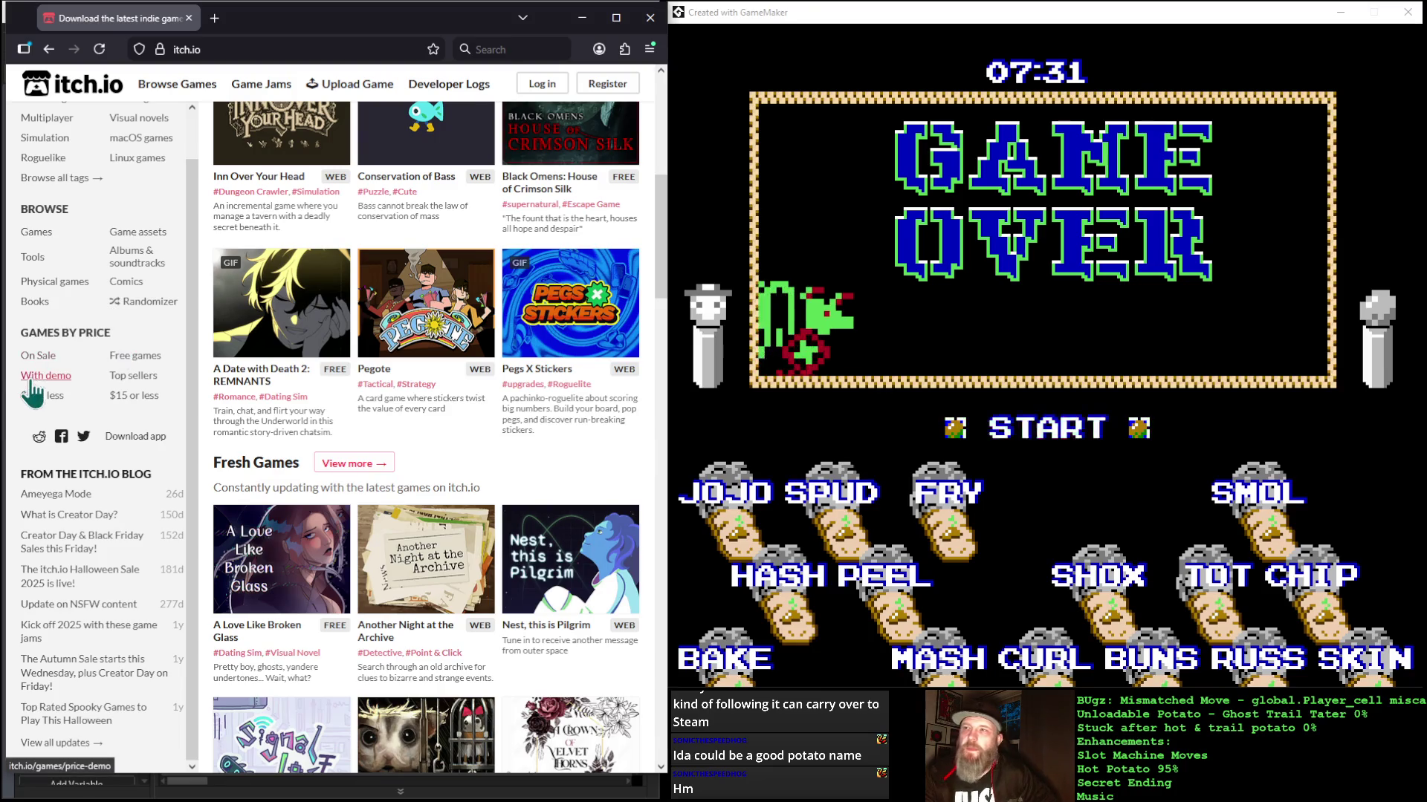
scroll(31, 383, down, 5)
scroll(32, 383, up, 5)
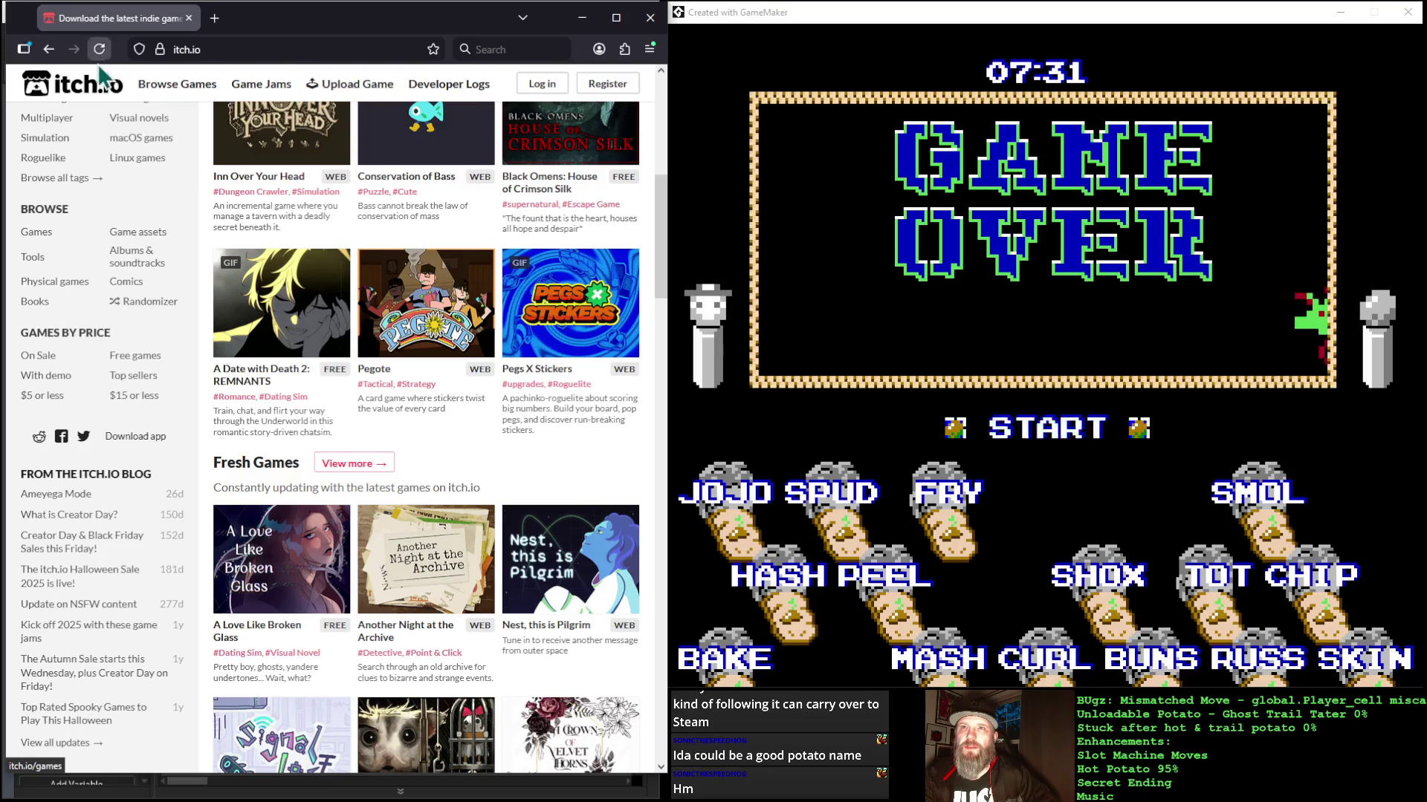
Step: Reload the itch.io home page and follow the link about adding your own game
click(65, 89)
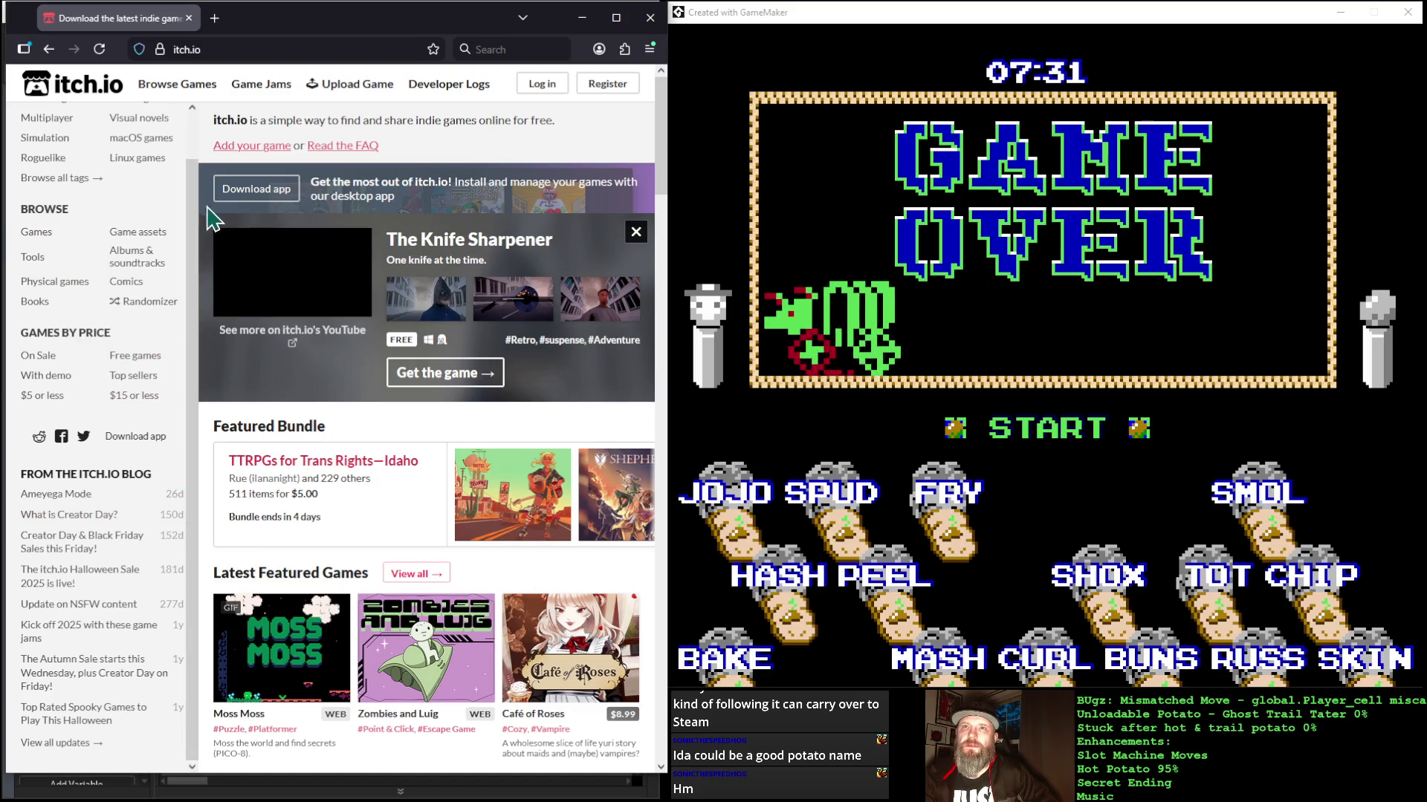
scroll(191, 217, up, 1)
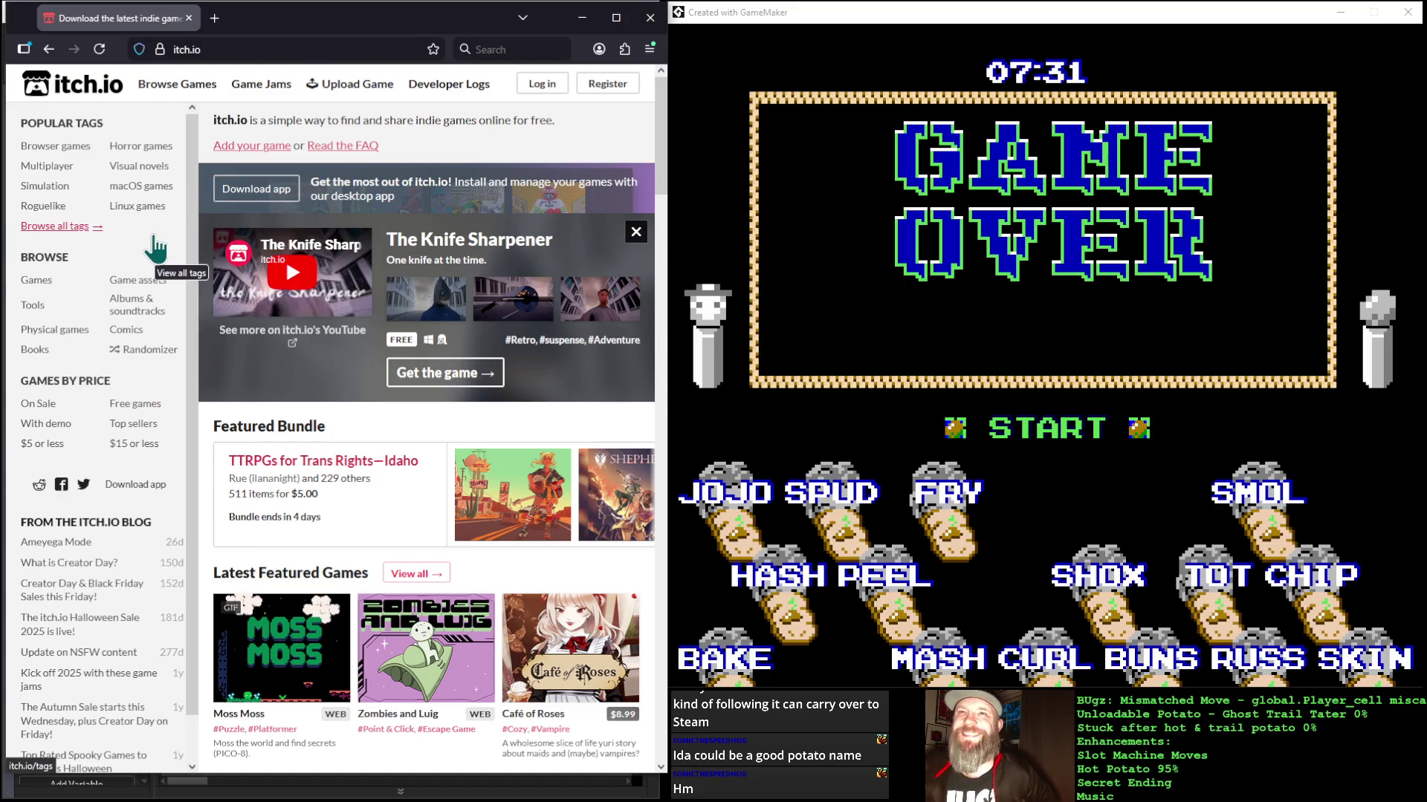
scroll(156, 249, down, 1)
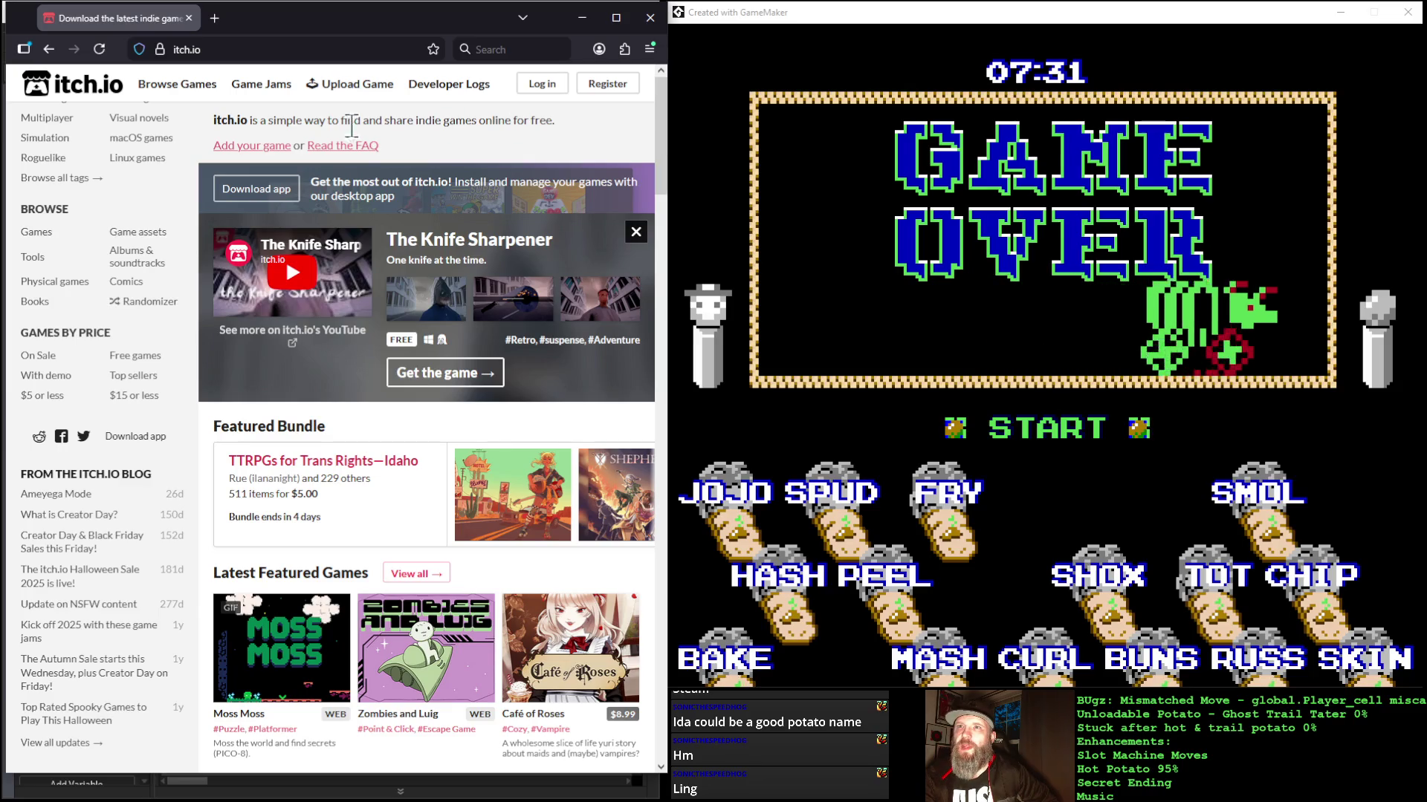
click(273, 149)
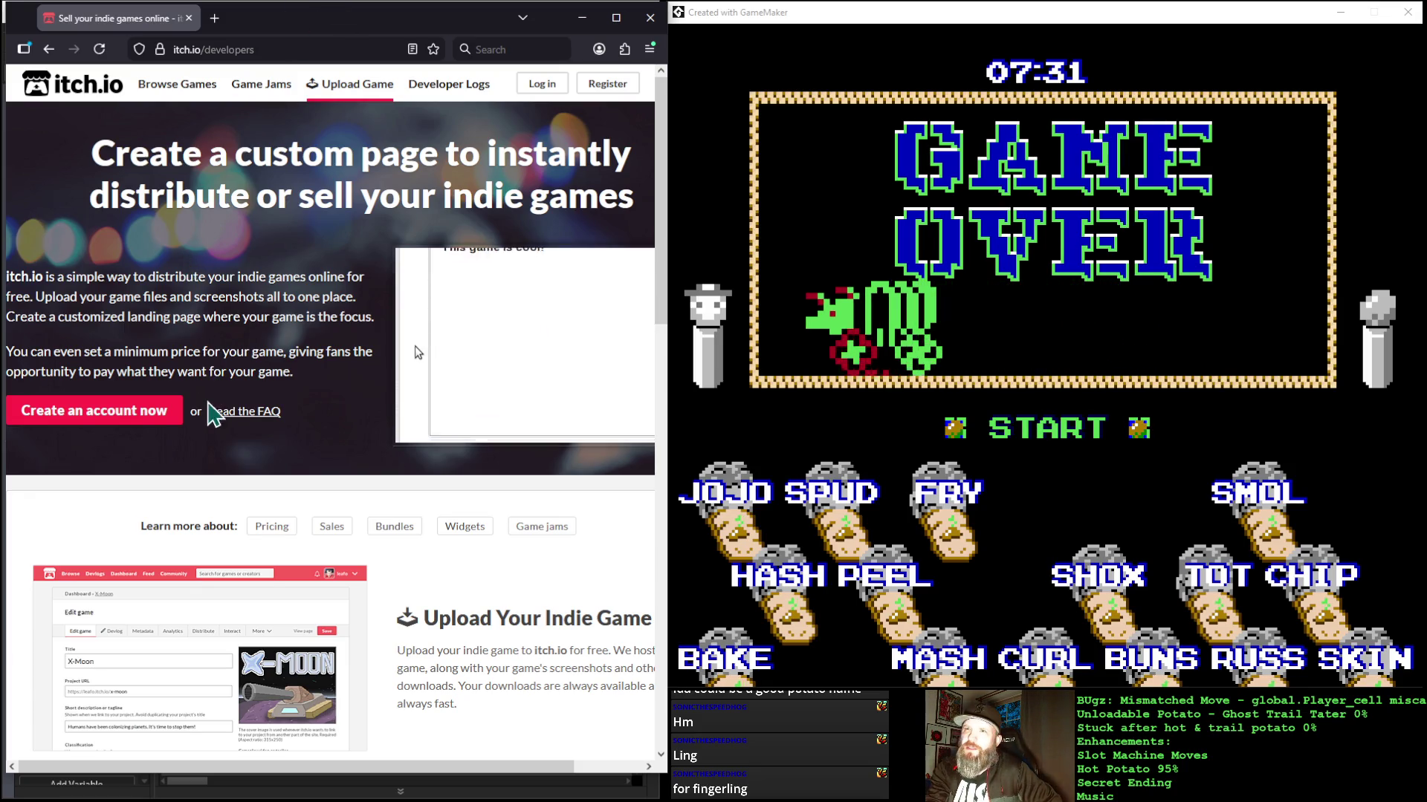
Step: Scroll down the developers page and briefly highlight the paragraph on browser-embedded games
scroll(269, 440, down, 1)
scroll(270, 440, up, 1)
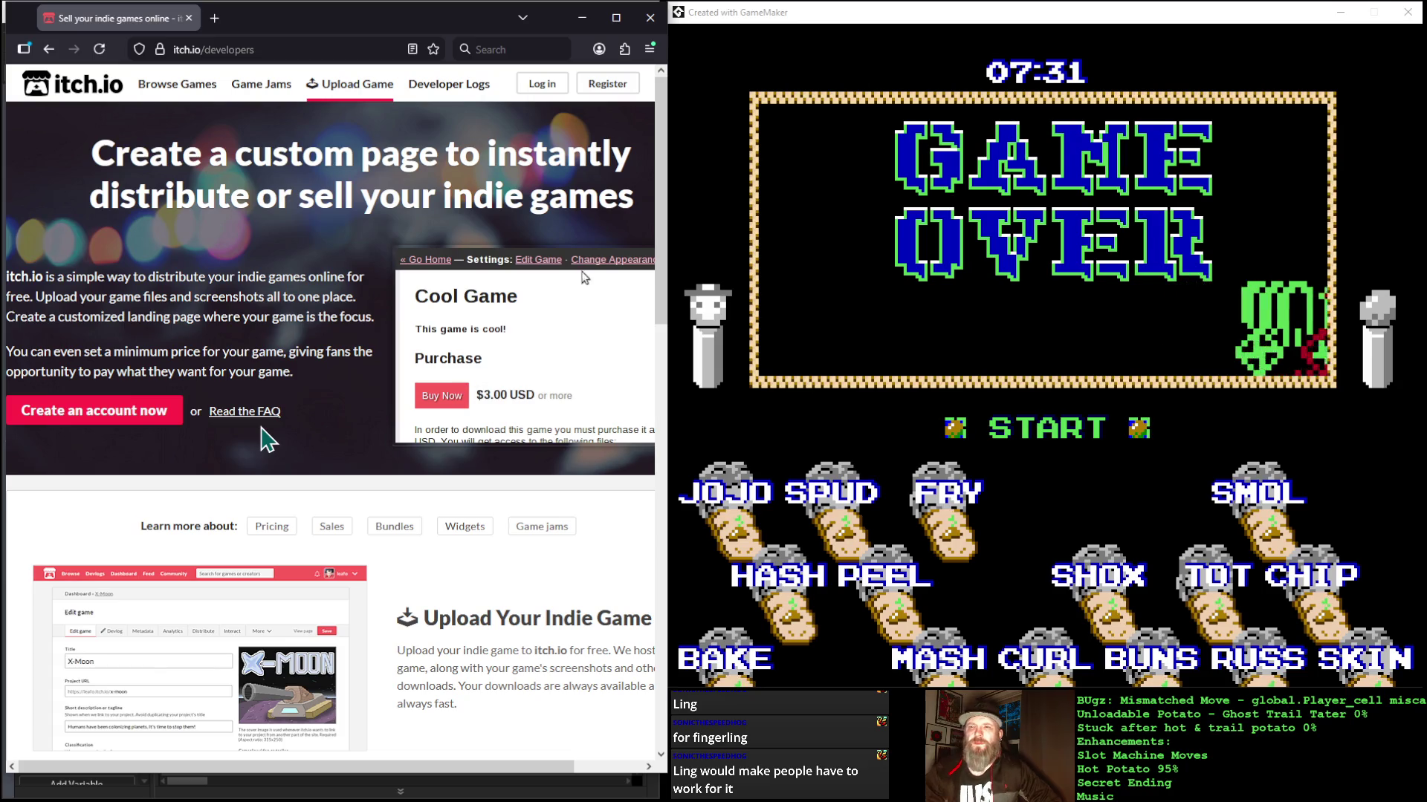
scroll(268, 439, down, 4)
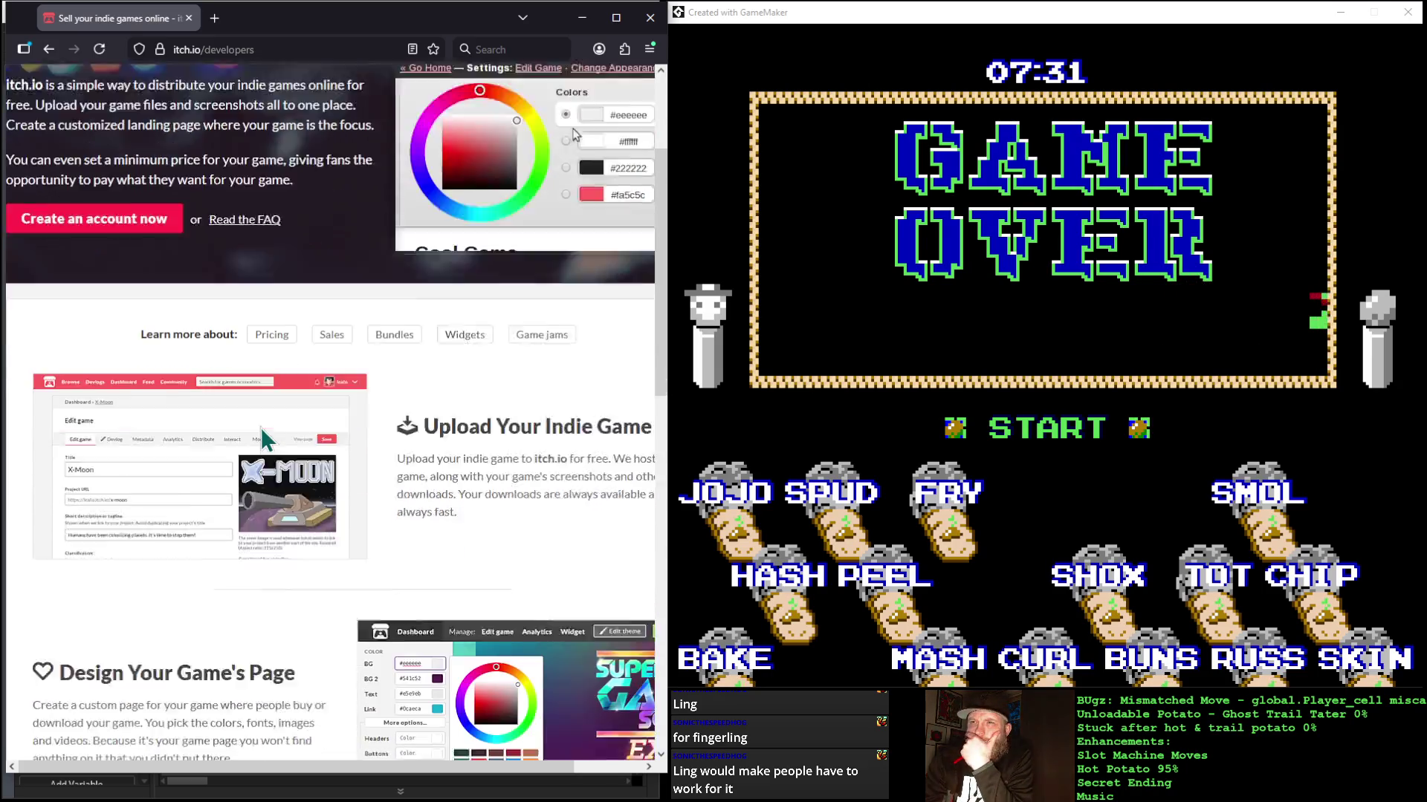
scroll(262, 430, down, 2)
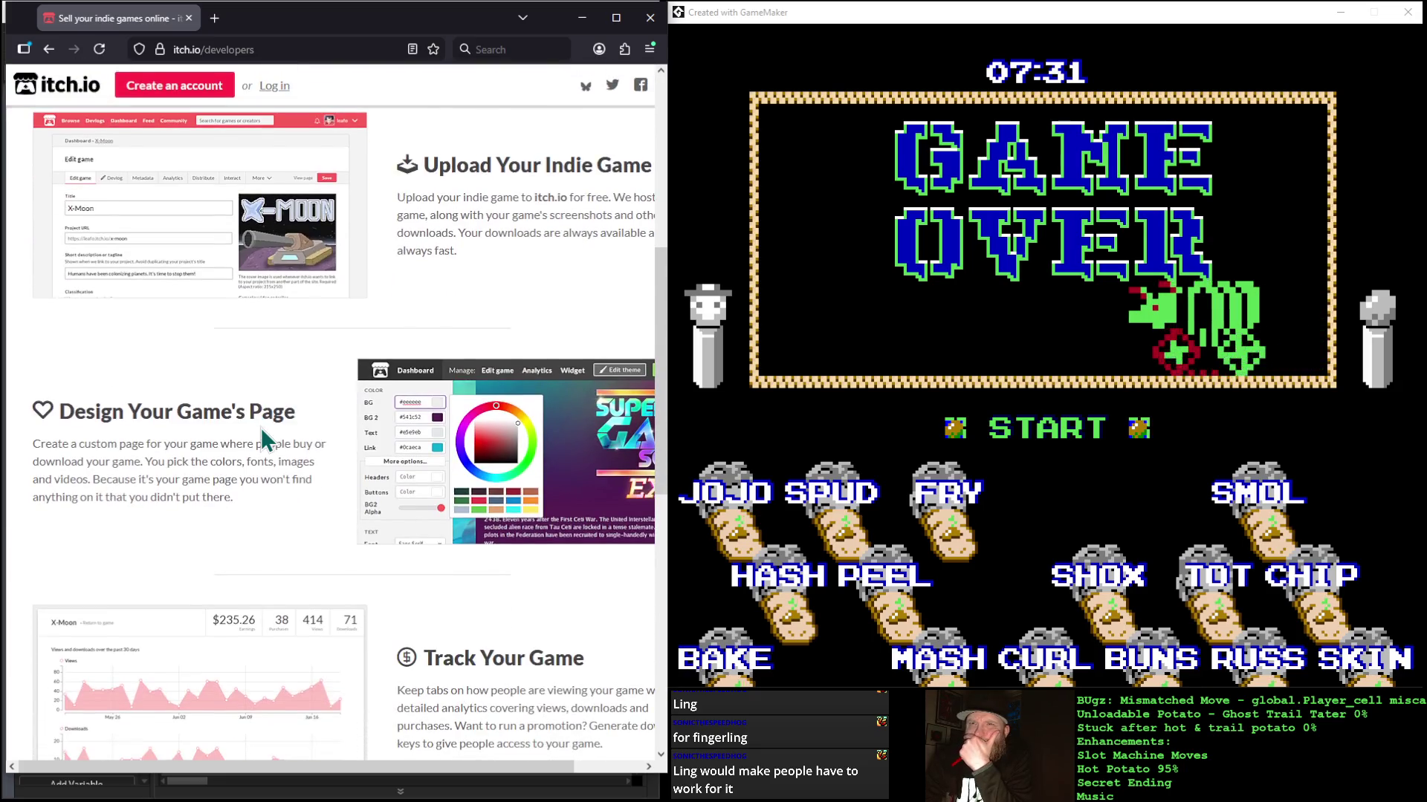
scroll(261, 430, down, 2)
scroll(262, 429, down, 3)
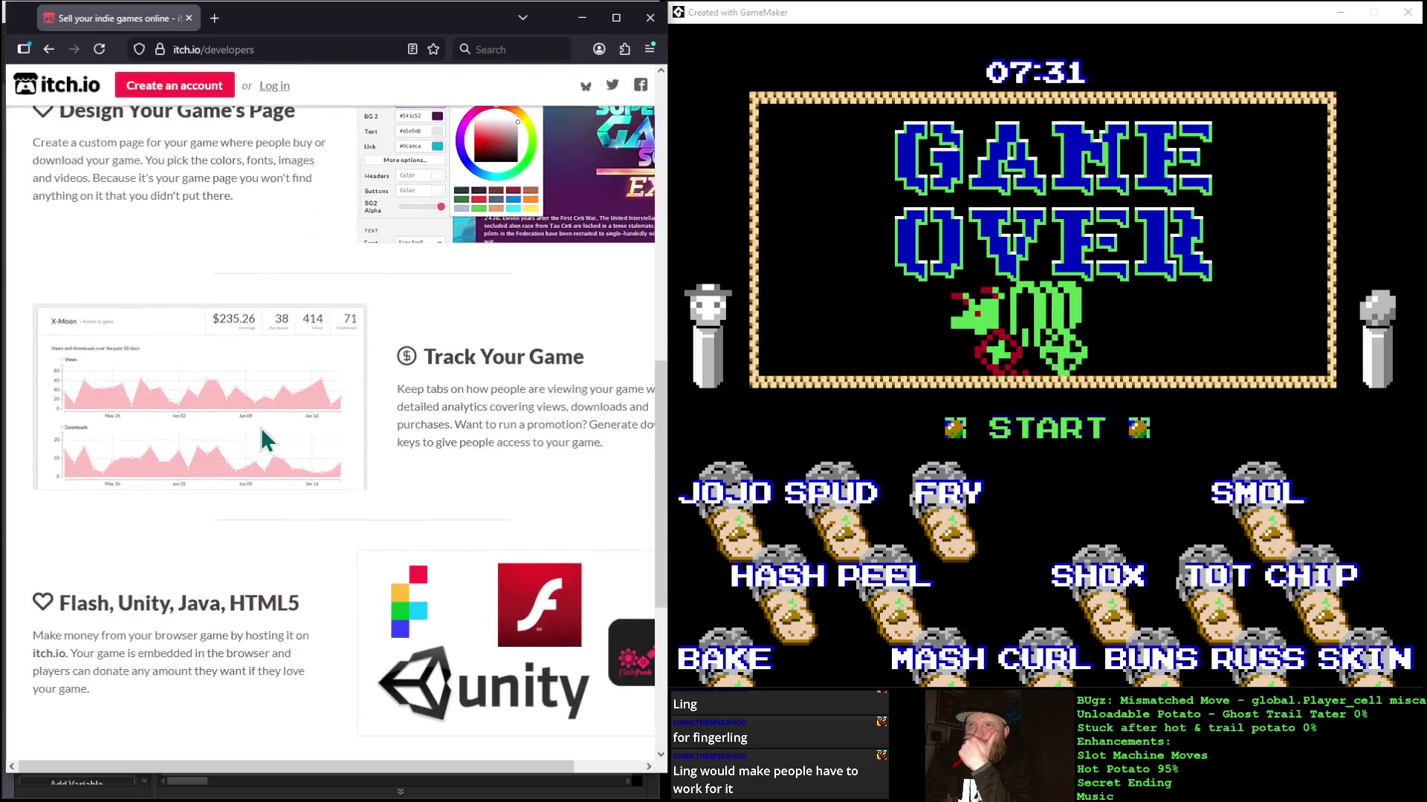
scroll(261, 426, down, 3)
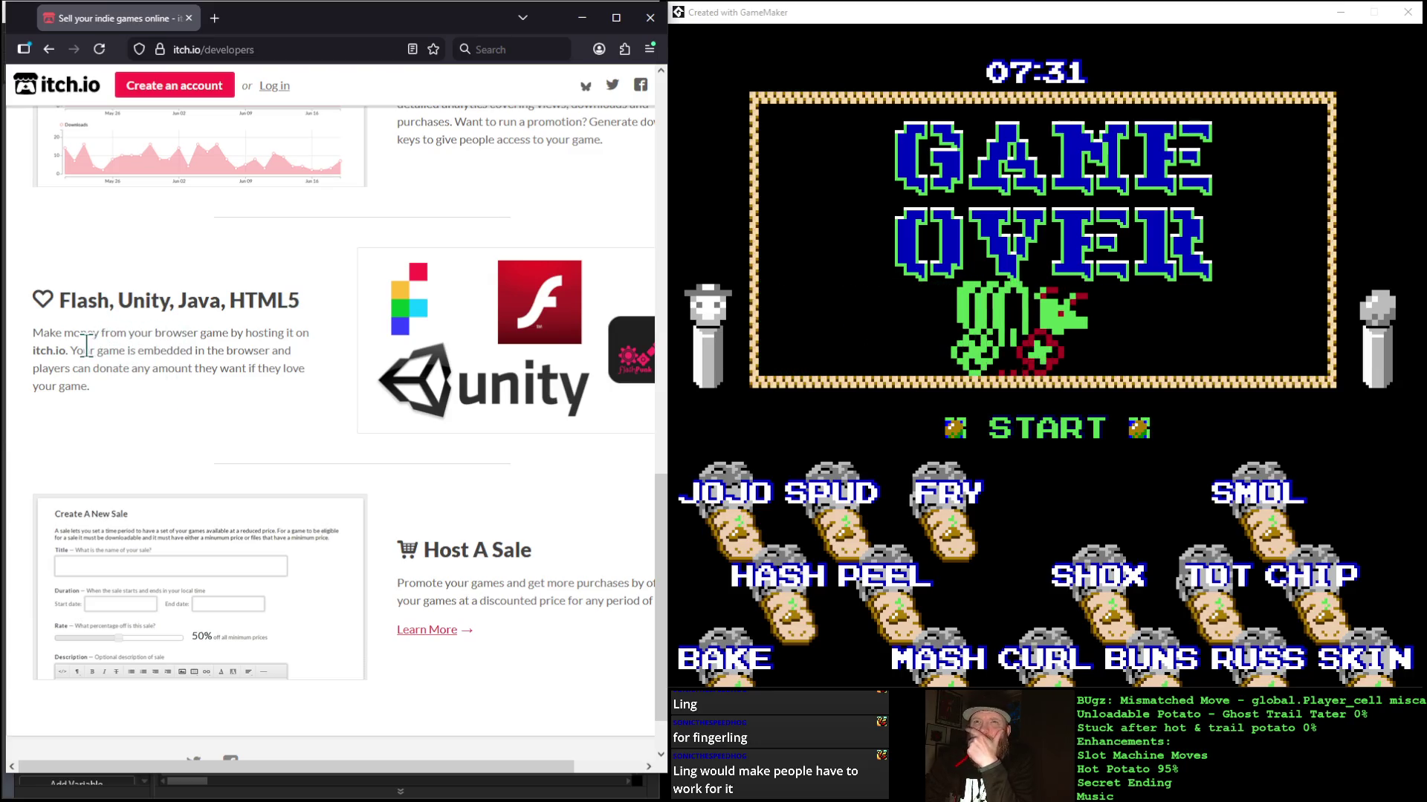
mouse_move(71, 350)
mouse_down()
mouse_move(100, 360)
mouse_move(125, 397)
mouse_up()
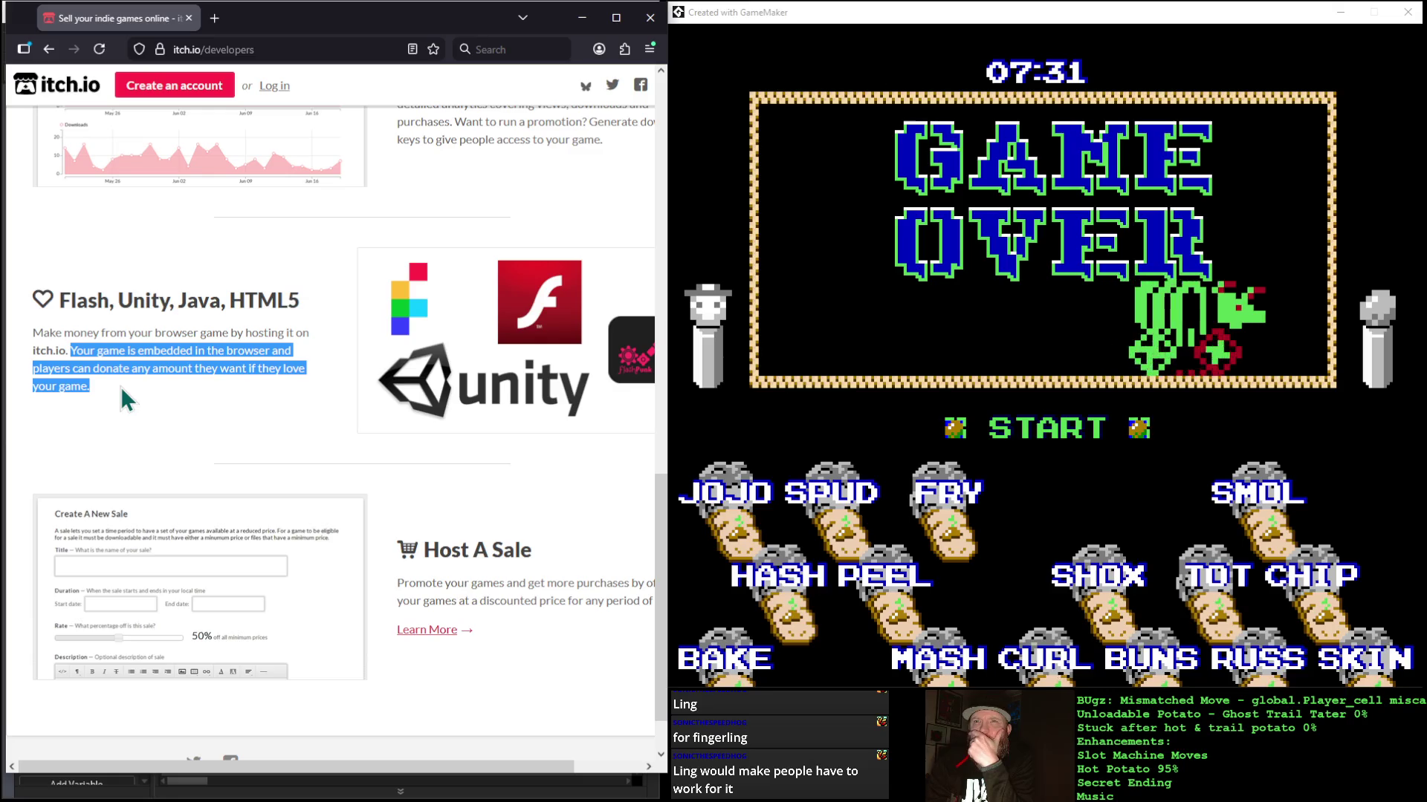
click(120, 386)
Step: Scroll back to the top of the developers page and open the Devlogs listing
scroll(163, 395, down, 1)
scroll(163, 396, down, 1)
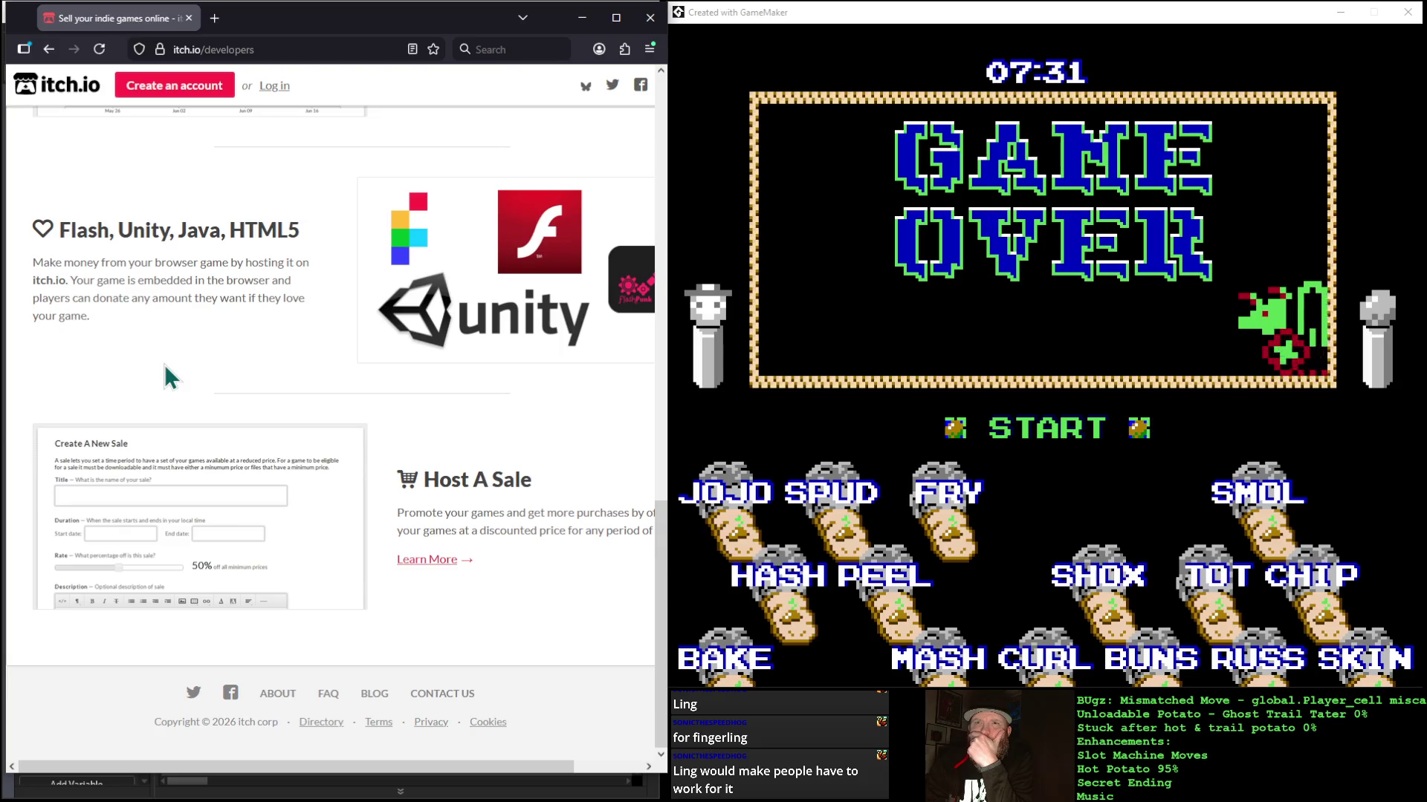
scroll(164, 364, up, 3)
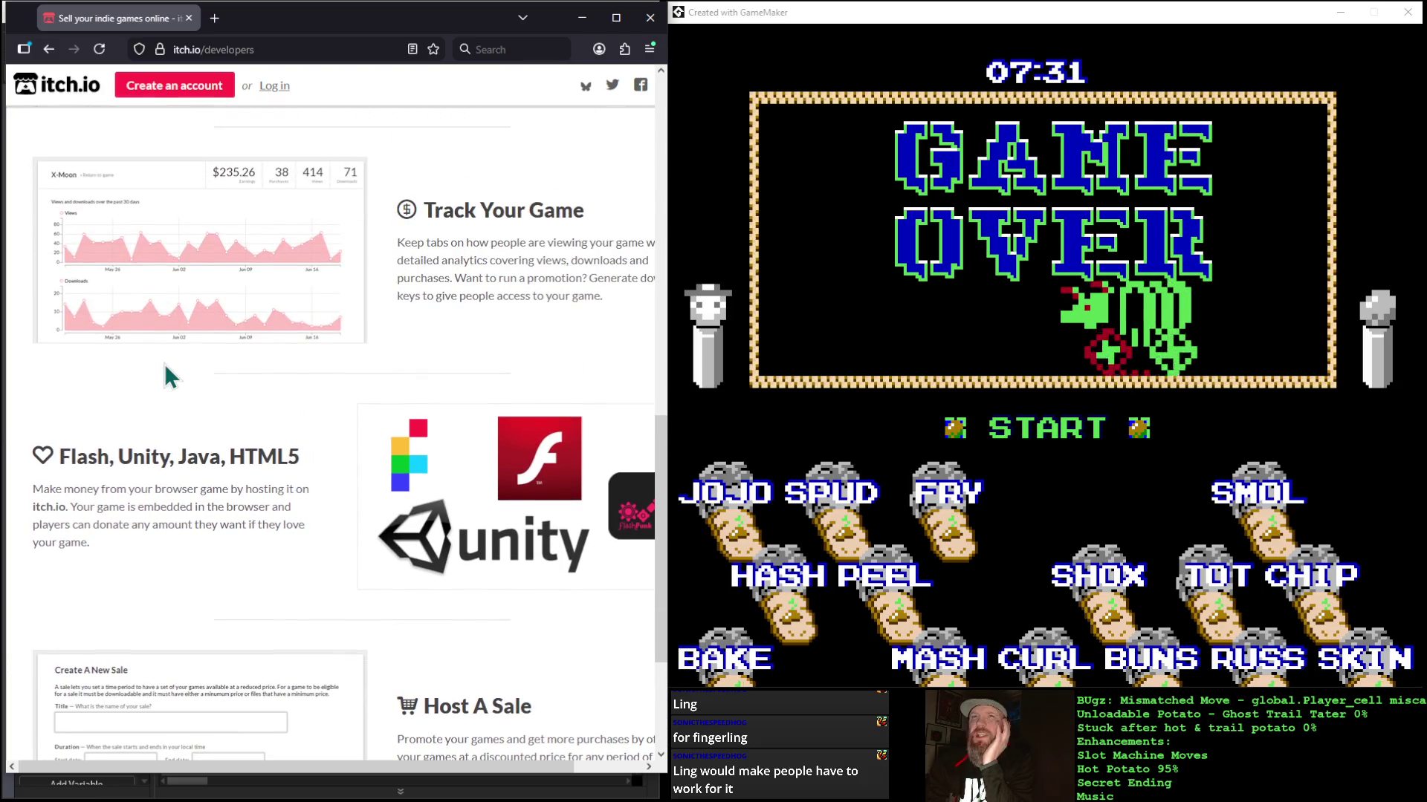
scroll(163, 363, up, 1)
scroll(163, 363, down, 1)
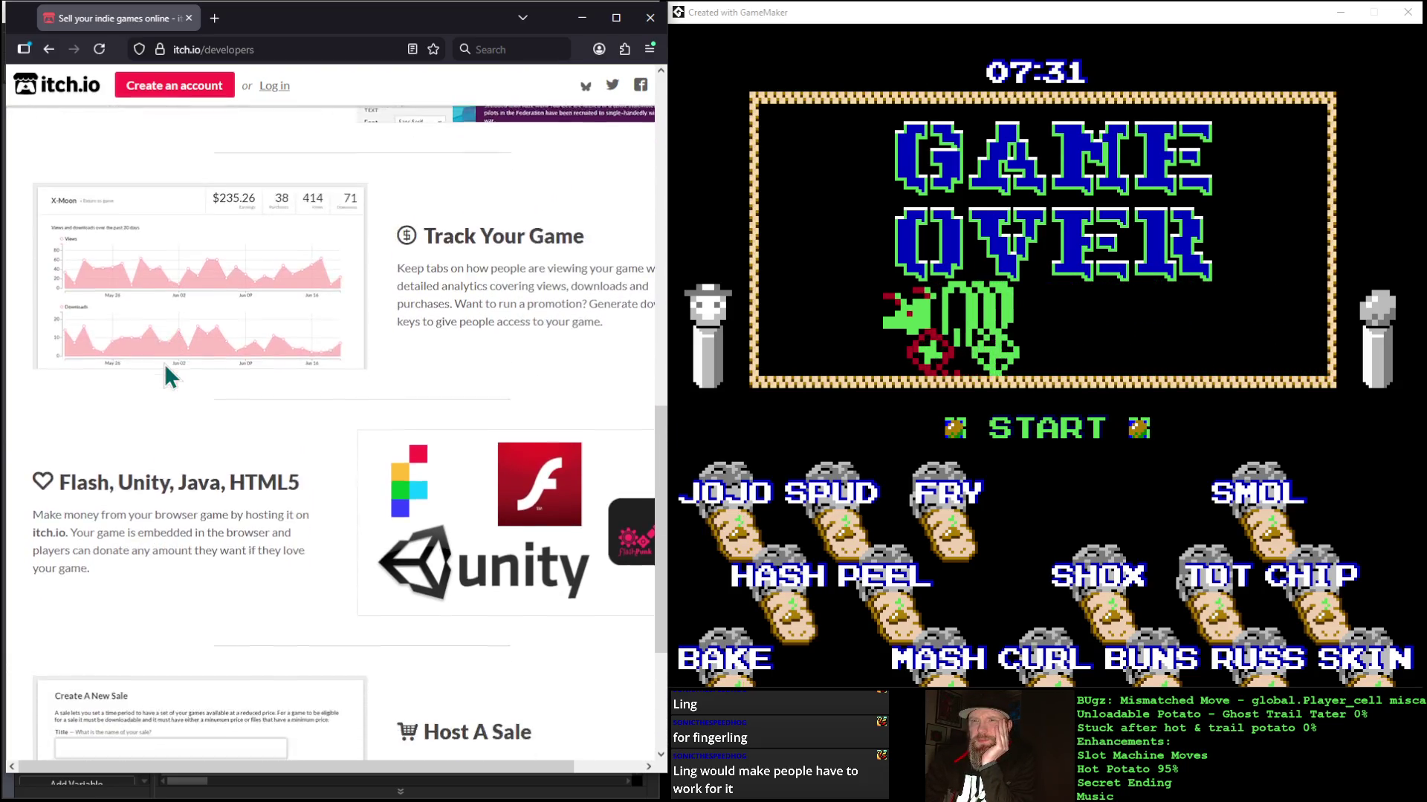
scroll(164, 365, down, 1)
scroll(164, 365, up, 5)
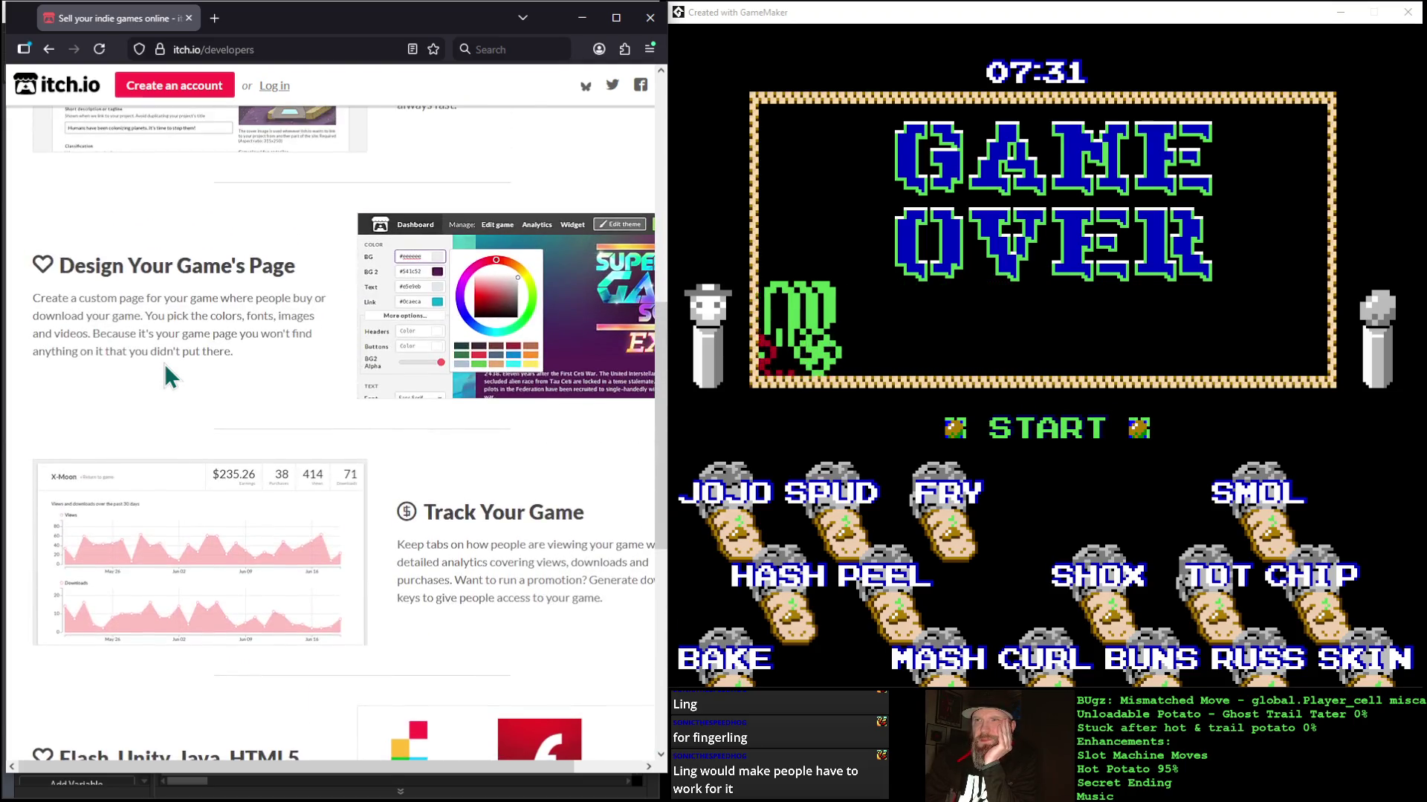
scroll(164, 363, up, 8)
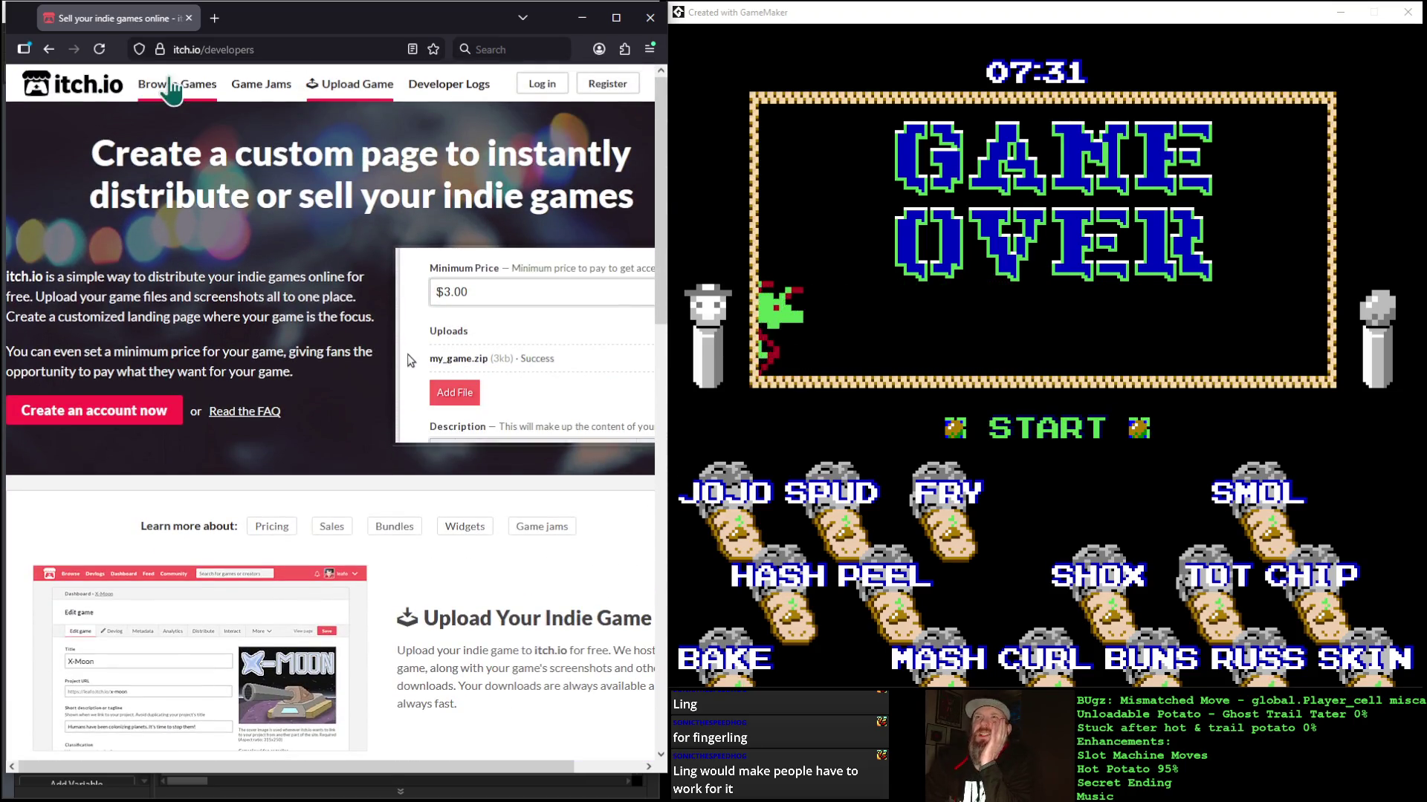
mouse_move(174, 90)
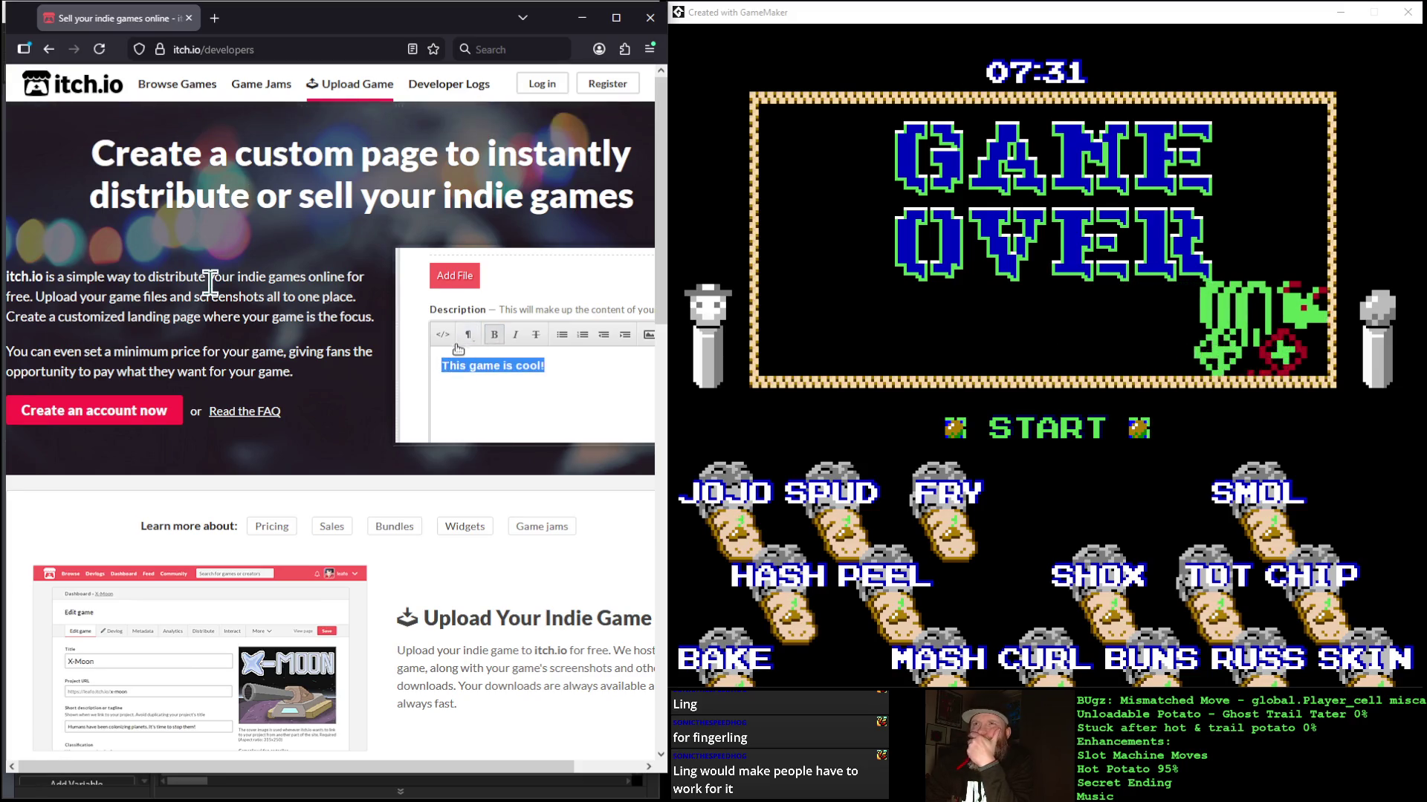
scroll(211, 283, down, 5)
scroll(211, 283, up, 5)
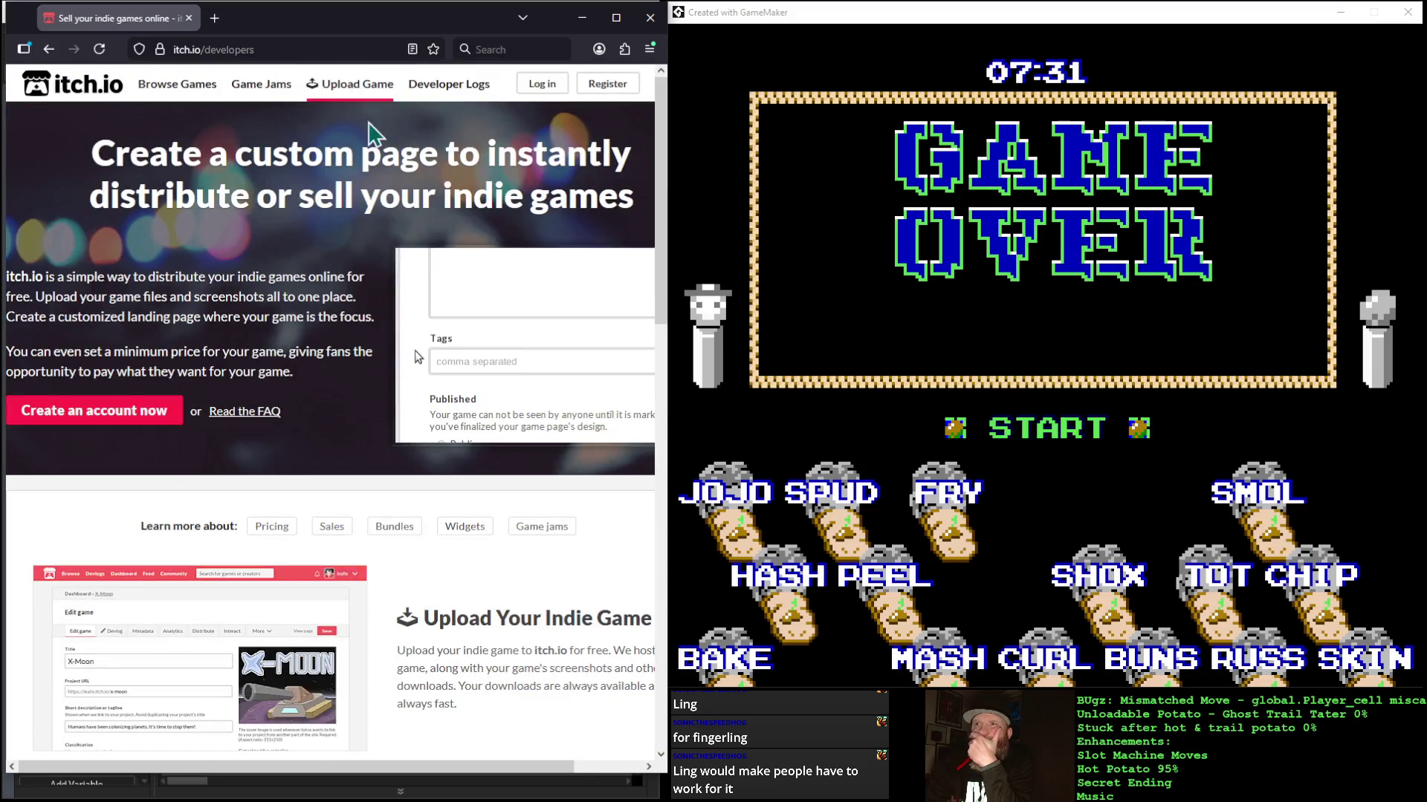
click(449, 84)
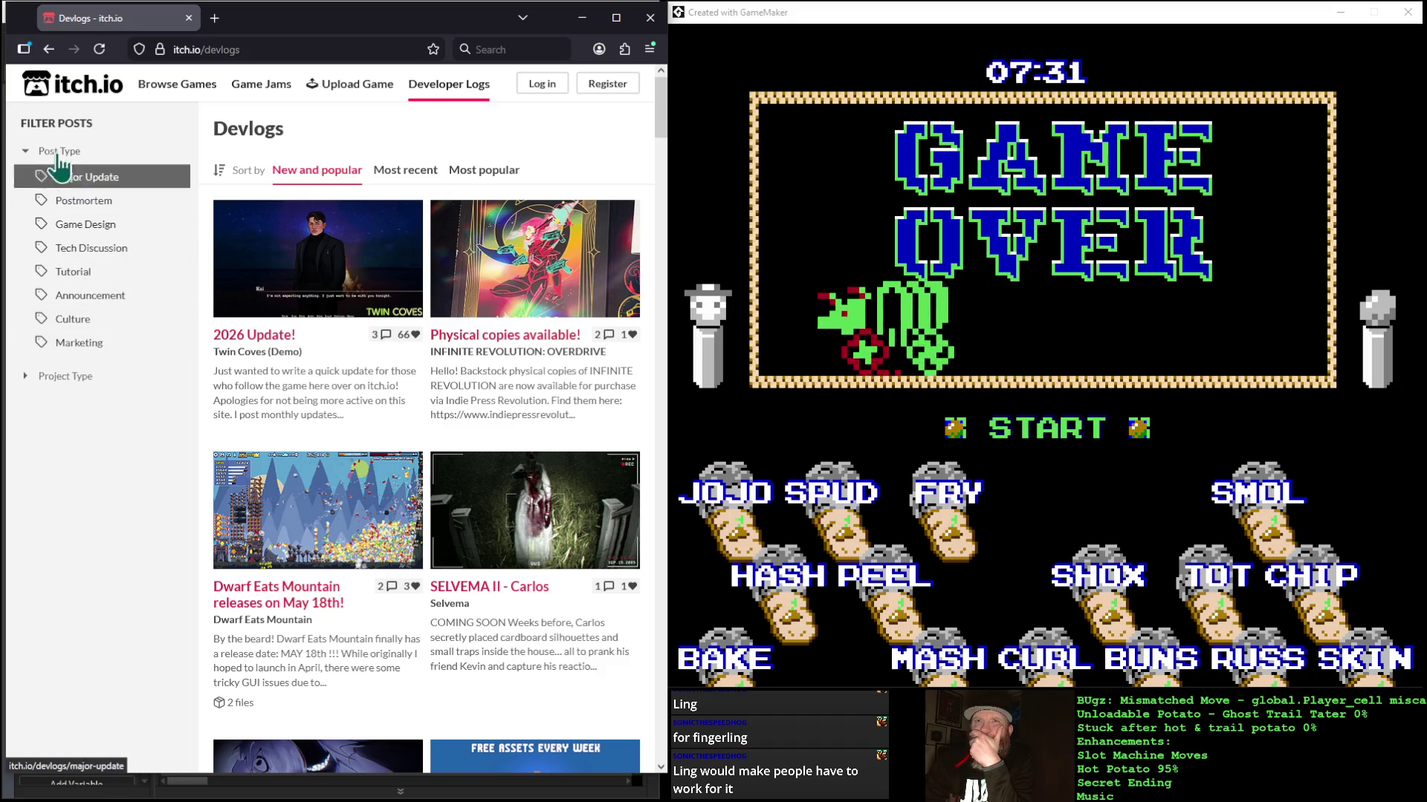
Step: Go back from itch.io/devlogs to the developers page with Alt+Left
key(alt+Left)
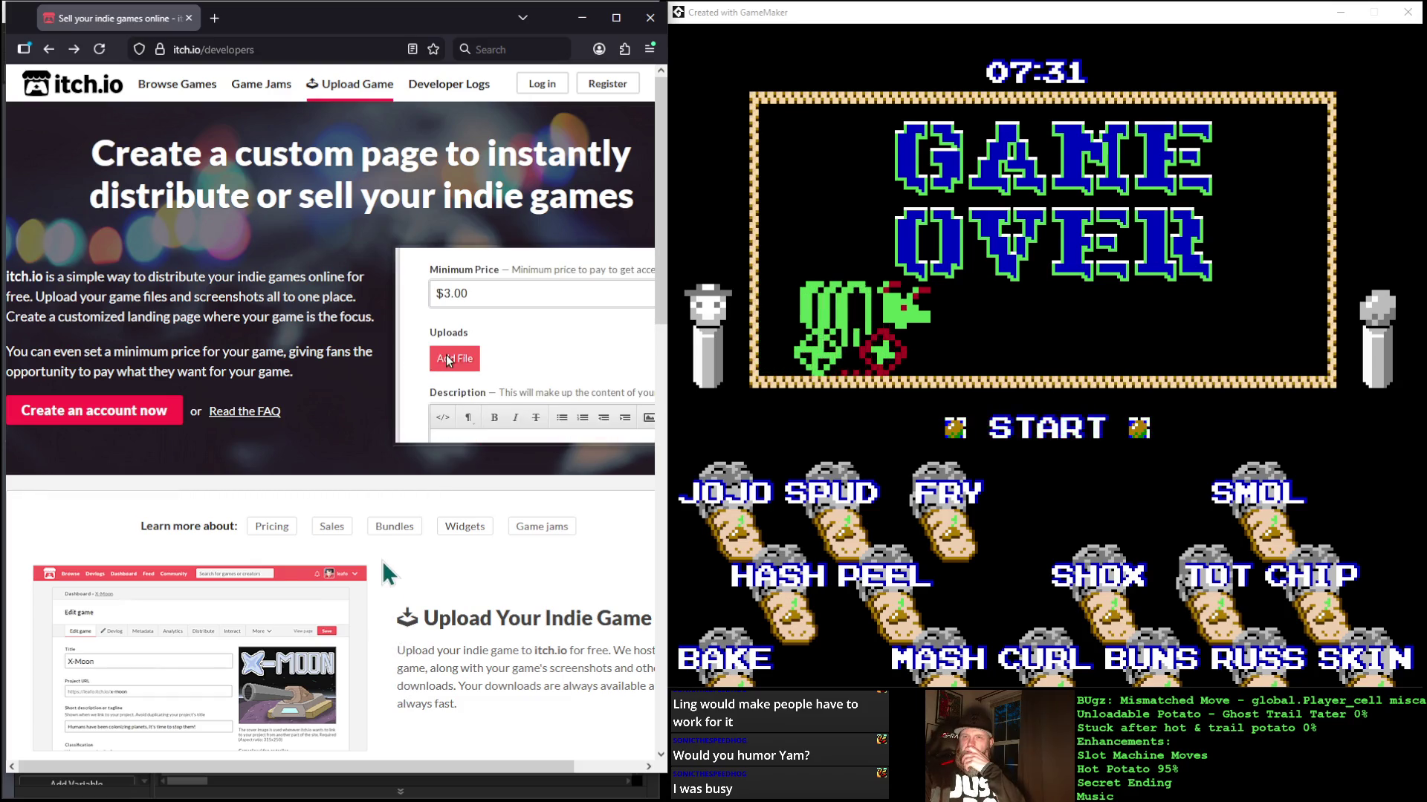
Step: Skim the developers page, then open the itch.io Creator FAQ via 'Read the FAQ'
scroll(379, 548, down, 4)
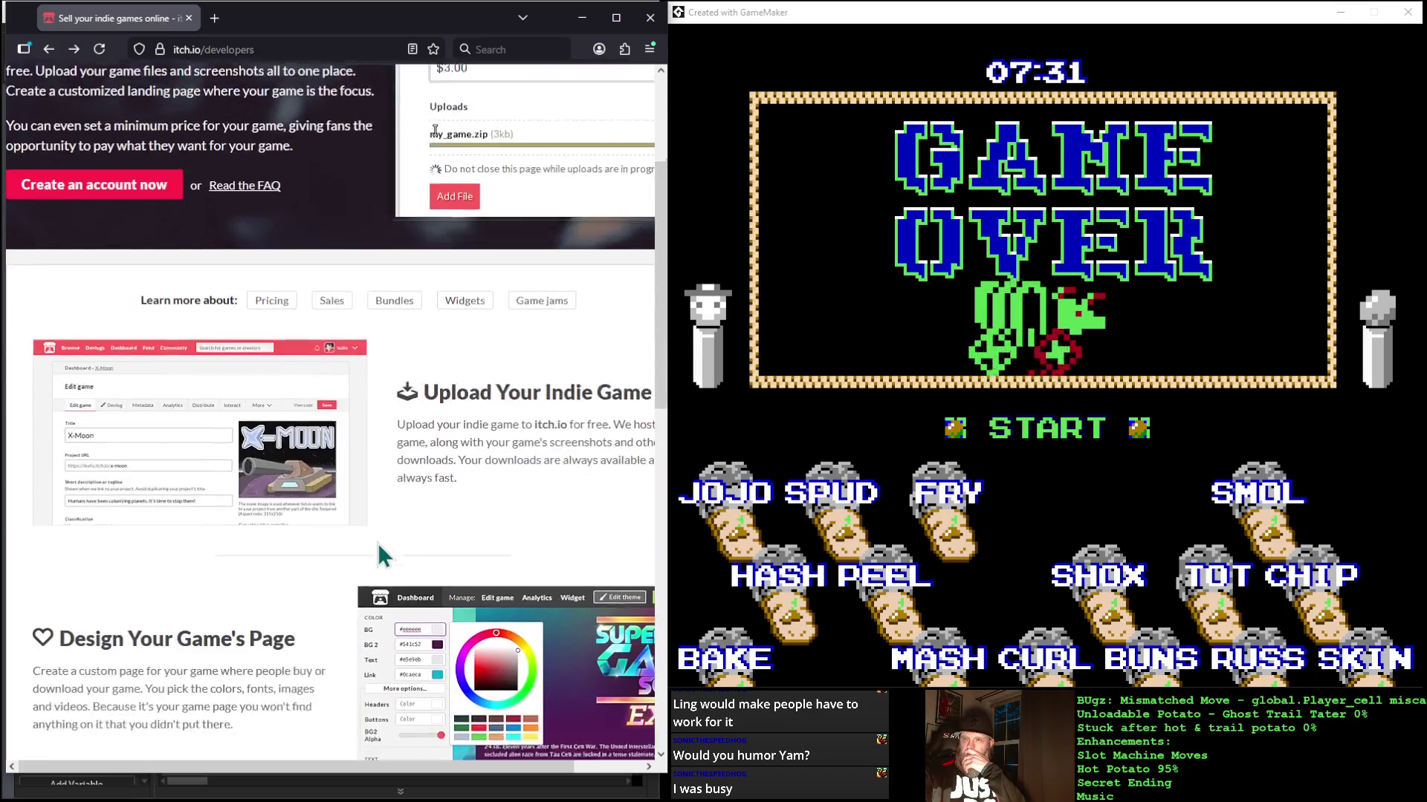
scroll(302, 491, down, 7)
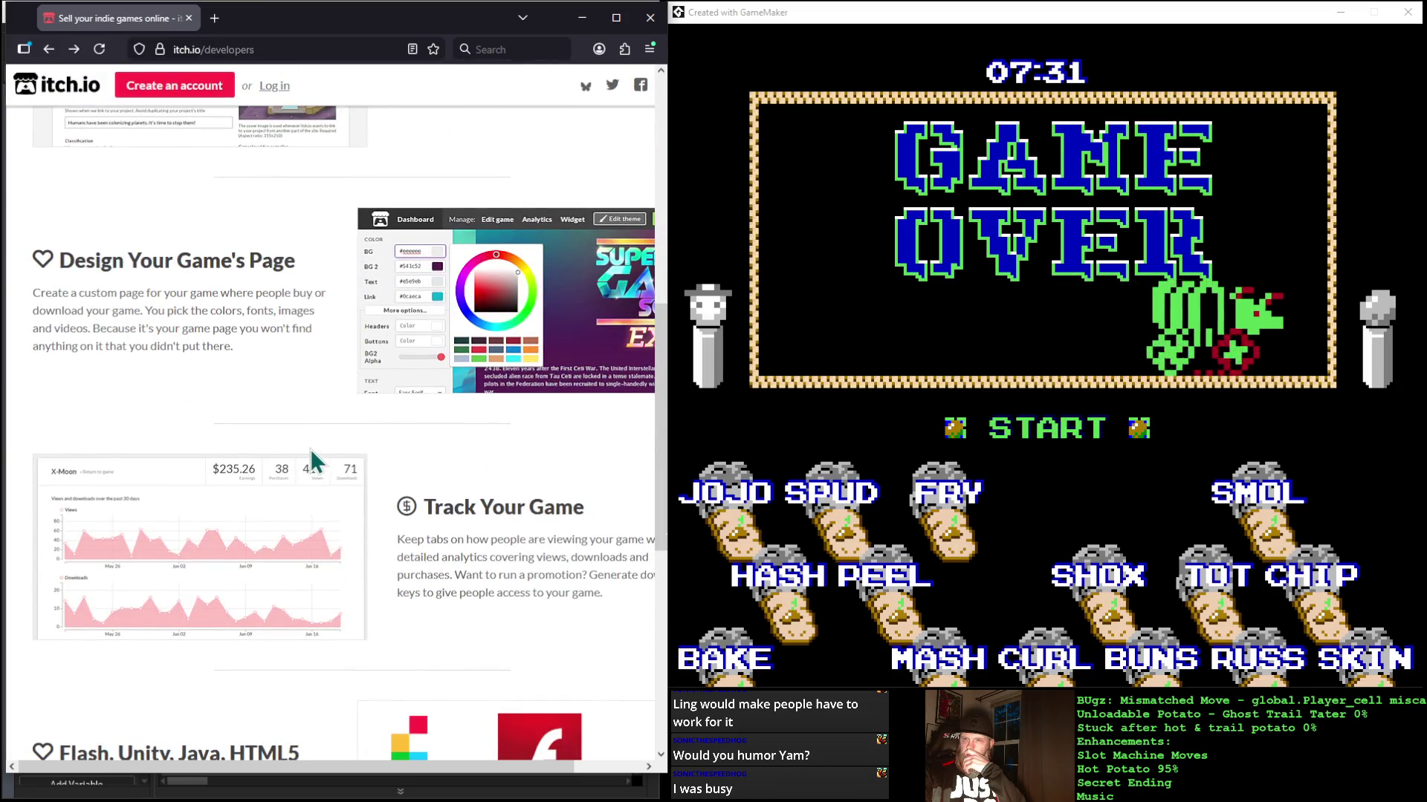
scroll(312, 461, down, 4)
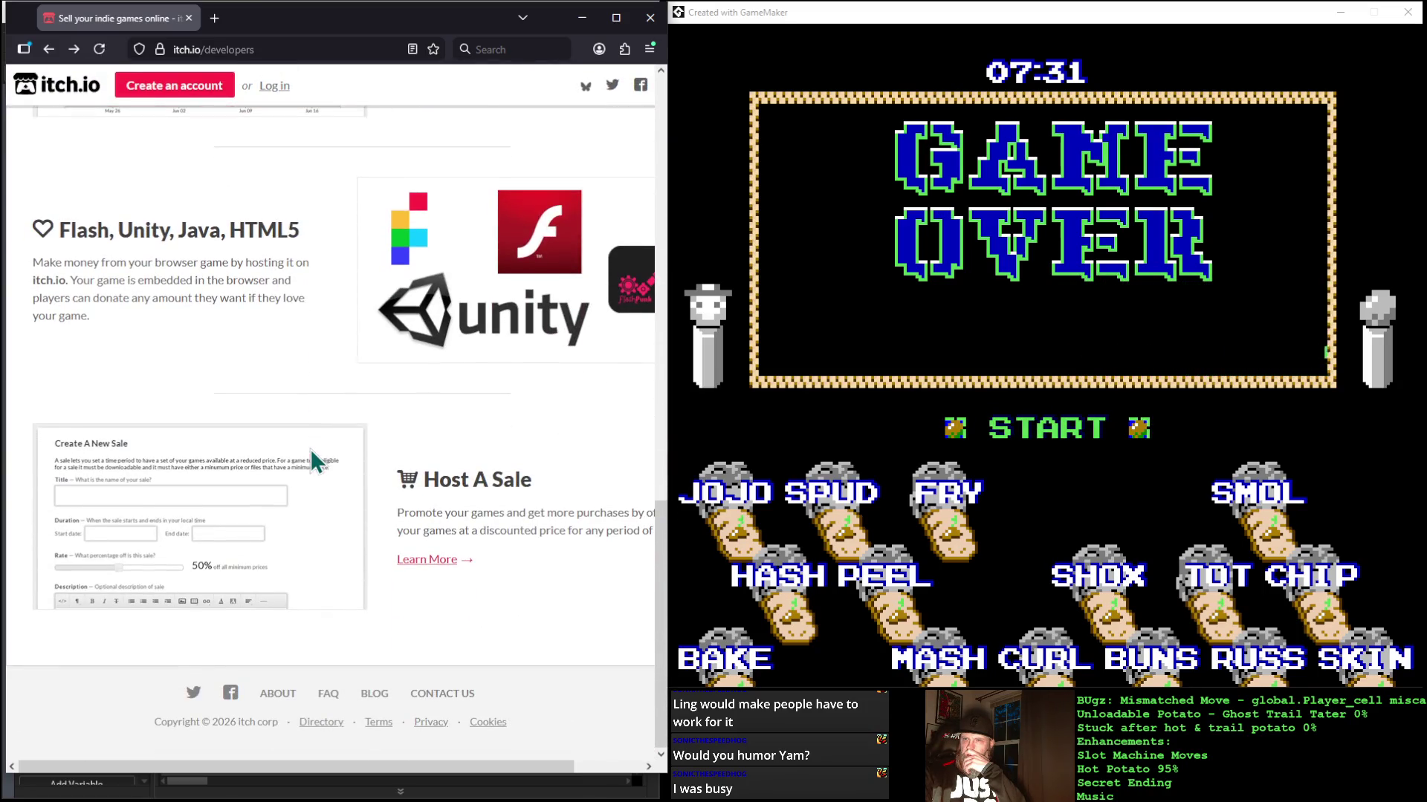
scroll(312, 459, up, 20)
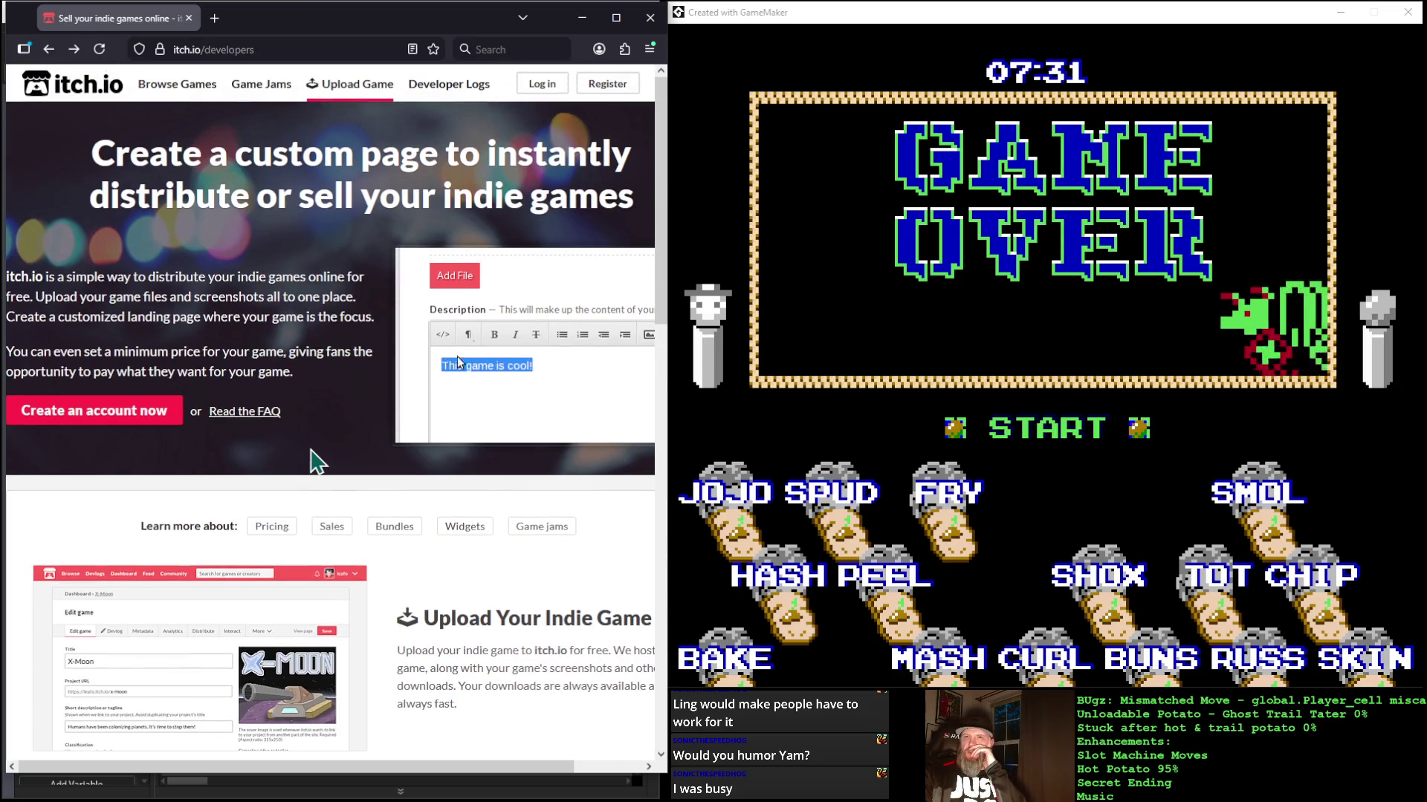
click(237, 411)
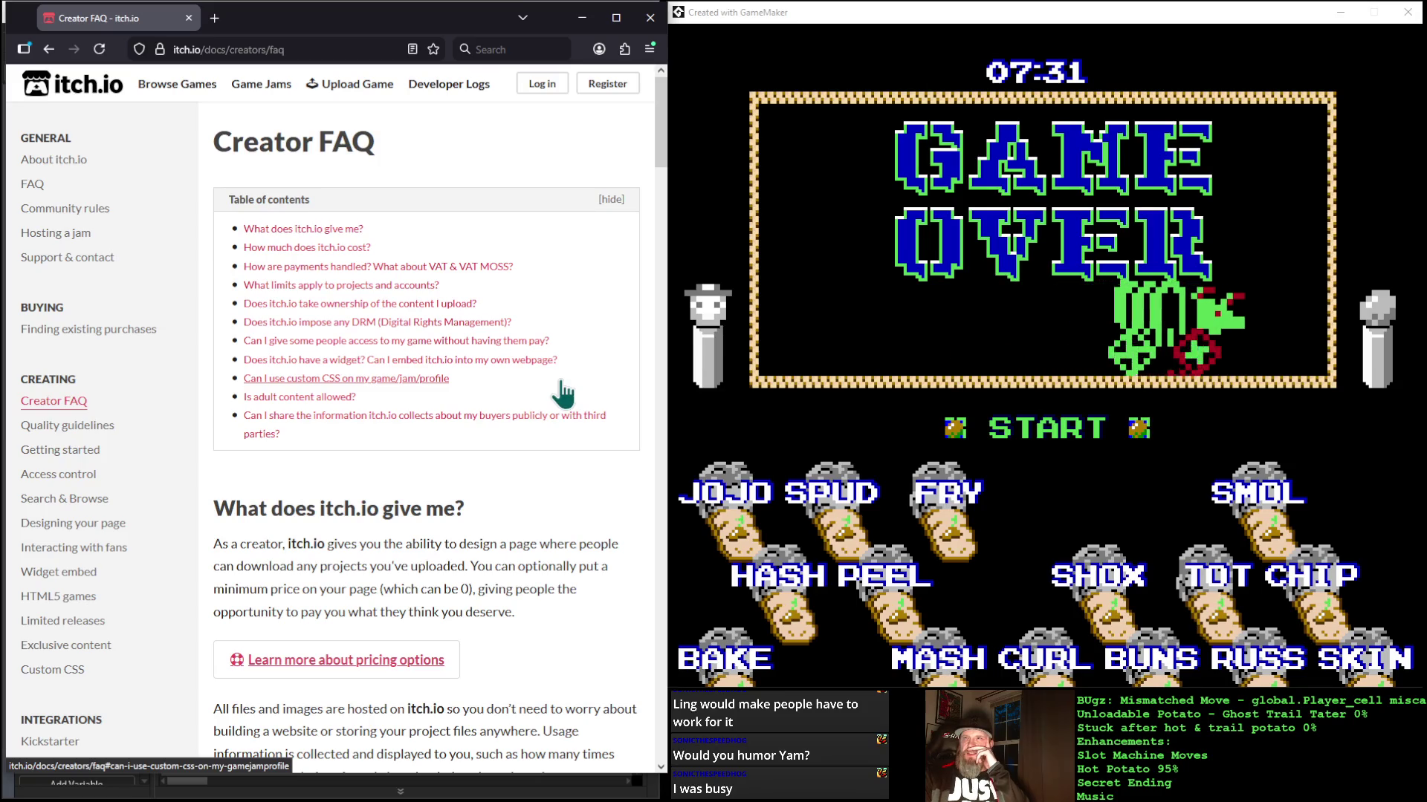
Step: Scroll down the Creator FAQ through its pricing and payment answers
scroll(563, 393, down, 3)
scroll(562, 394, up, 3)
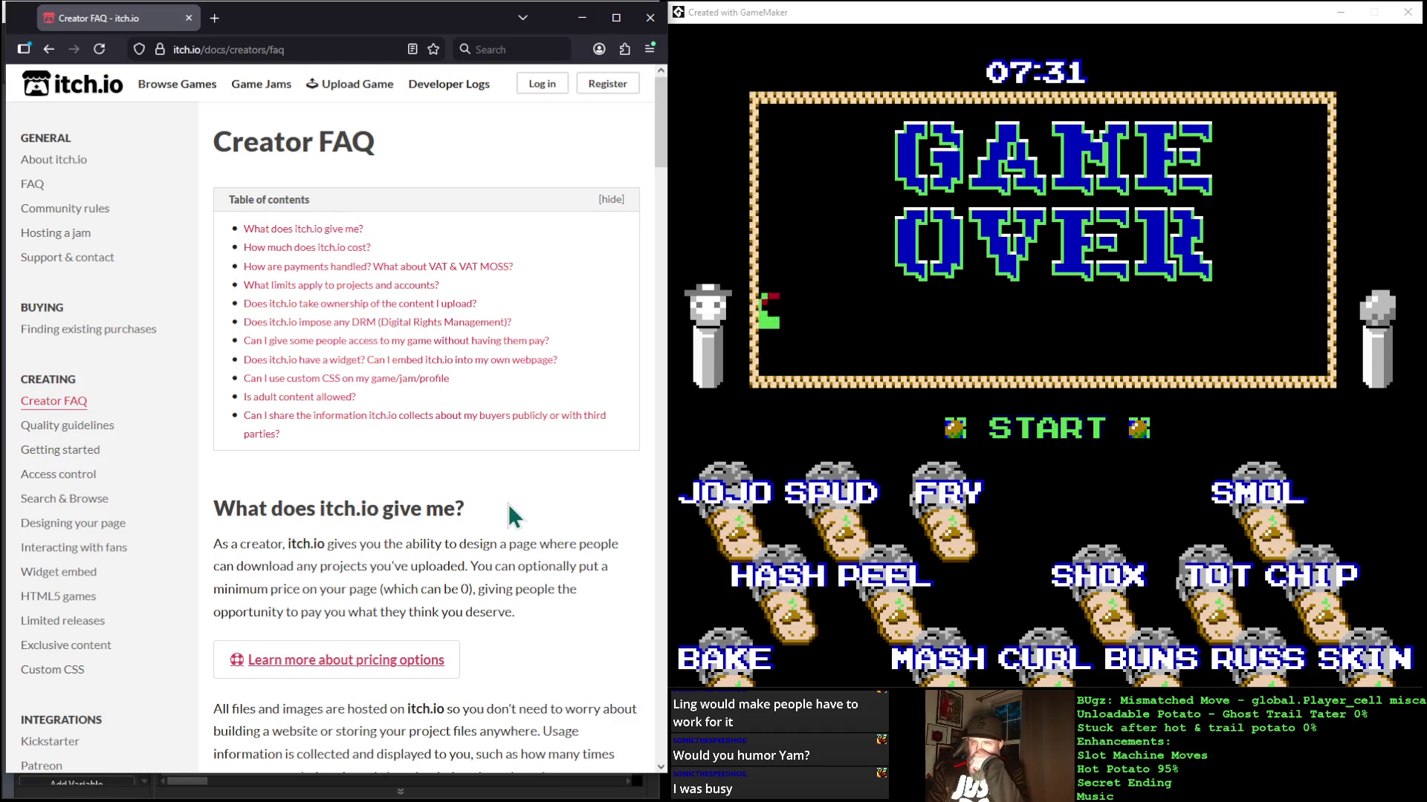
scroll(509, 507, down, 5)
scroll(509, 514, down, 1)
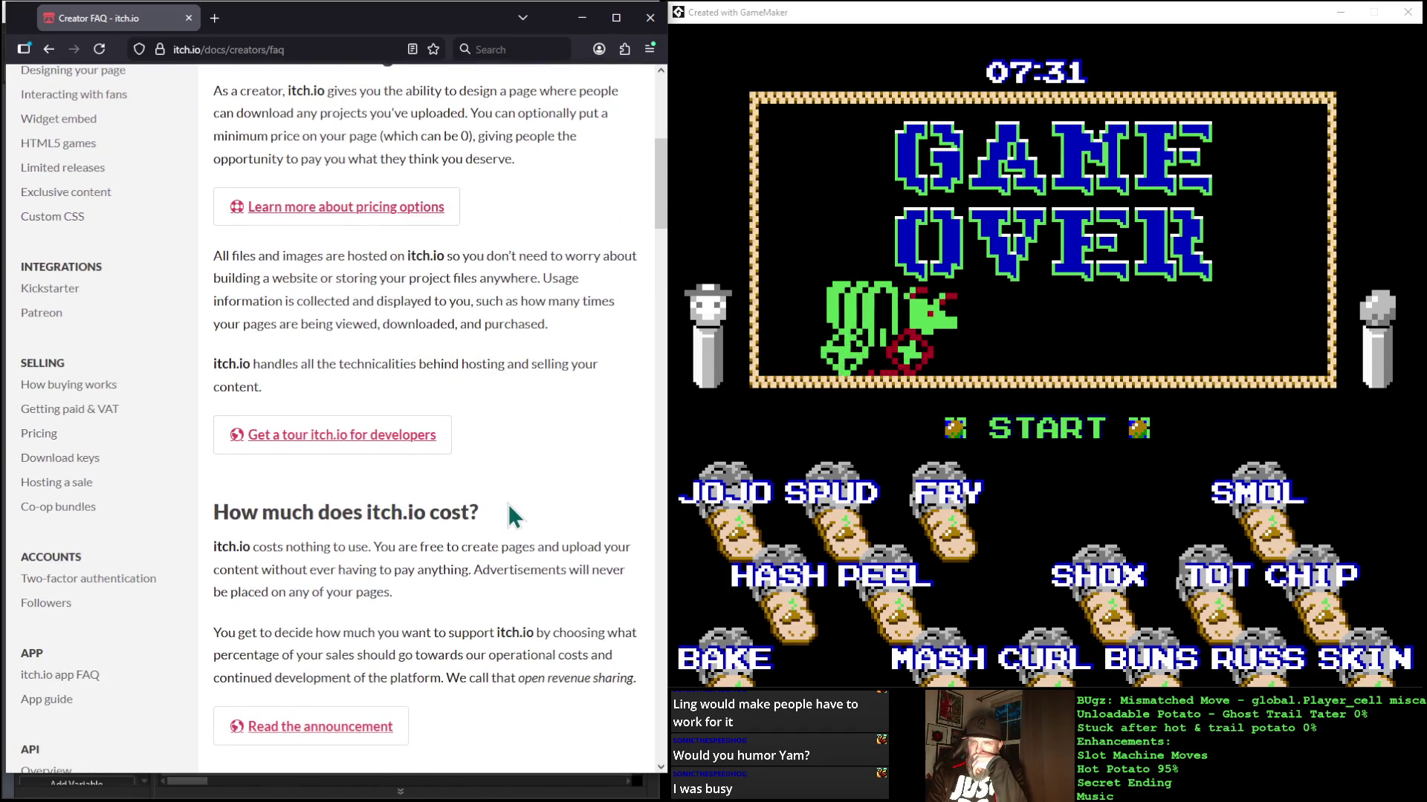
scroll(509, 508, down, 3)
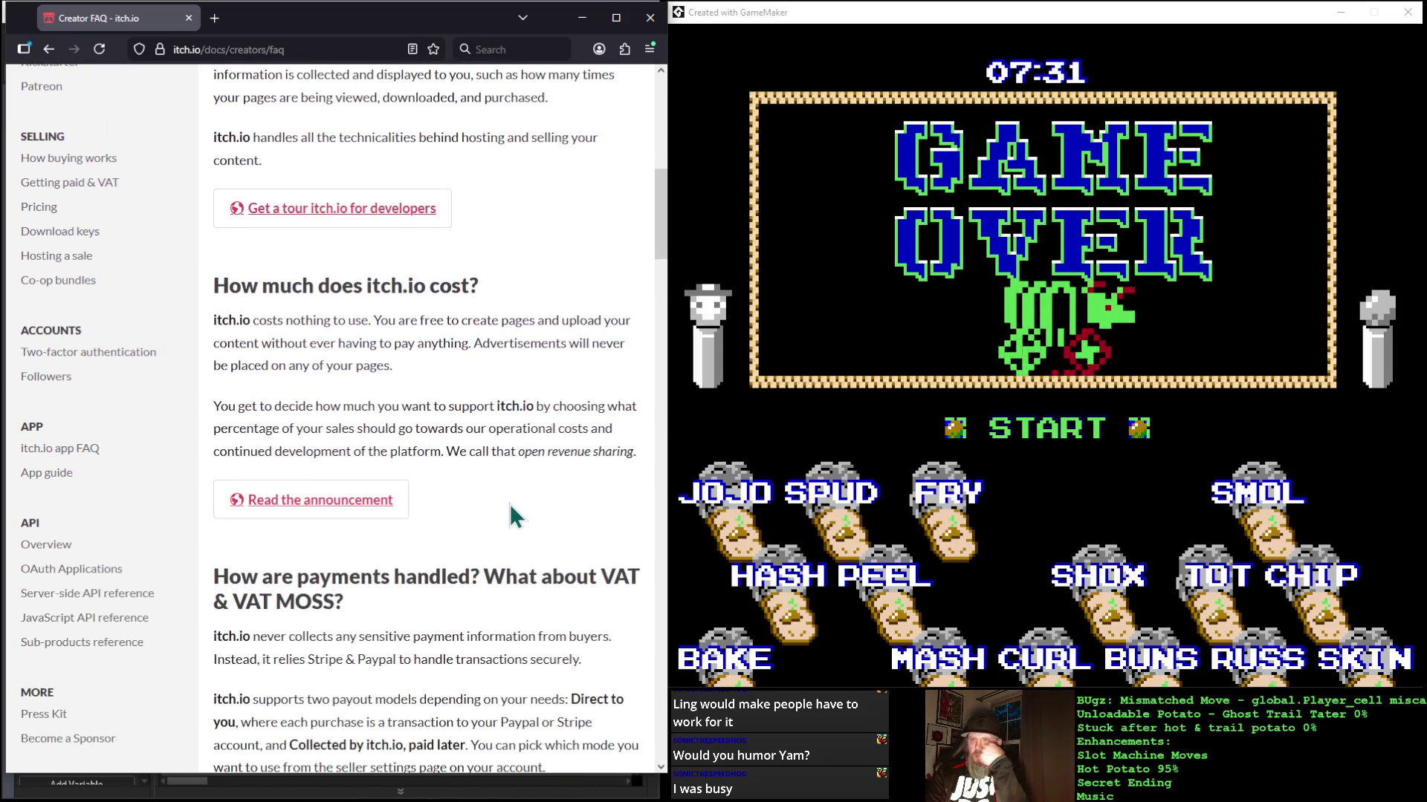
scroll(513, 507, down, 6)
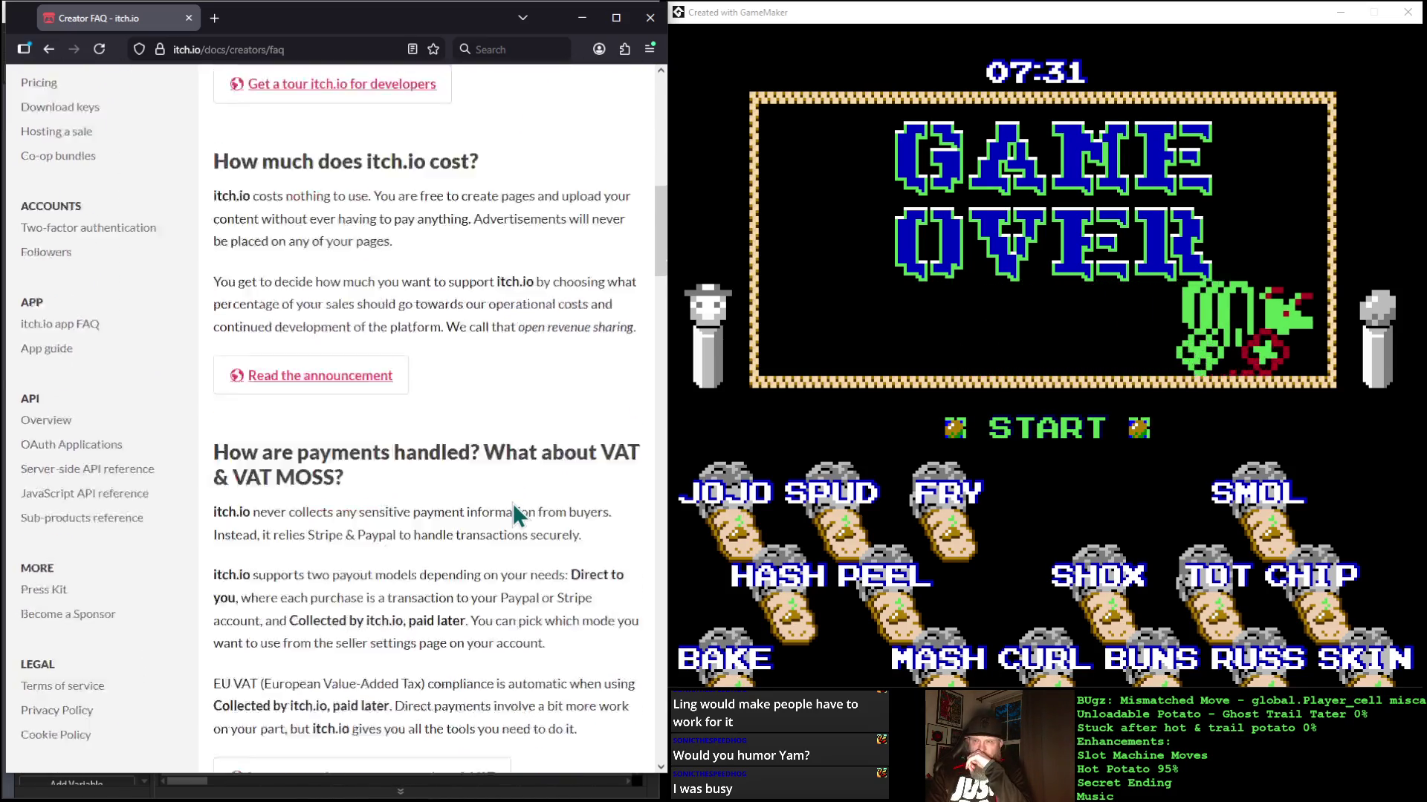
scroll(513, 505, down, 3)
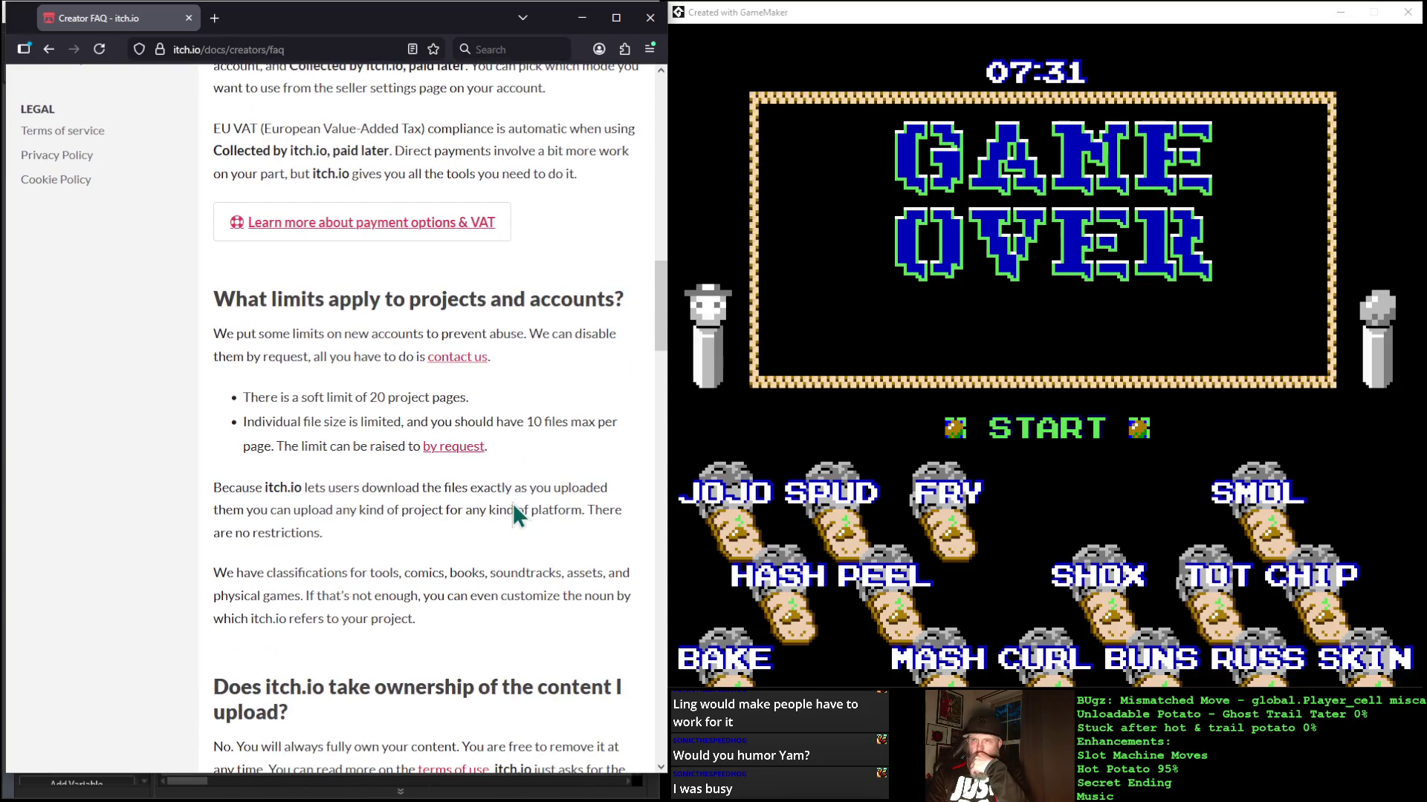
scroll(512, 502, down, 5)
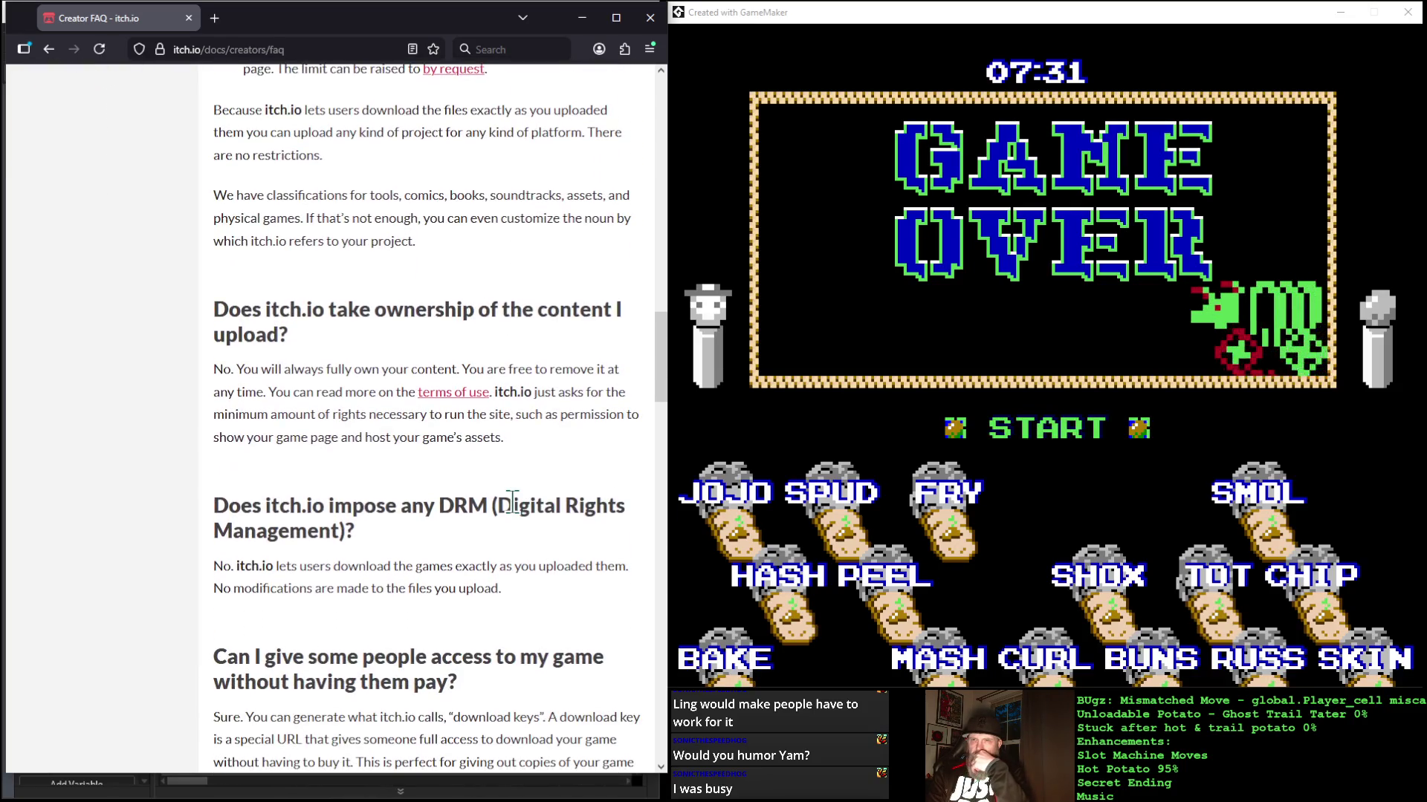
scroll(513, 502, down, 2)
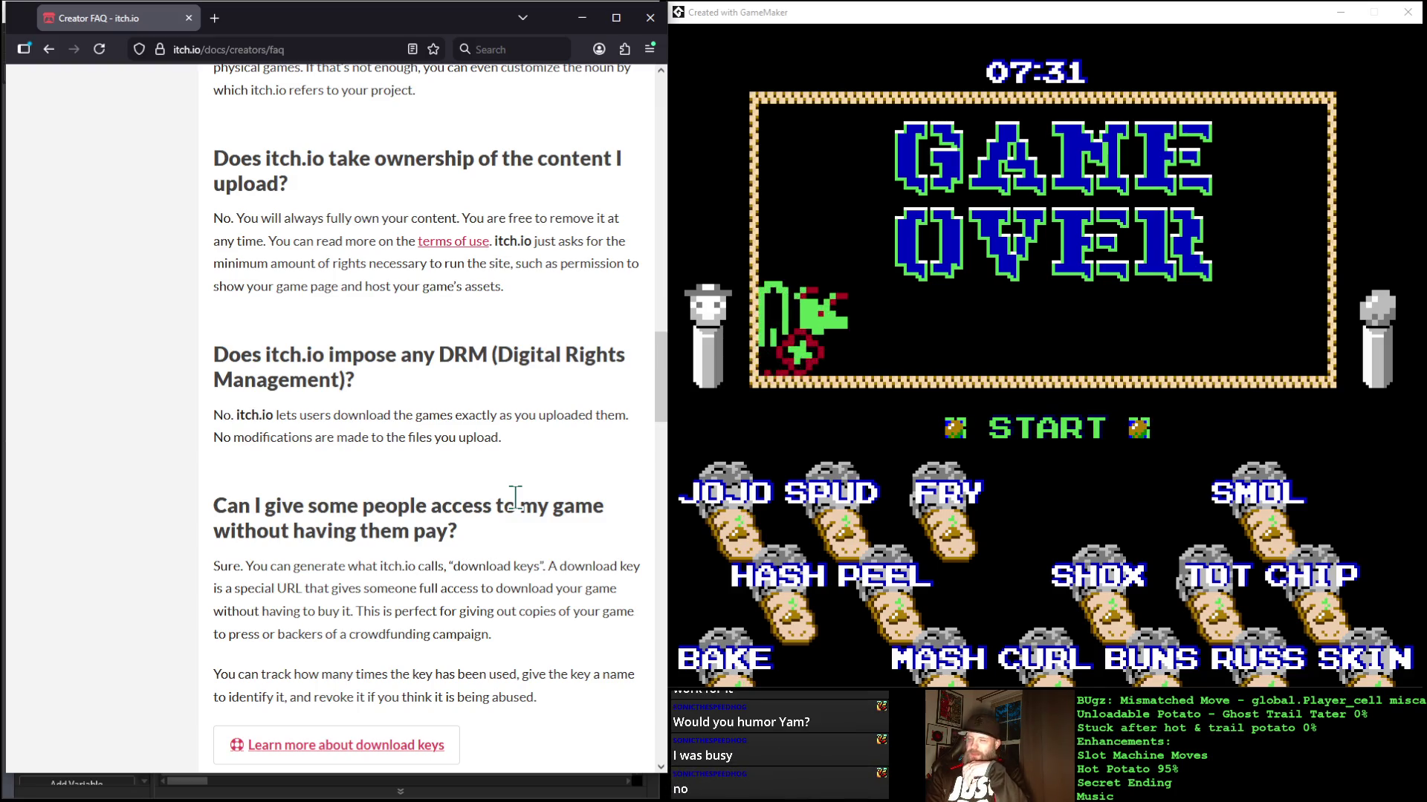
scroll(516, 496, down, 5)
scroll(516, 498, up, 2)
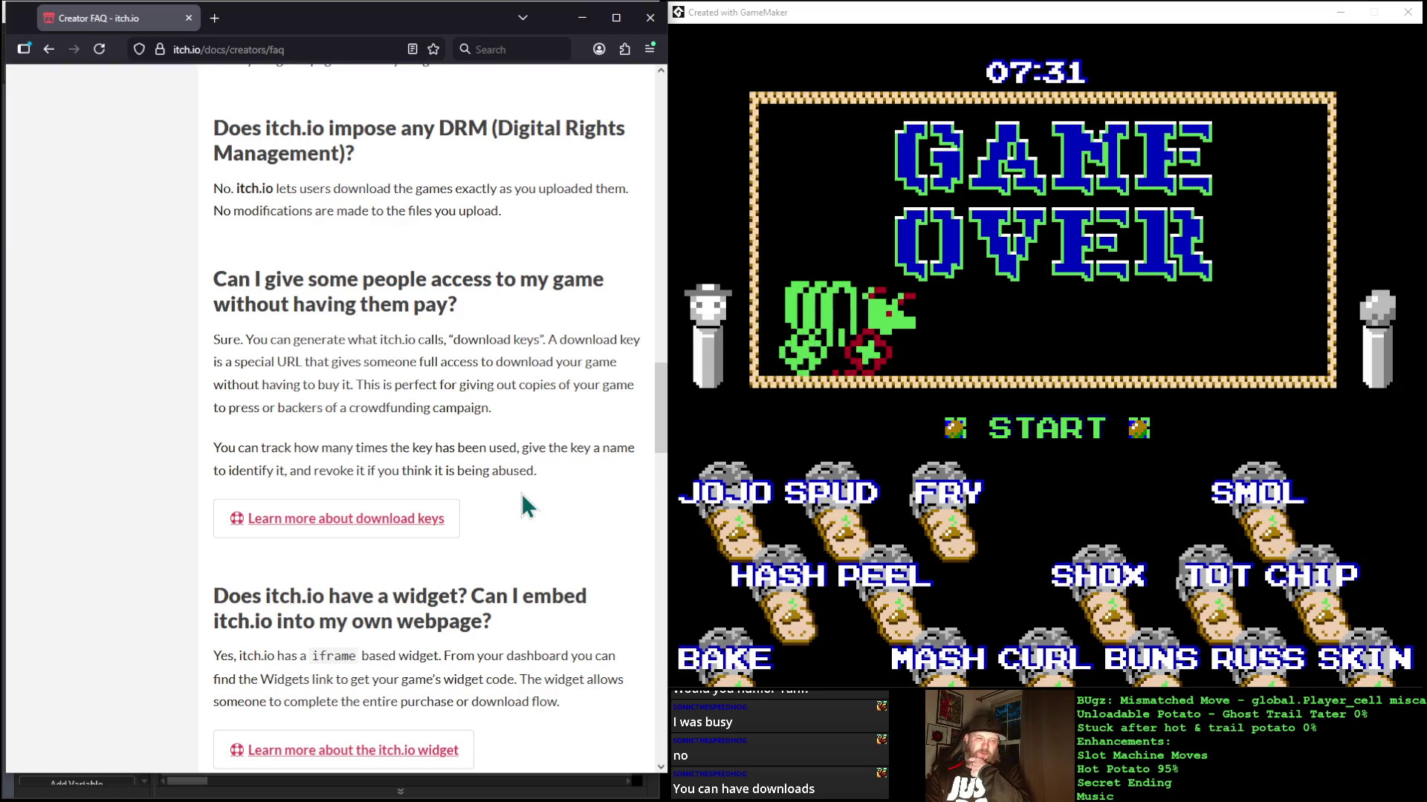
scroll(520, 493, down, 3)
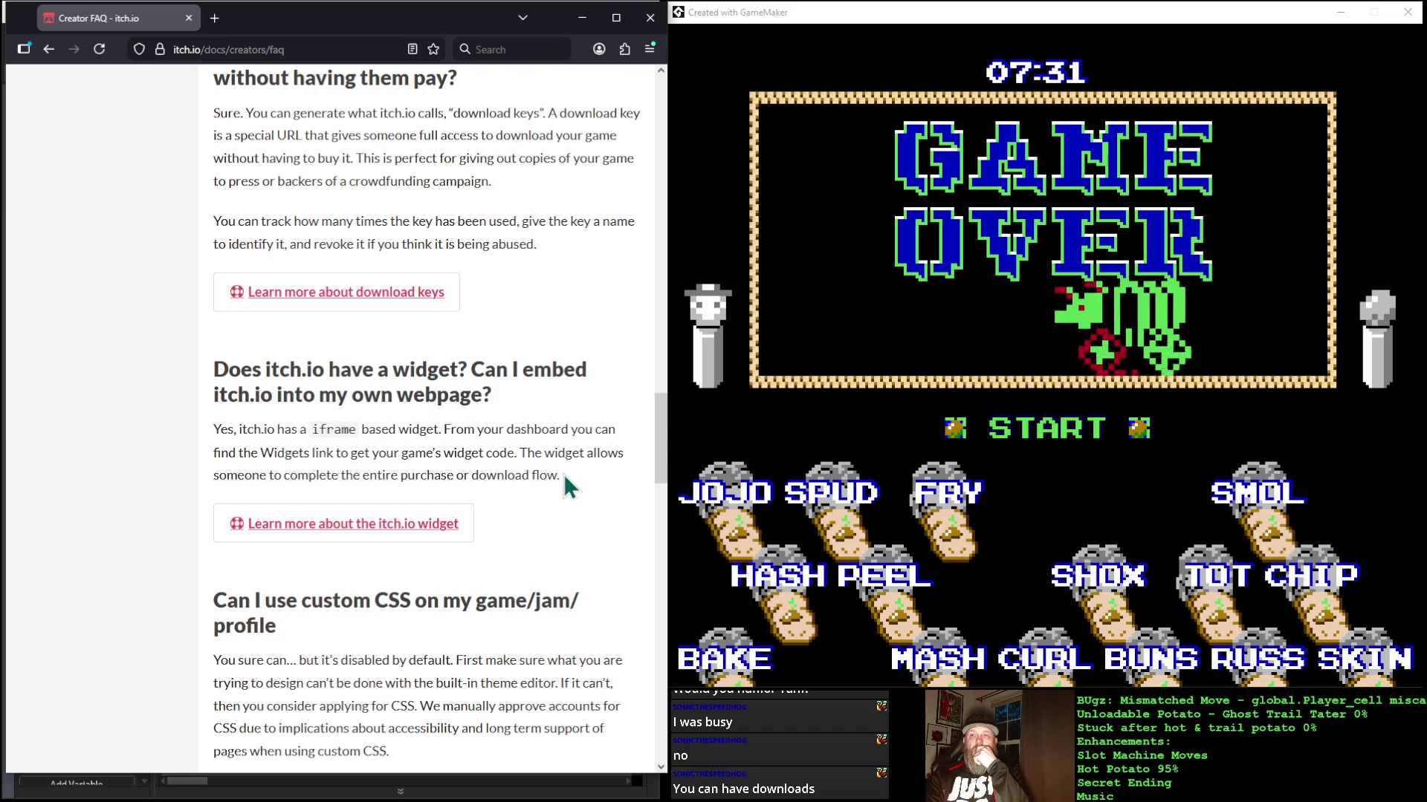
Step: Highlight the widget answer, read on to custom CSS and adult content, then open a new tab
mouse_move(565, 476)
mouse_down()
mouse_move(240, 425)
mouse_move(181, 351)
mouse_move(261, 369)
mouse_move(186, 383)
mouse_move(181, 416)
mouse_up()
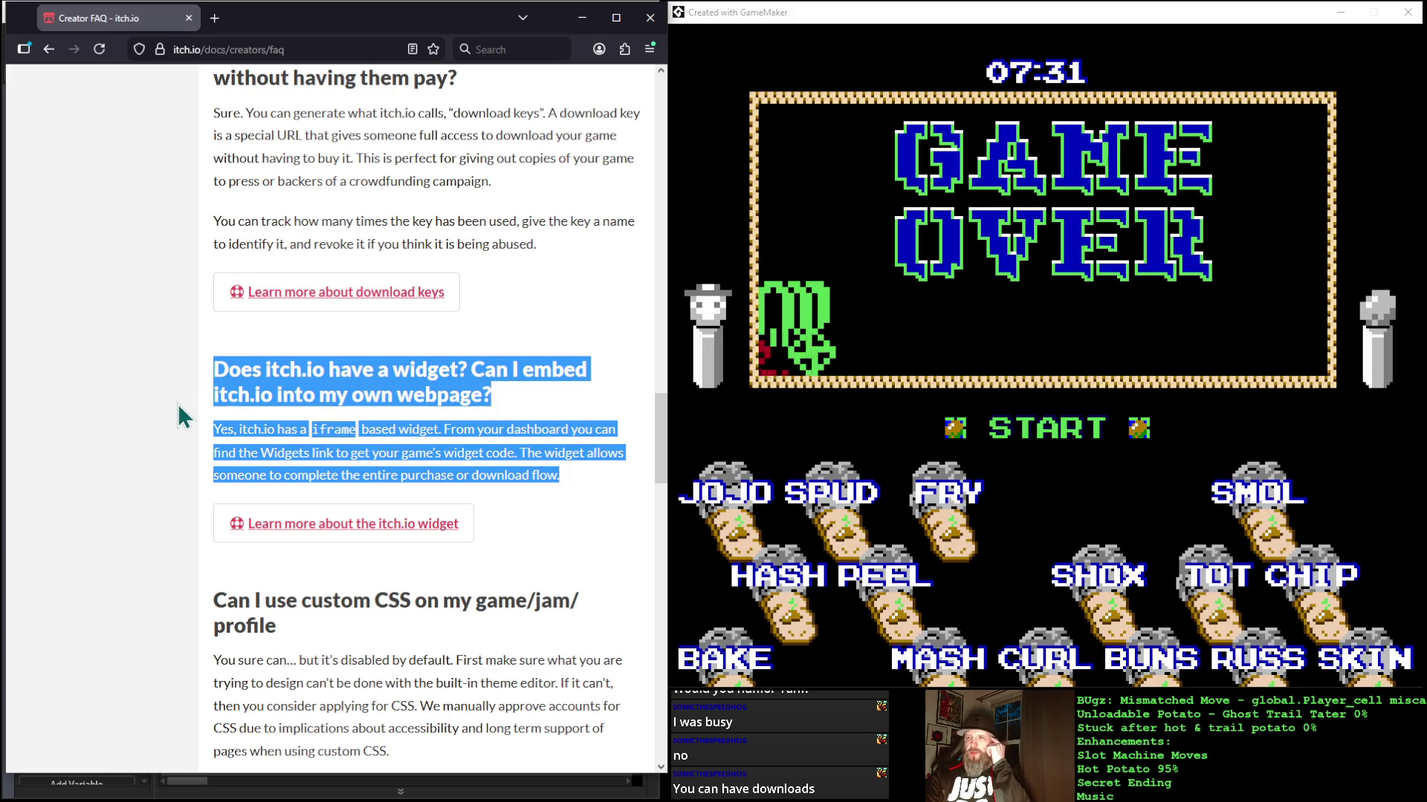
scroll(181, 416, down, 5)
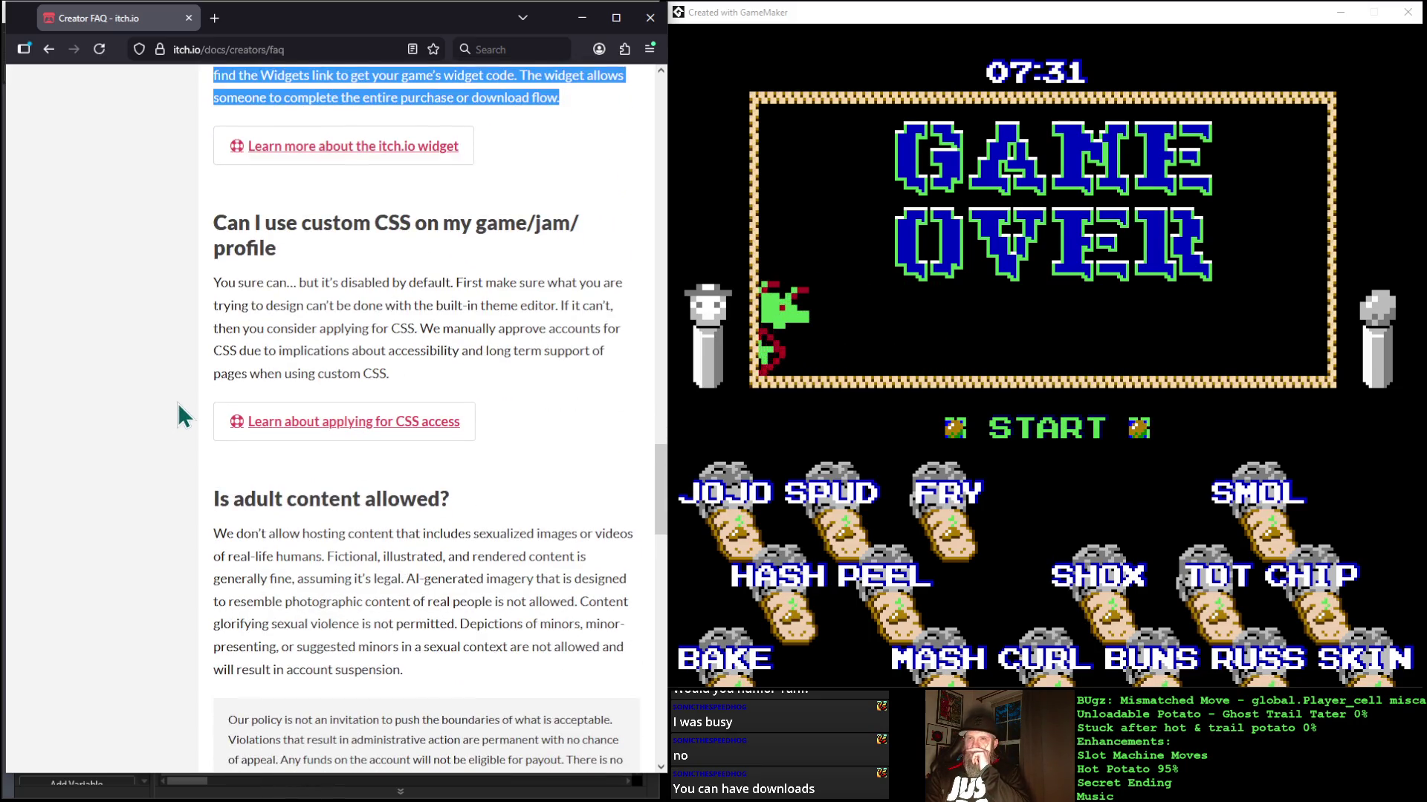
scroll(181, 417, down, 1)
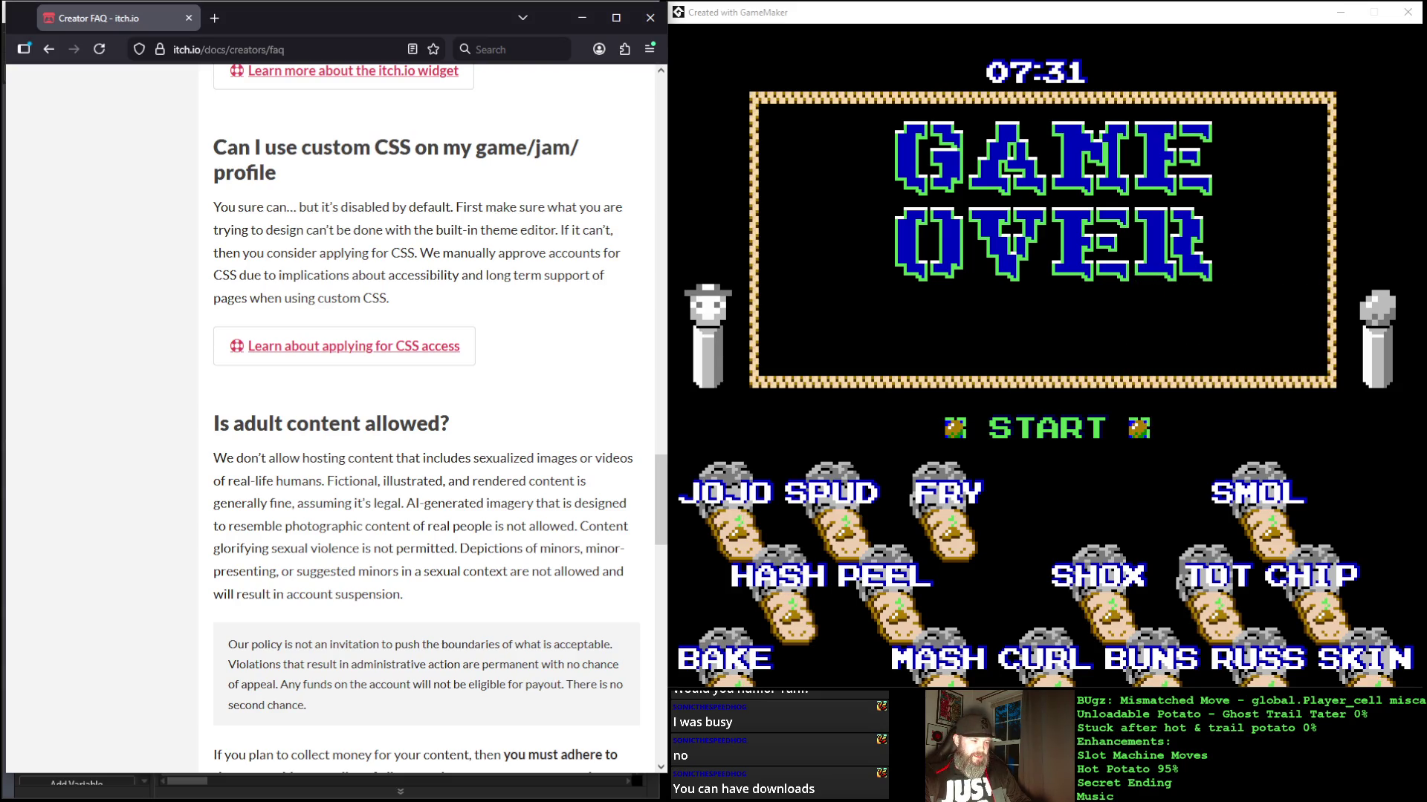
key(alt+Tab)
key(alt+Tab)
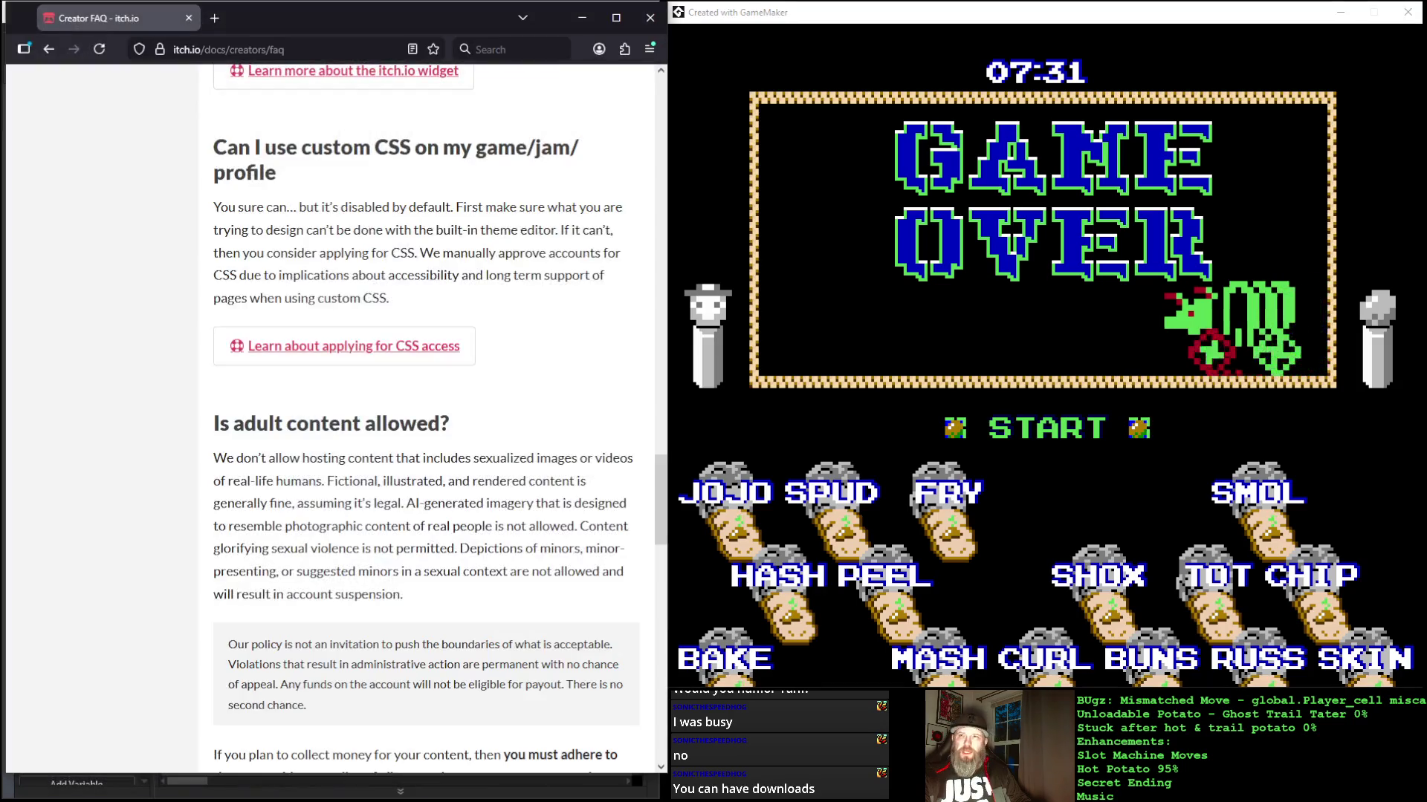
click(216, 19)
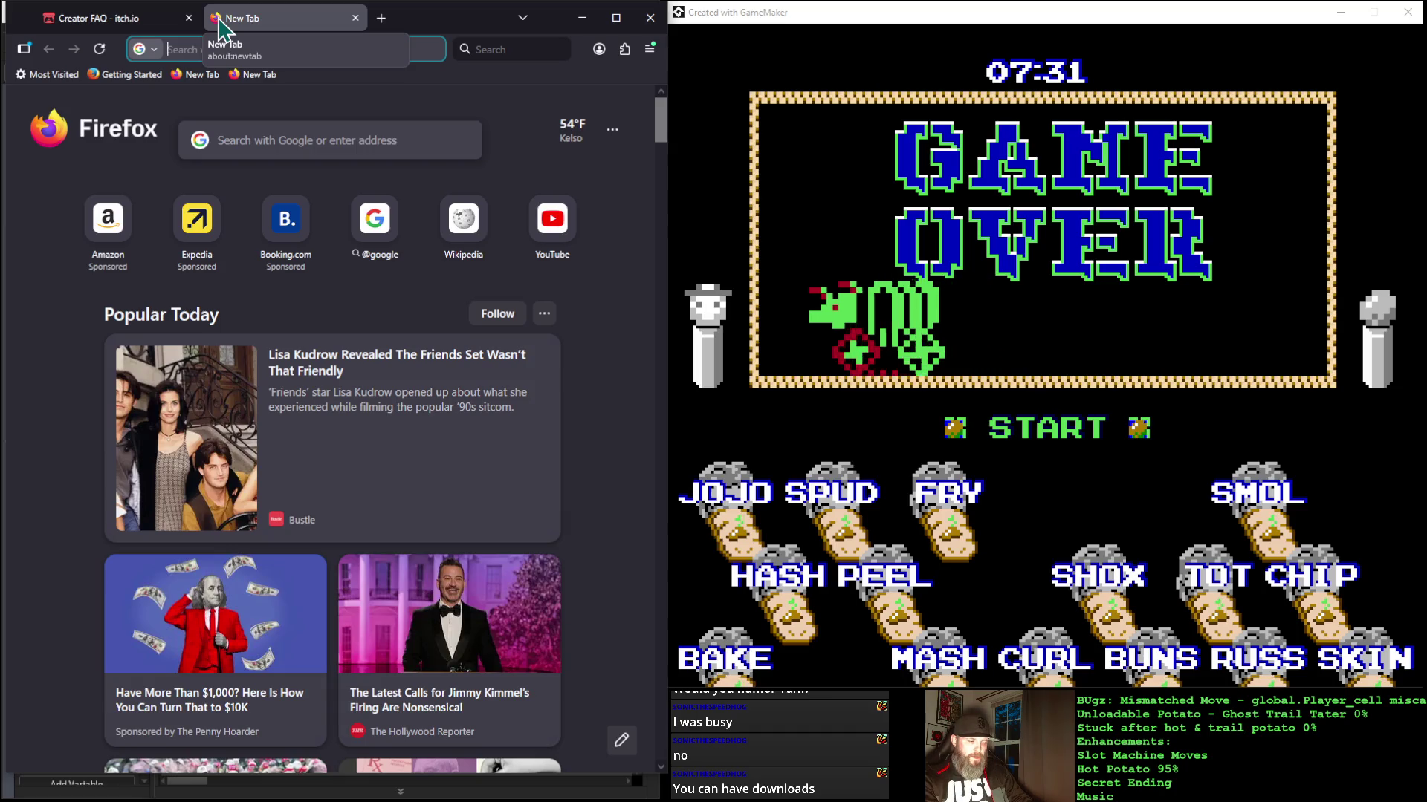
Step: Search Google for 'gml browser export' and scroll the results
text(gml brows)
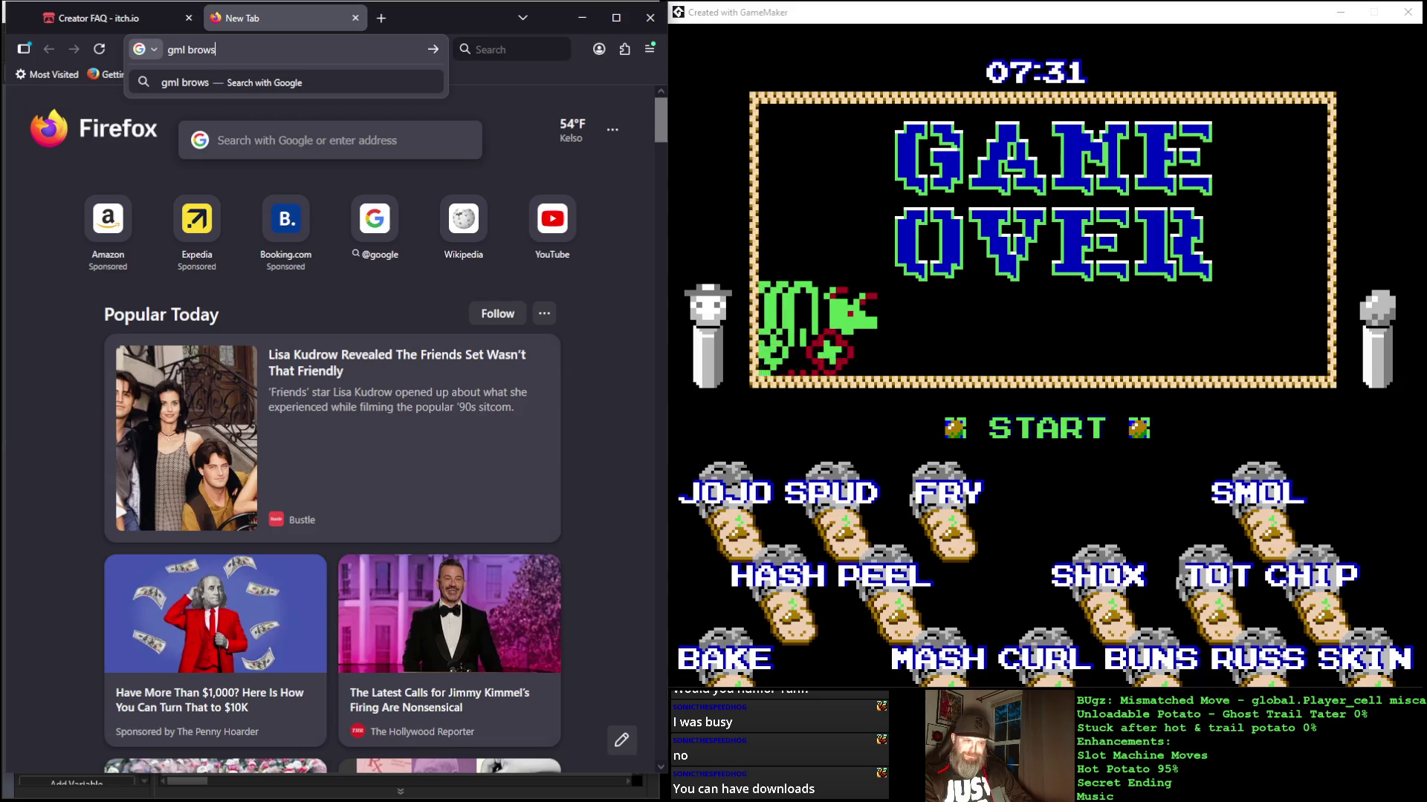
text(er exp)
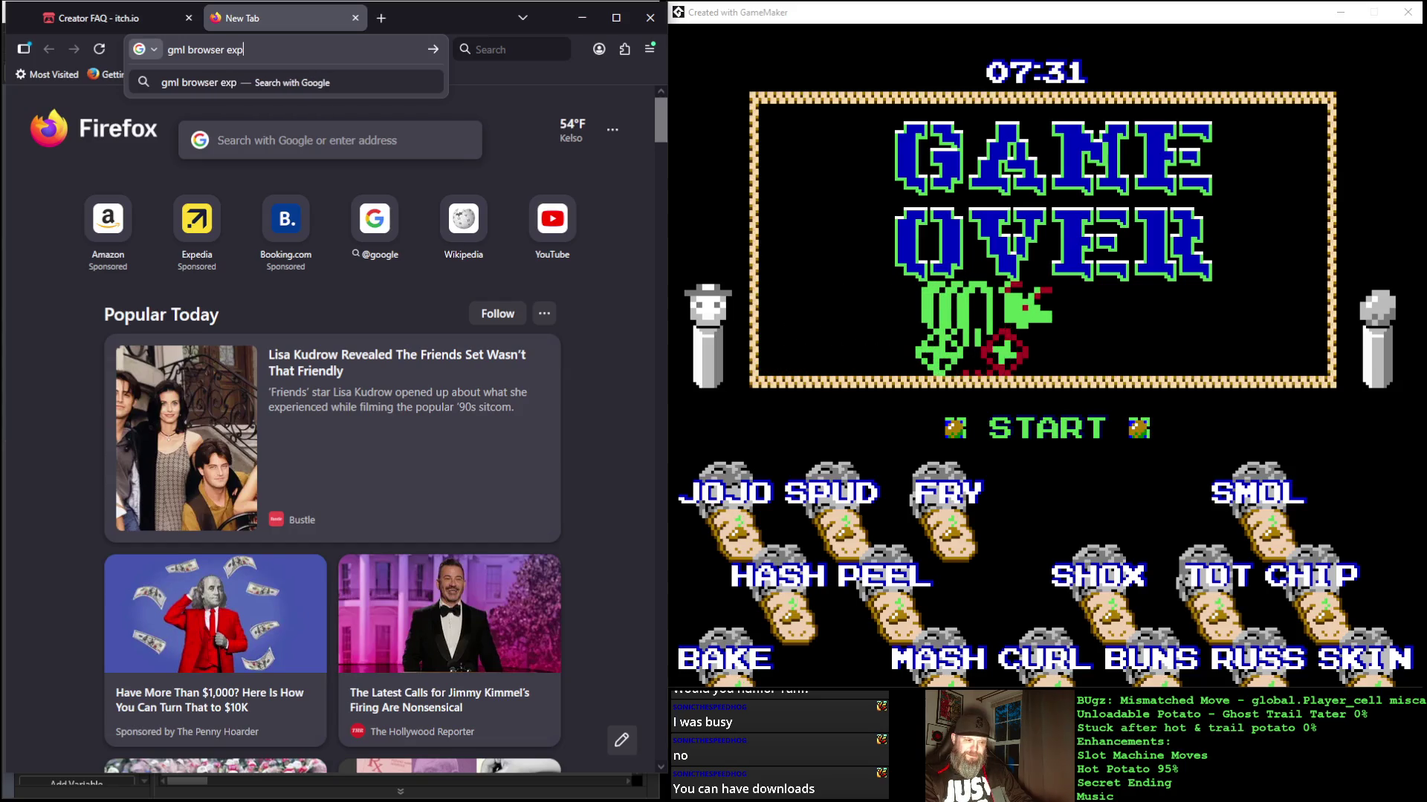
text(ort)
key(Return)
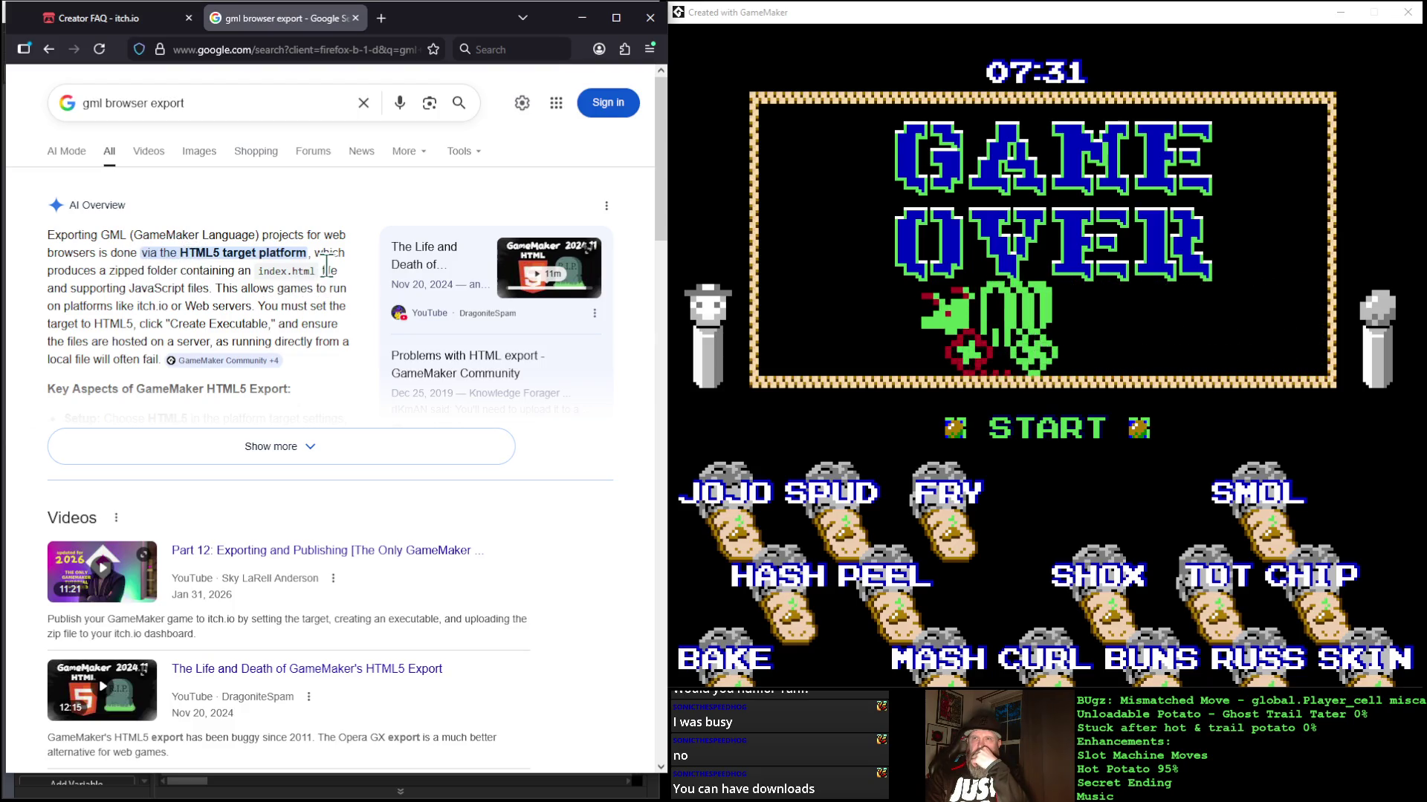
scroll(220, 316, down, 10)
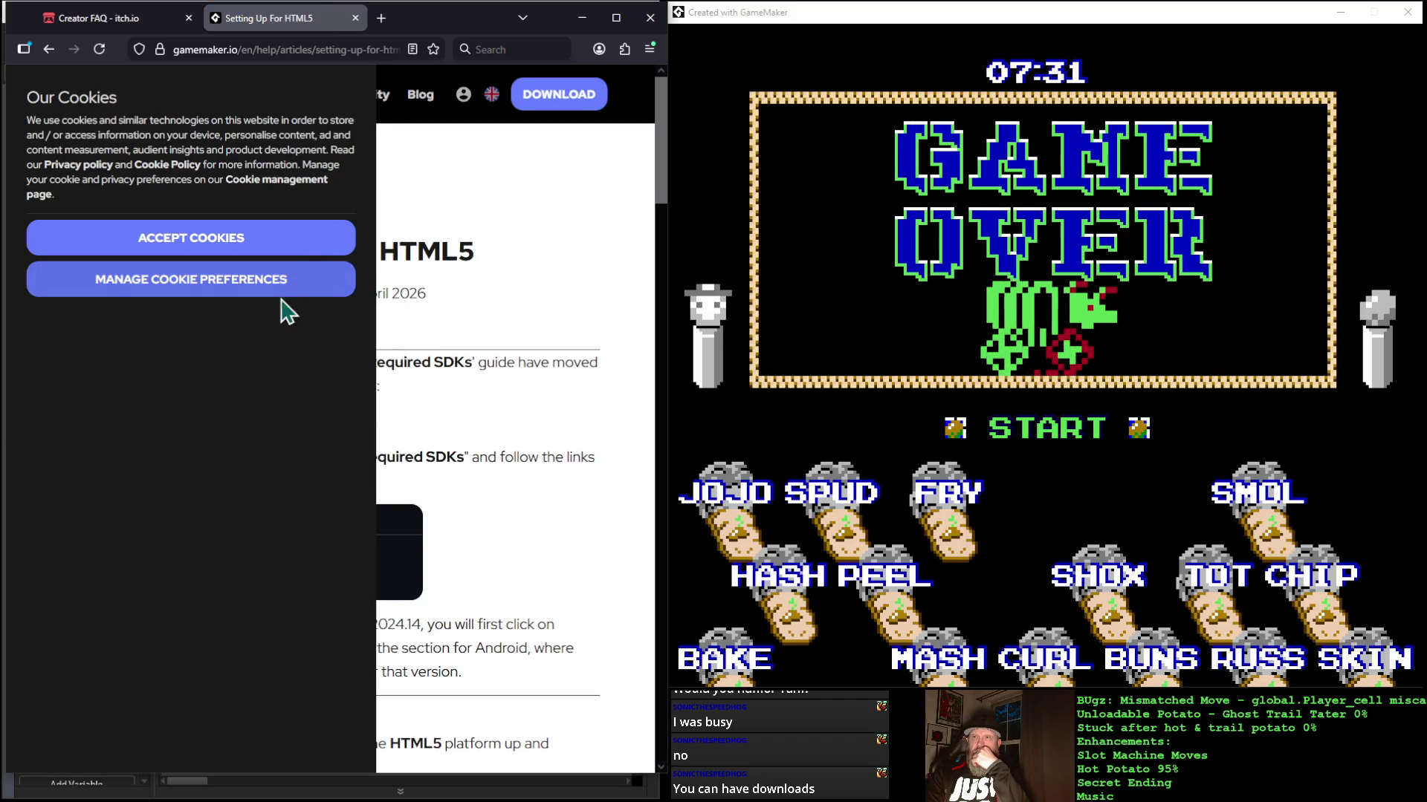
Step: Save the cookie choices to dismiss the notice and start reading the HTML5 article
click(290, 272)
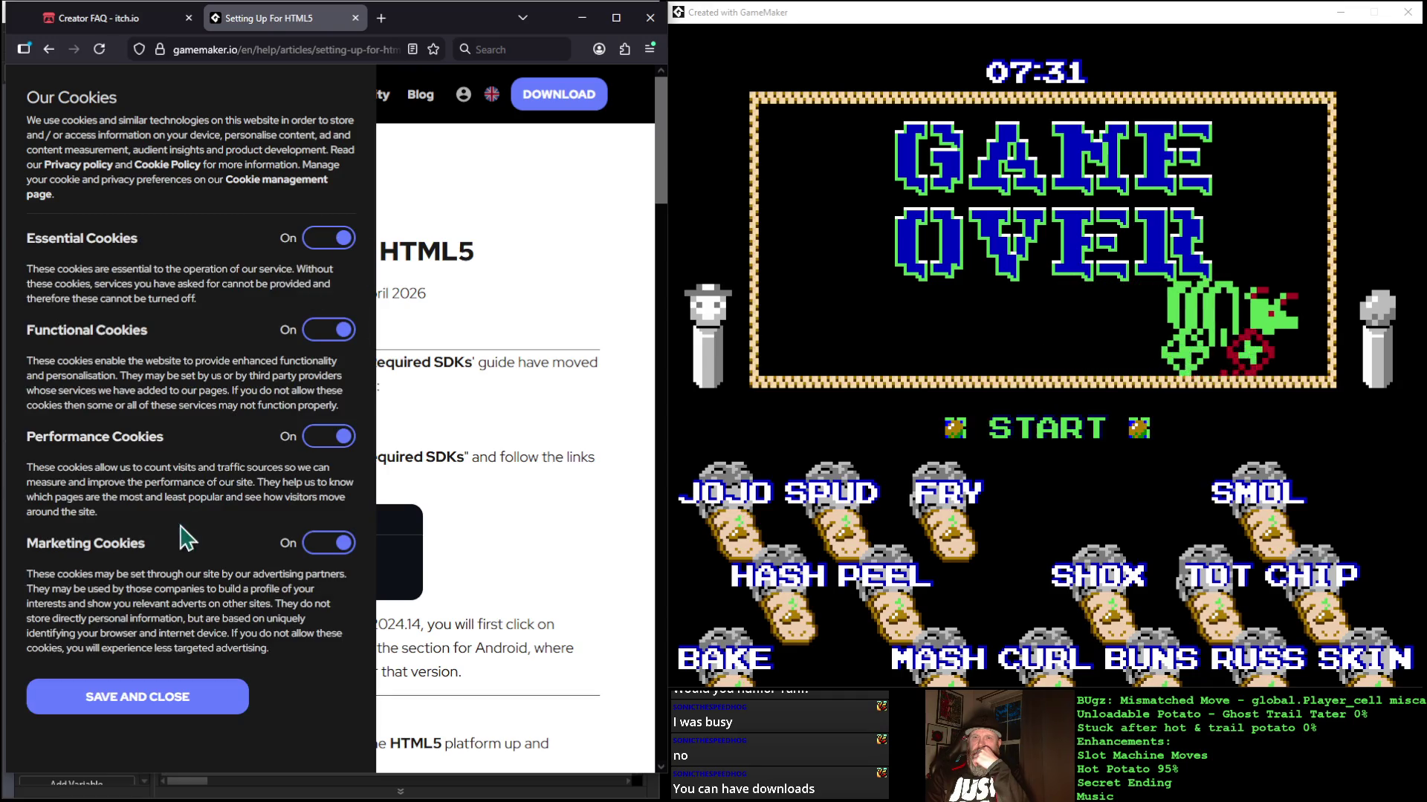
click(175, 702)
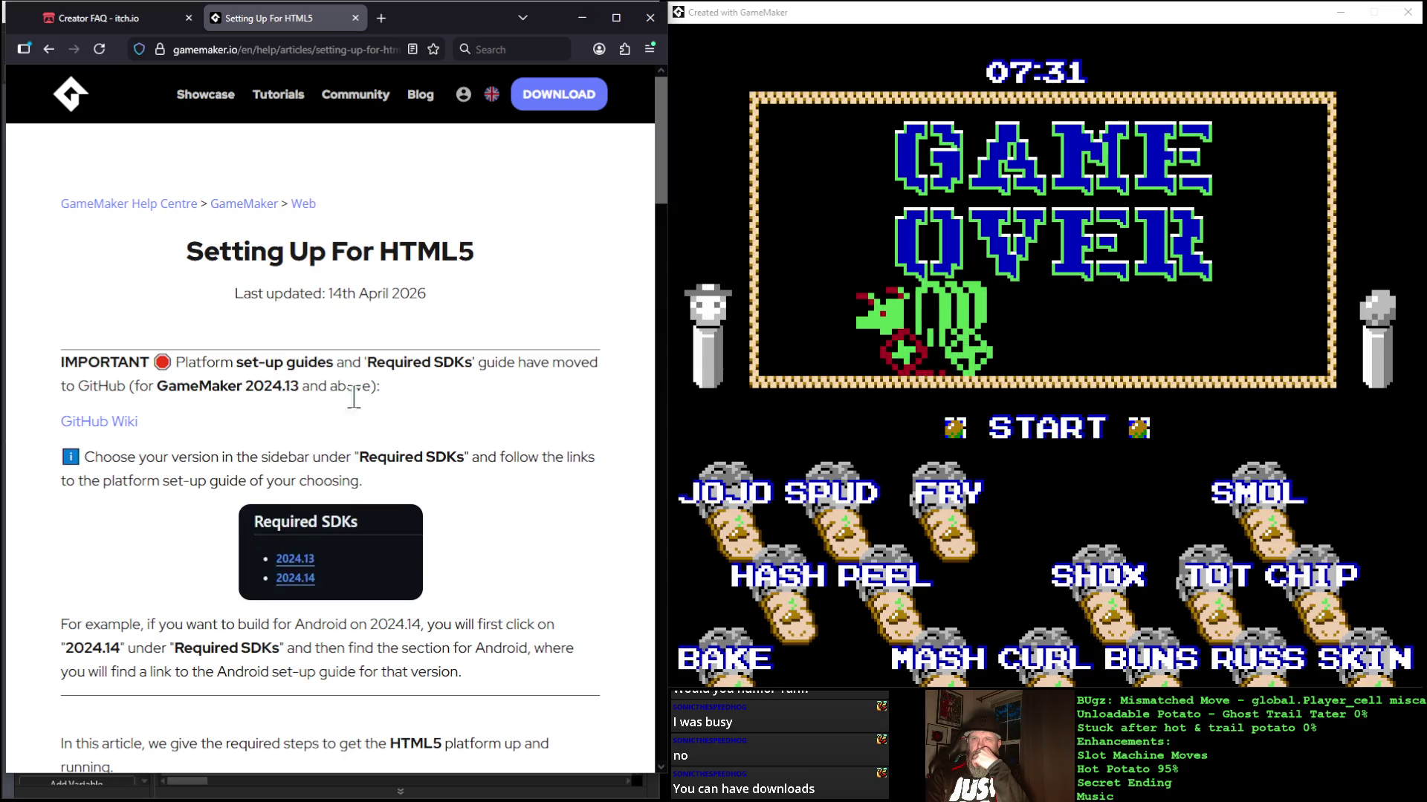
scroll(219, 416, down, 2)
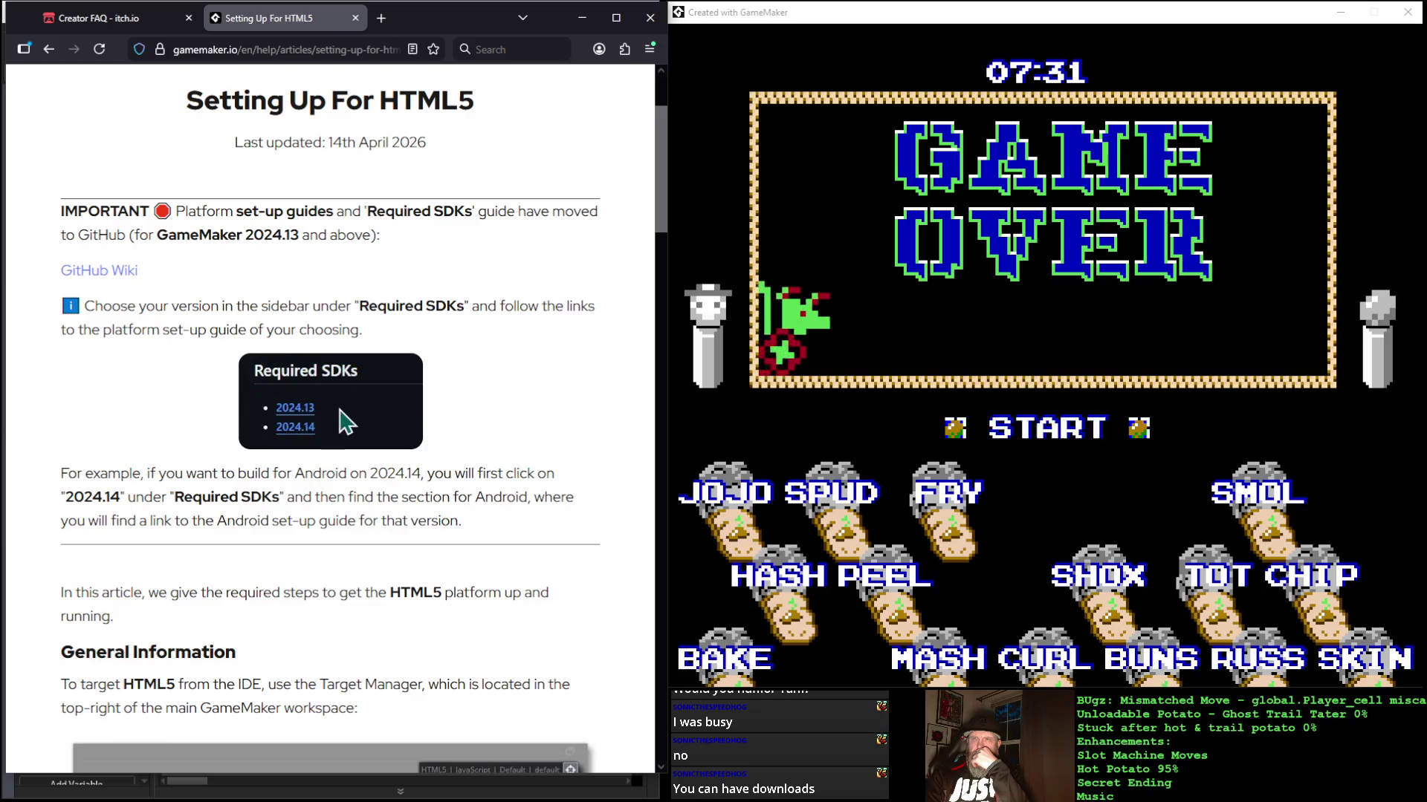
scroll(418, 437, down, 6)
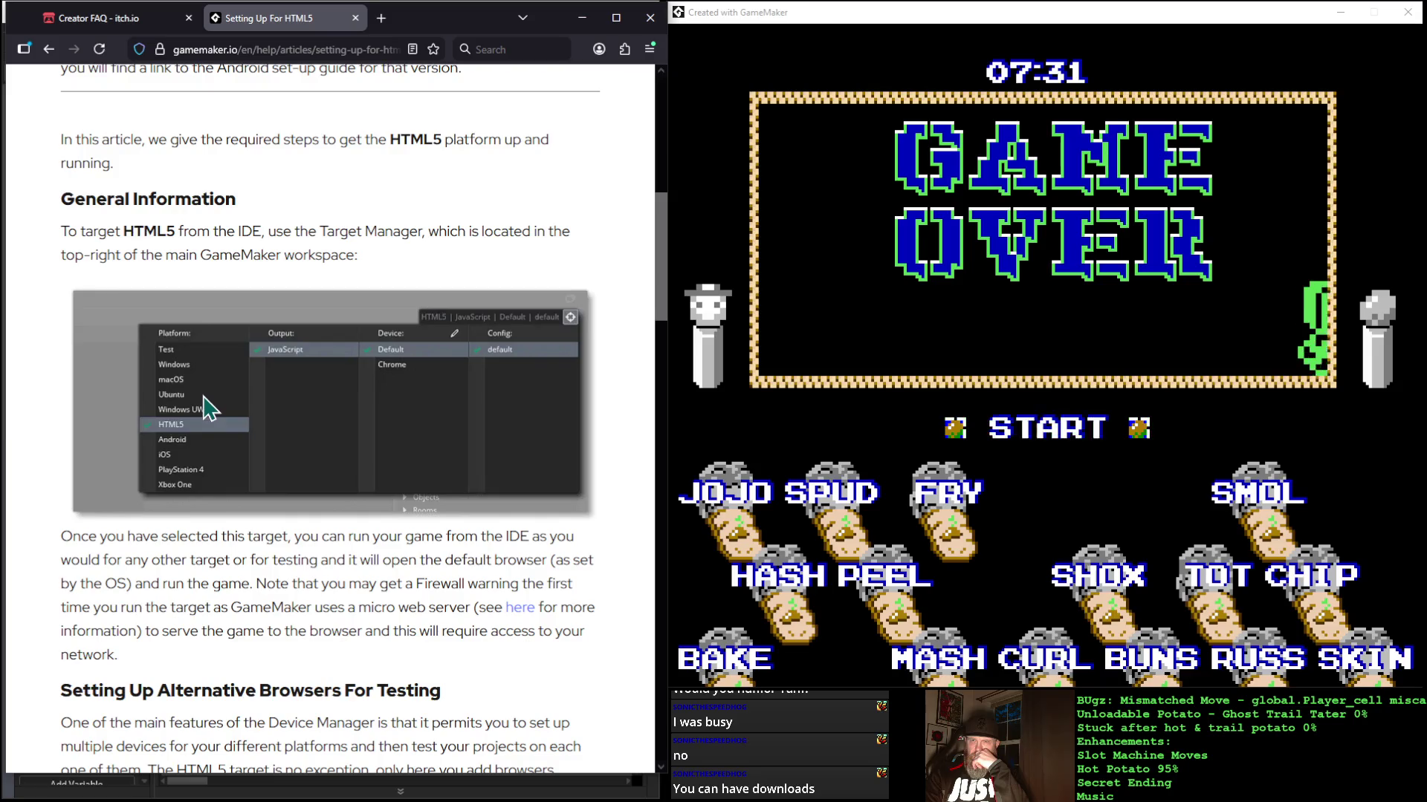
scroll(214, 395, down, 2)
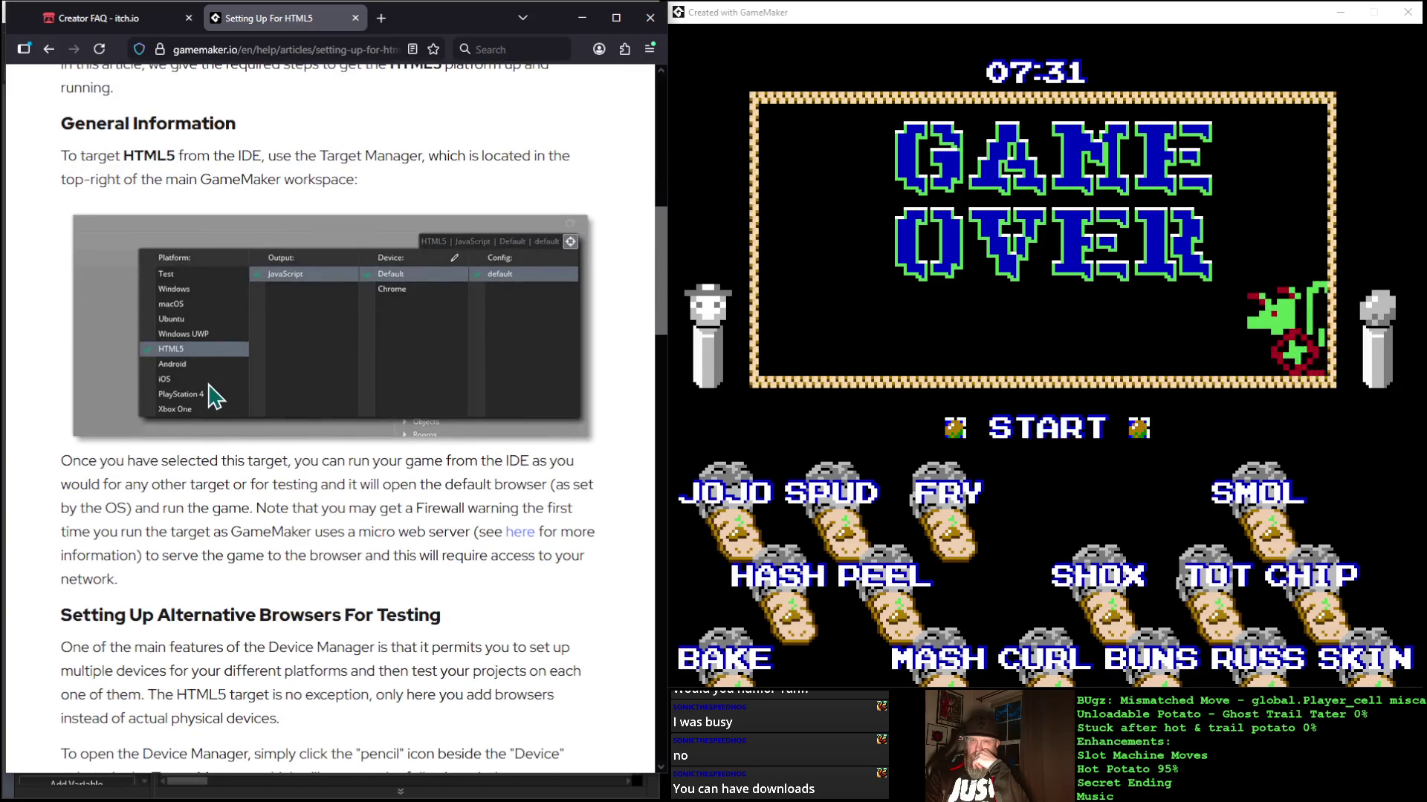
scroll(209, 385, up, 2)
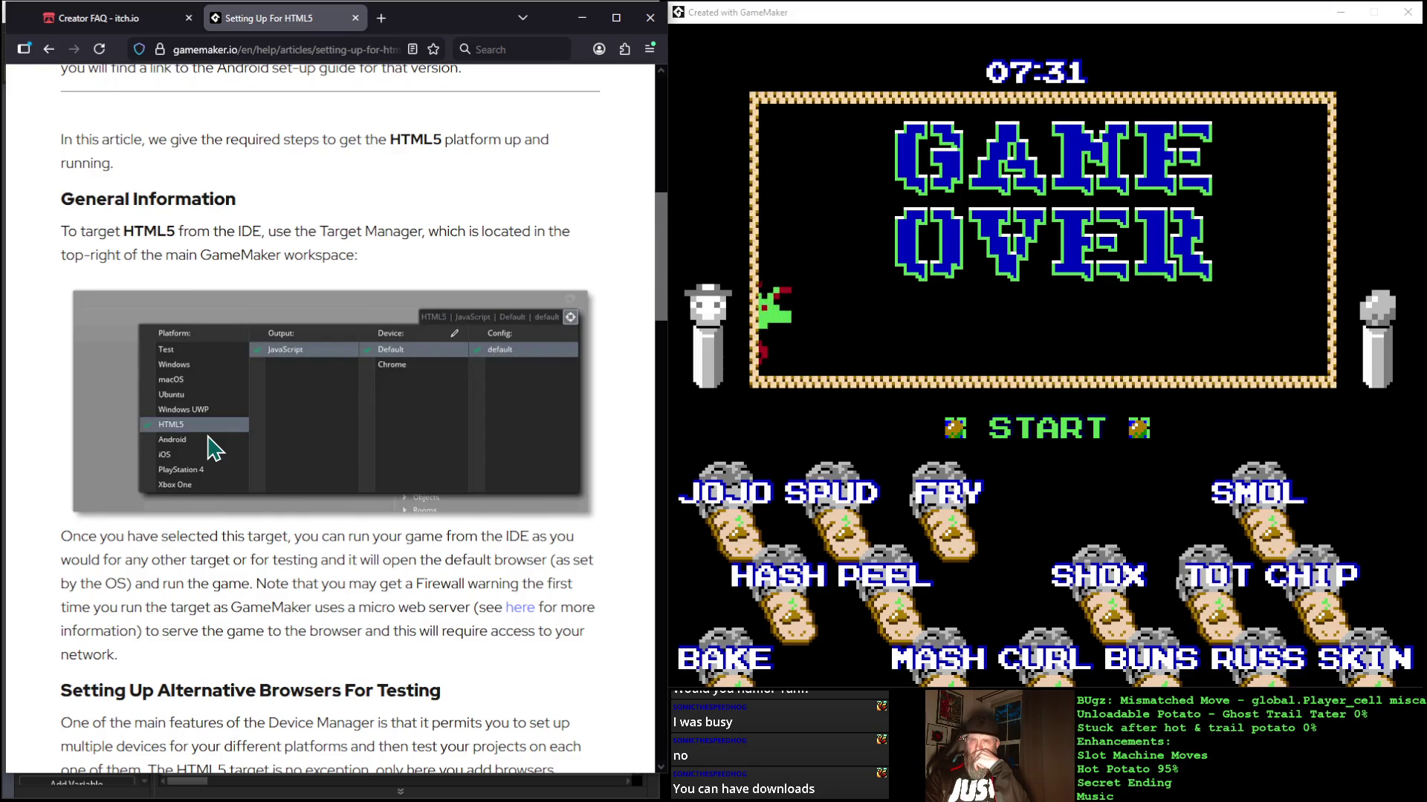
Step: Read past General Information down to the section on adding alternative test browsers
scroll(206, 439, down, 2)
scroll(211, 434, up, 2)
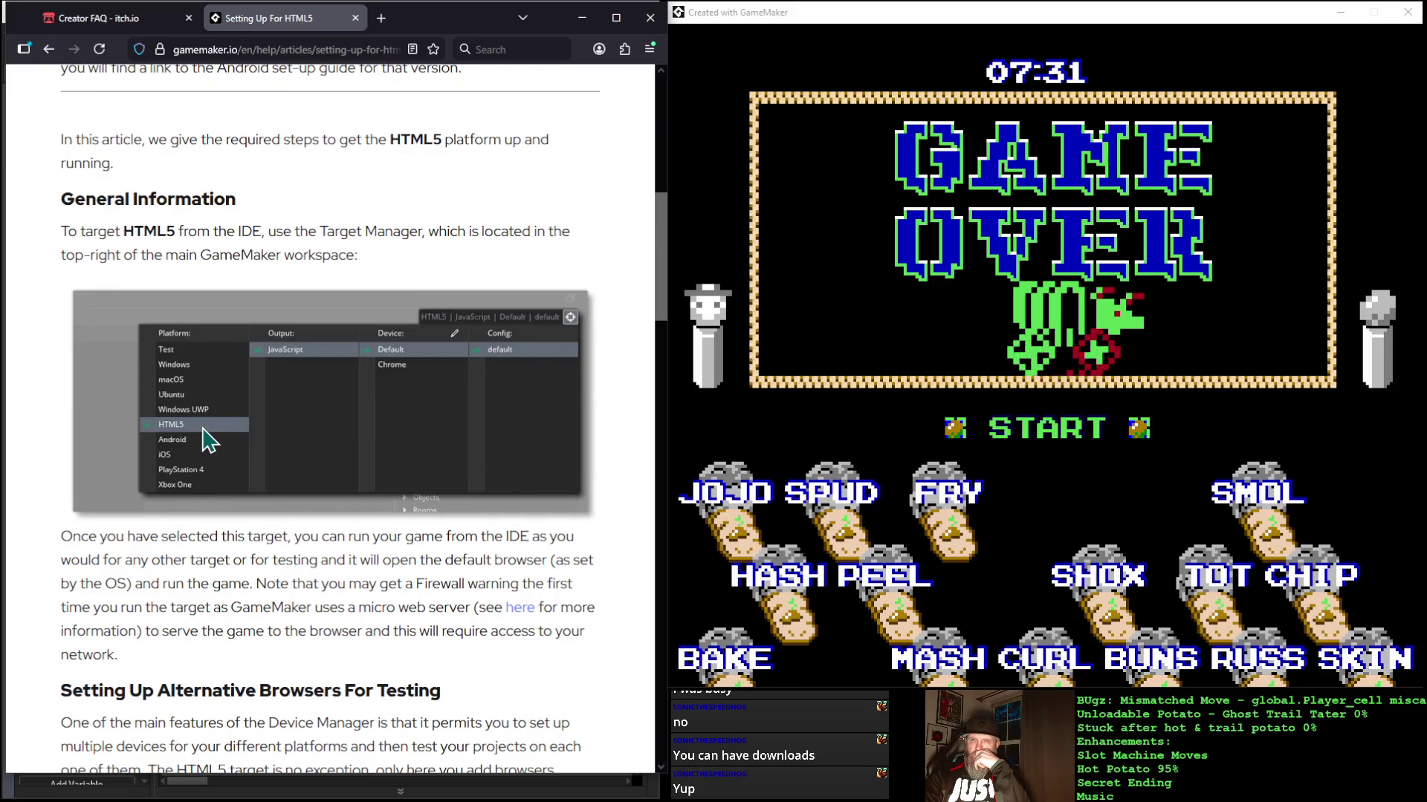
scroll(205, 435, down, 2)
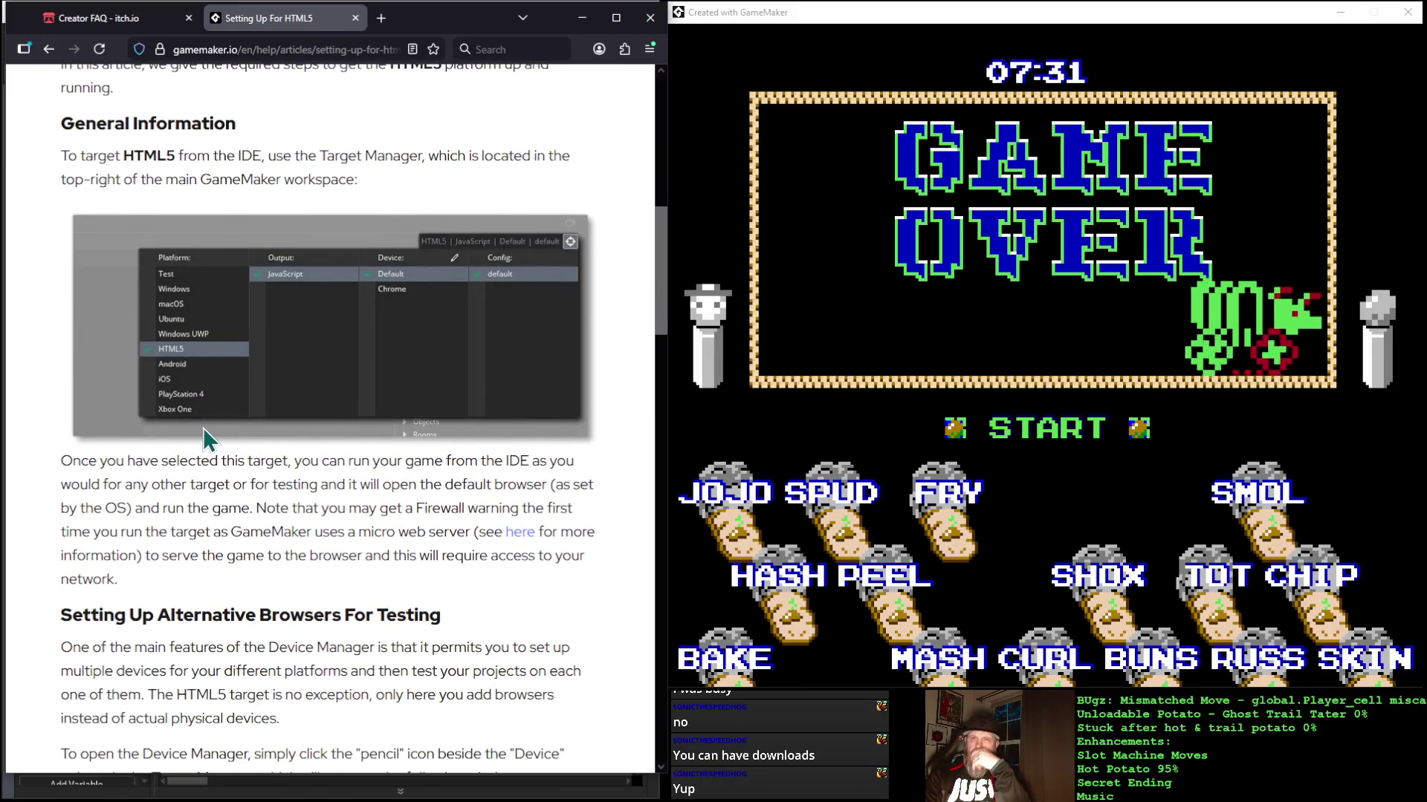
scroll(204, 428, down, 2)
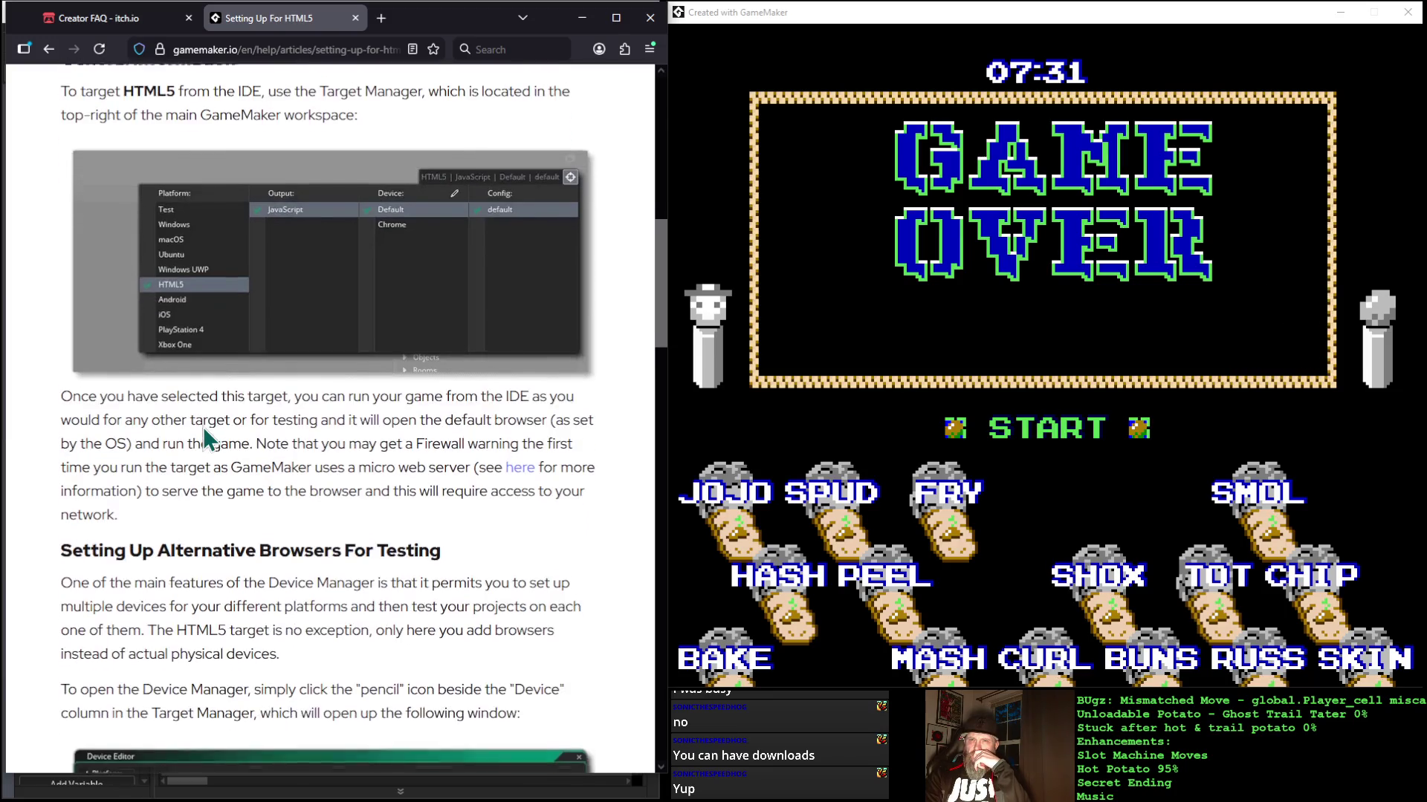
scroll(200, 428, up, 2)
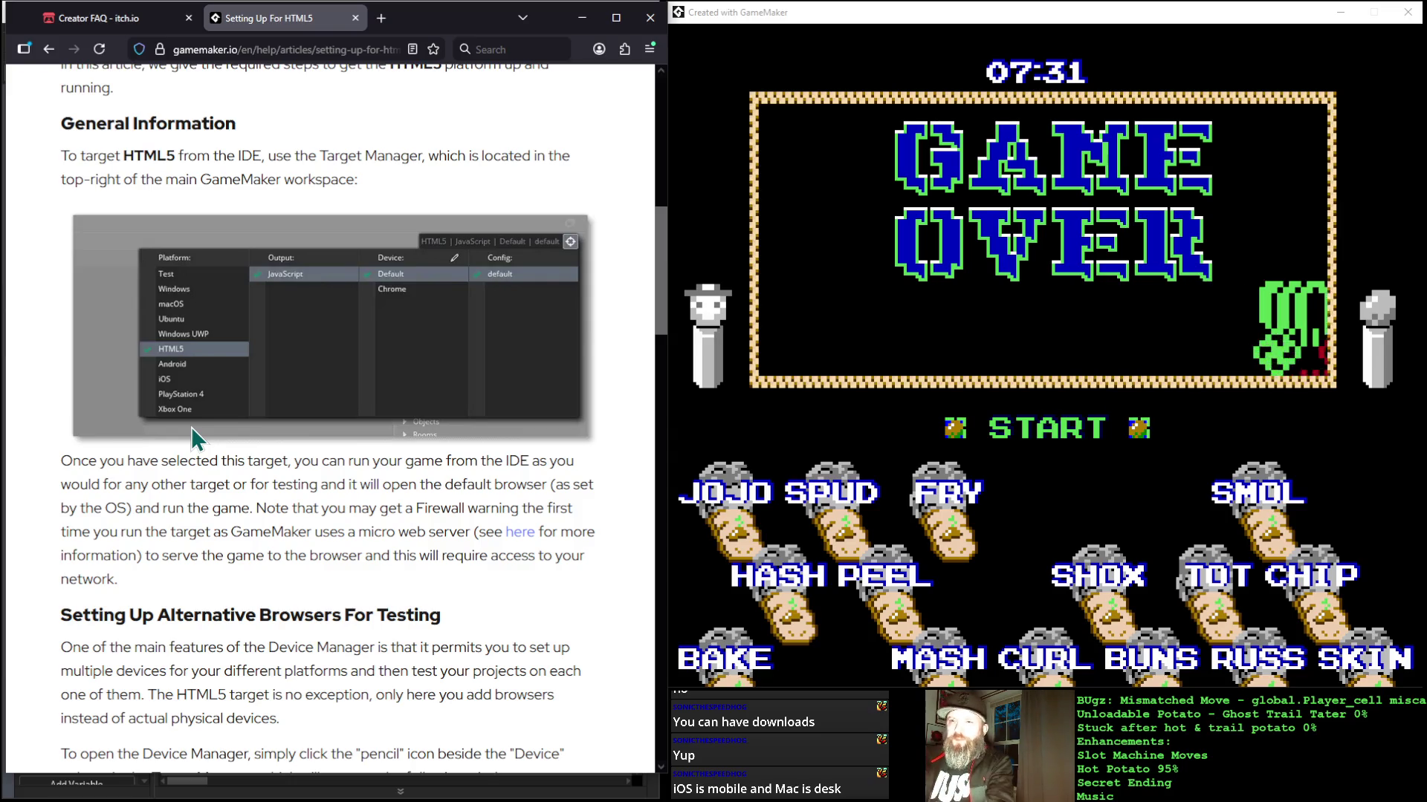
scroll(193, 431, down, 6)
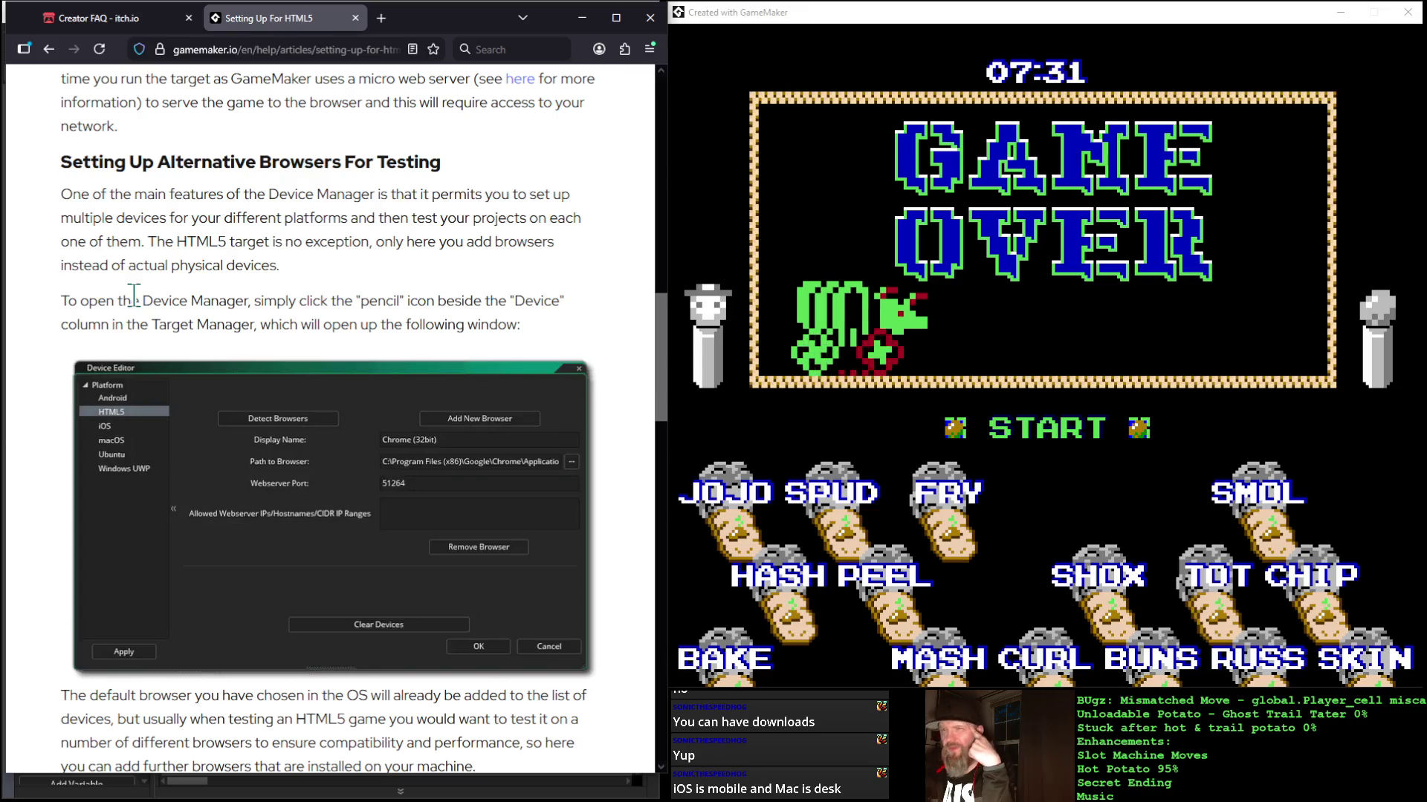
scroll(133, 295, down, 2)
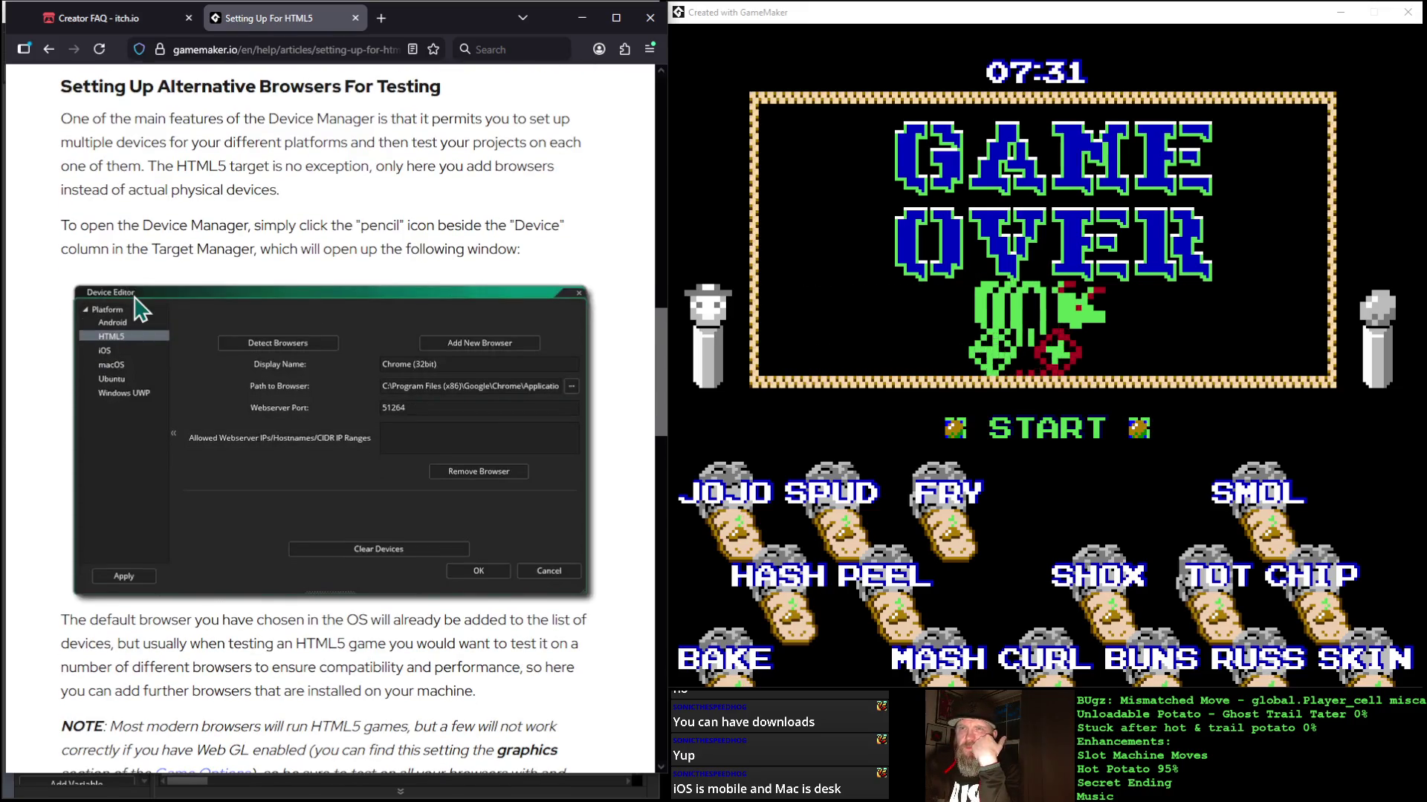
Step: Read through the Detect Browsers, Edge note and Compiling Your Project sections
scroll(134, 296, down, 4)
scroll(134, 297, down, 2)
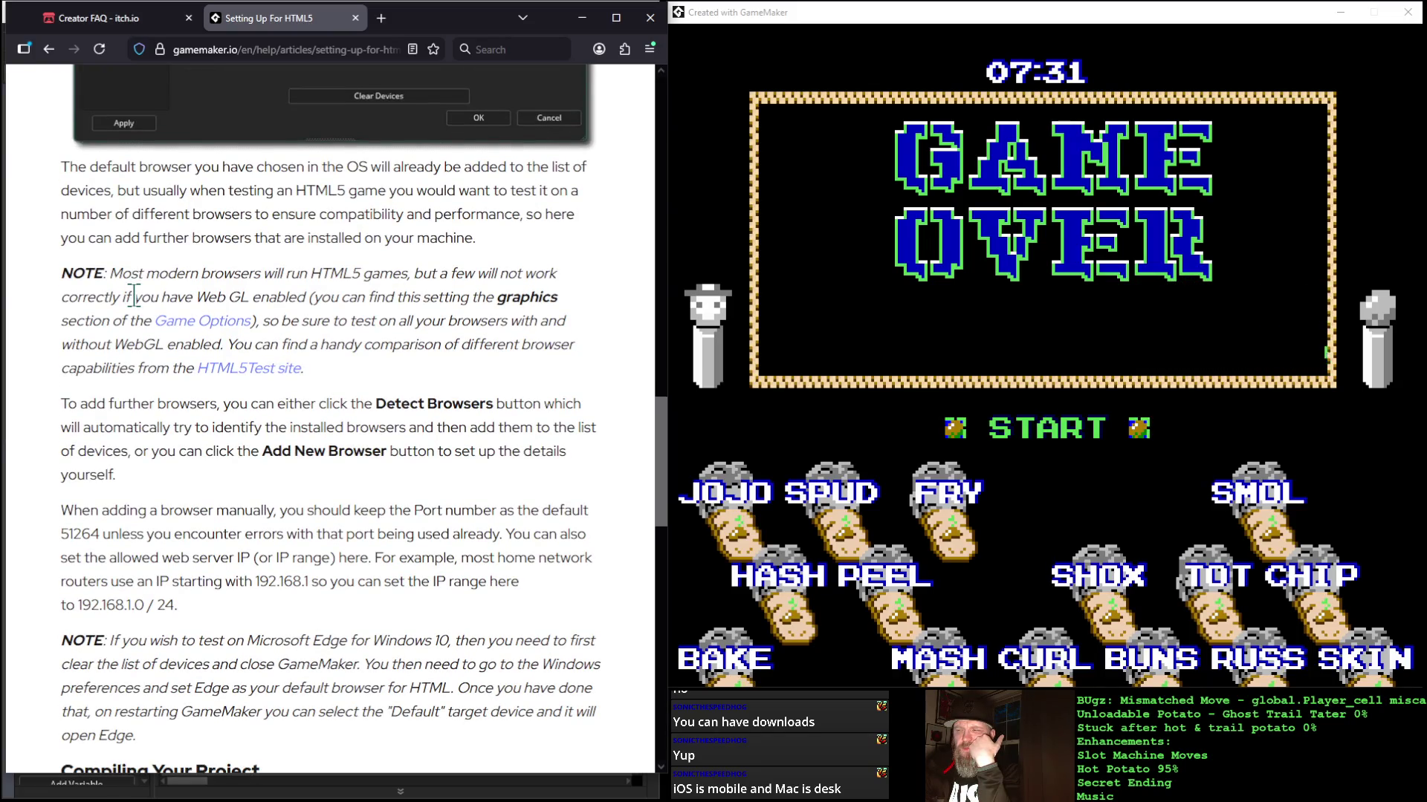
scroll(134, 295, down, 4)
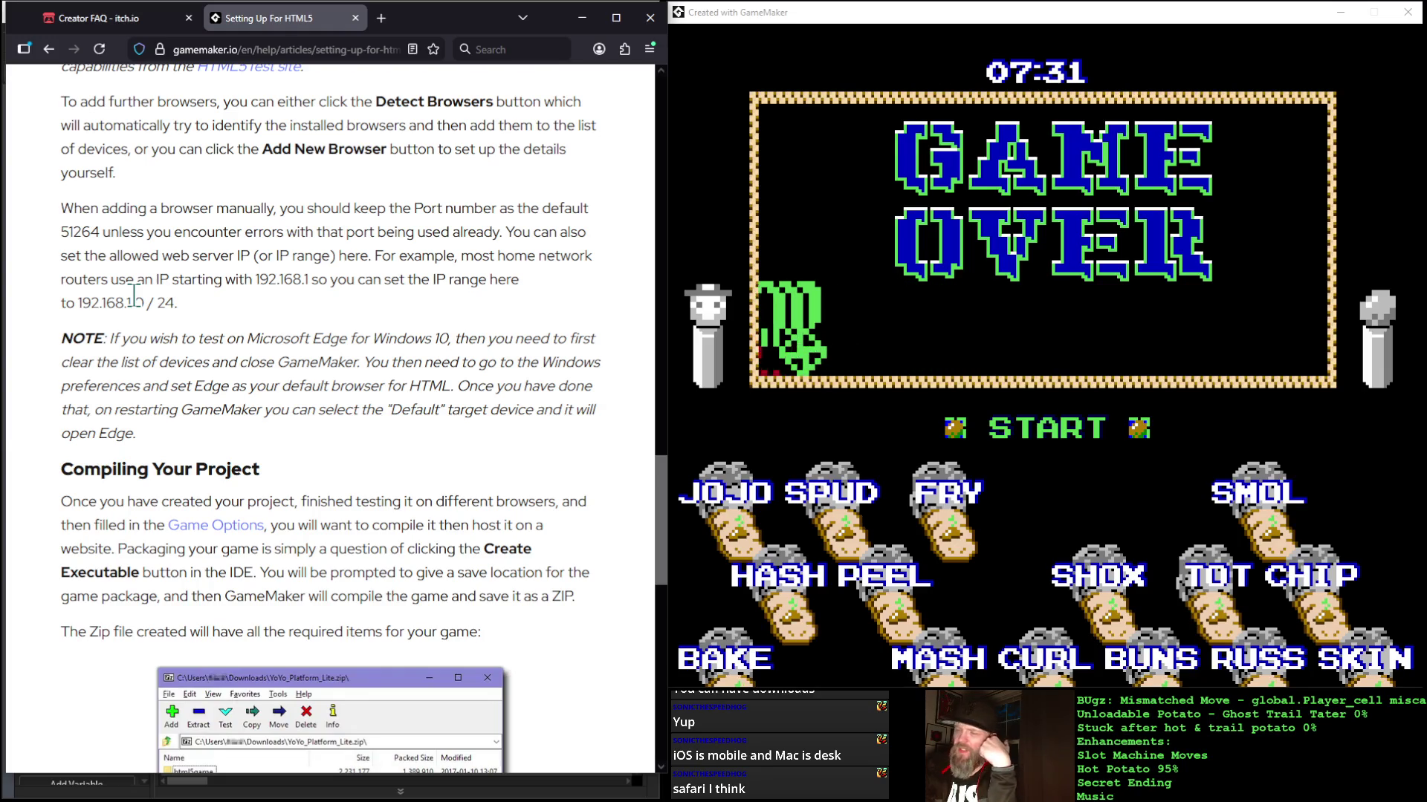
scroll(133, 295, down, 4)
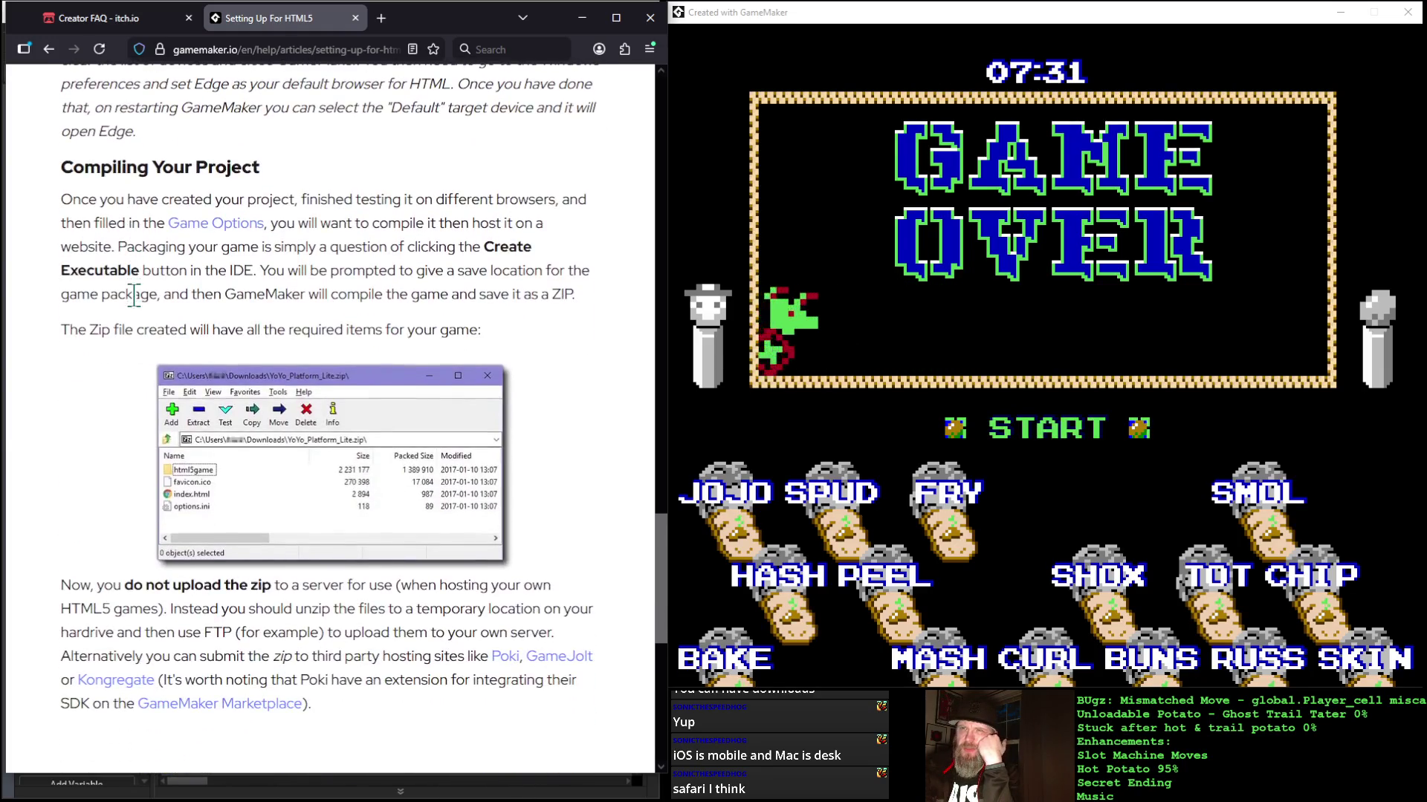
scroll(134, 296, down, 2)
scroll(134, 296, up, 2)
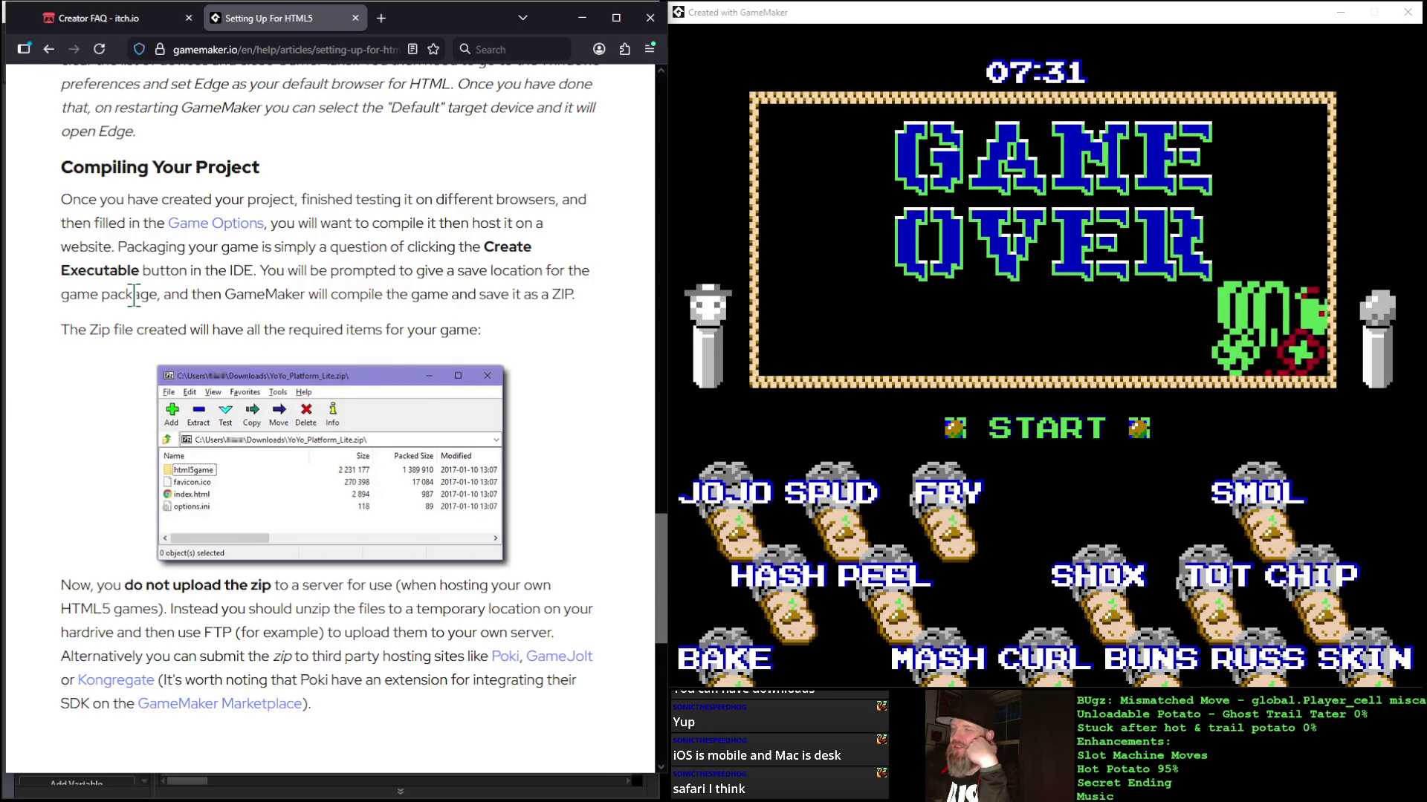
scroll(133, 289, up, 4)
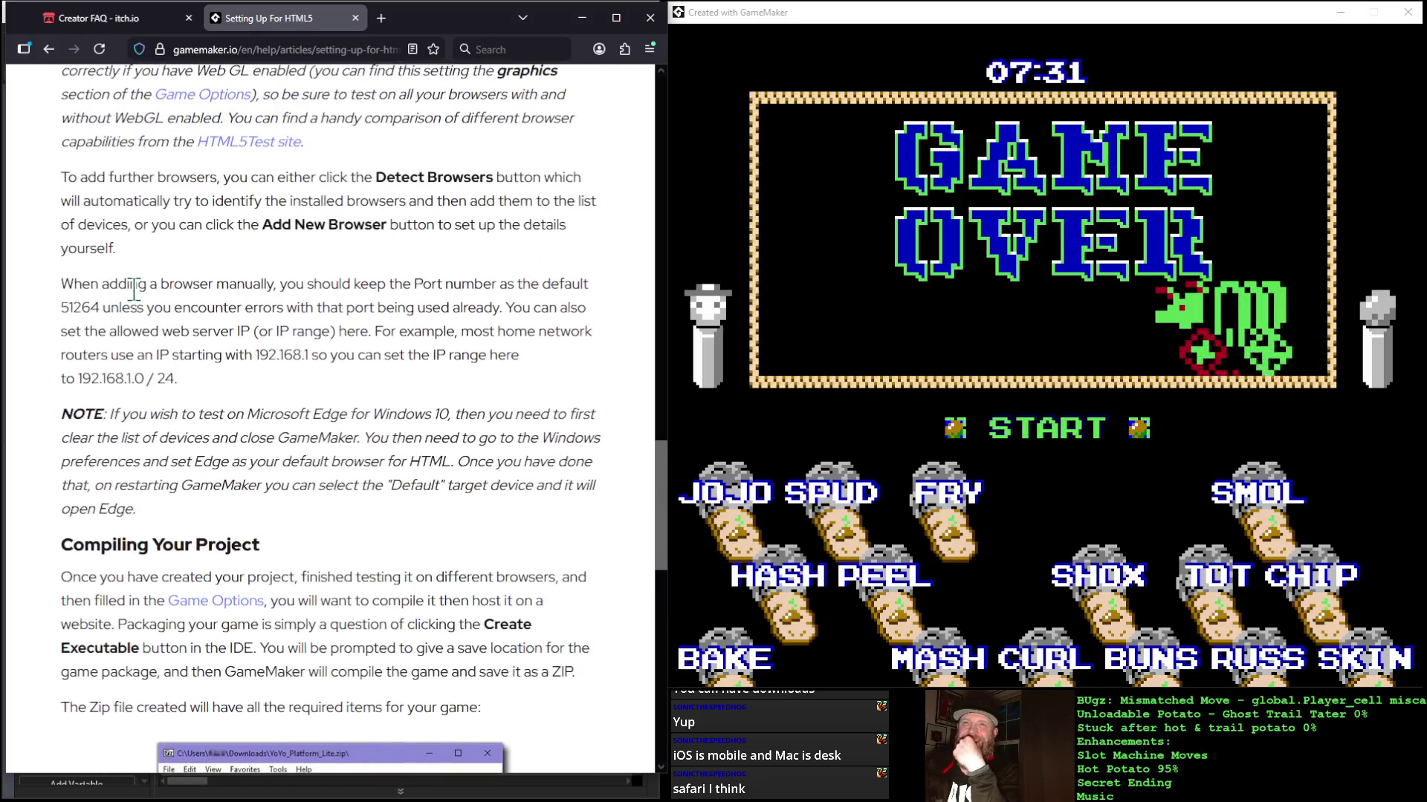
Step: Read the zip-hosting advice, scroll back to the top, and return to the Creator FAQ
scroll(133, 288, down, 1)
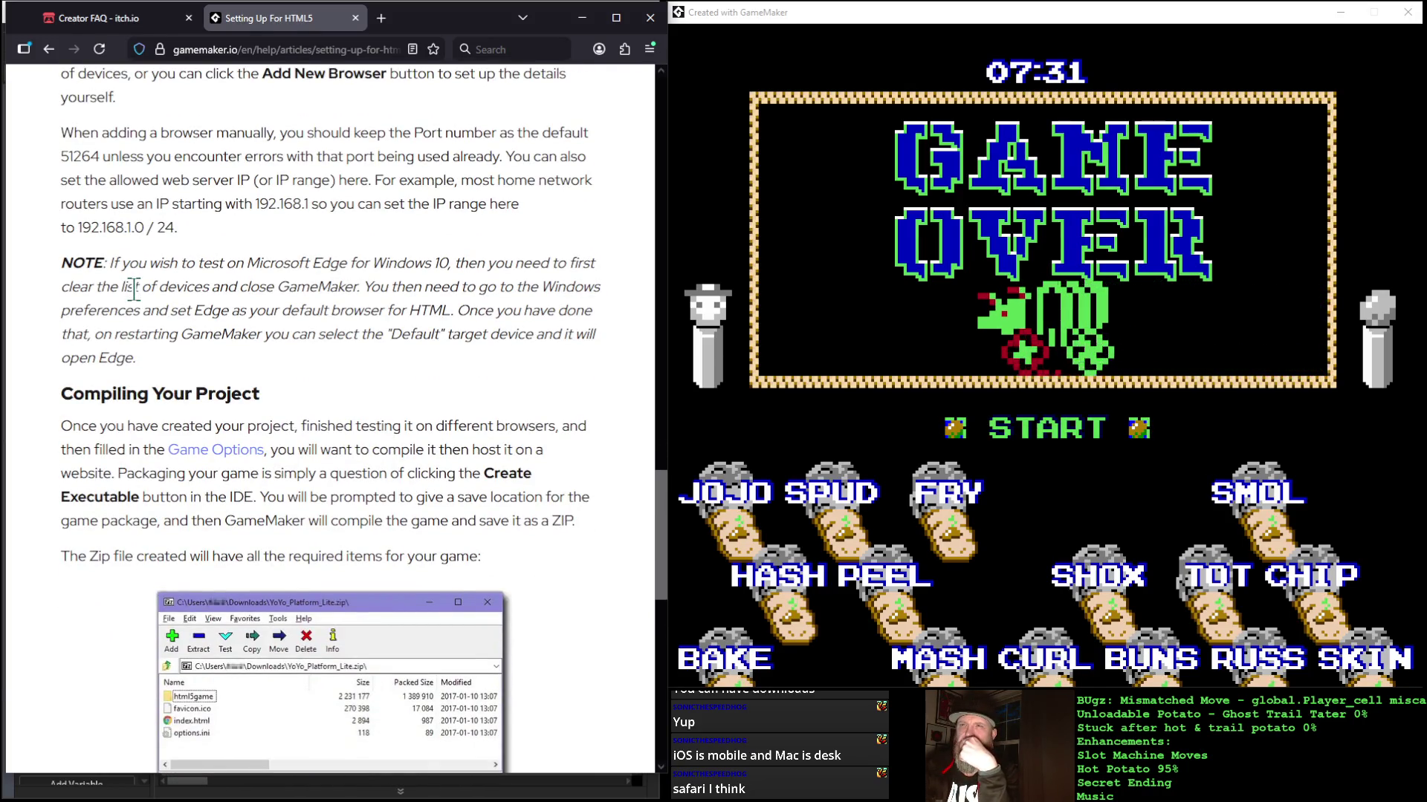
scroll(134, 288, down, 3)
scroll(135, 289, down, 1)
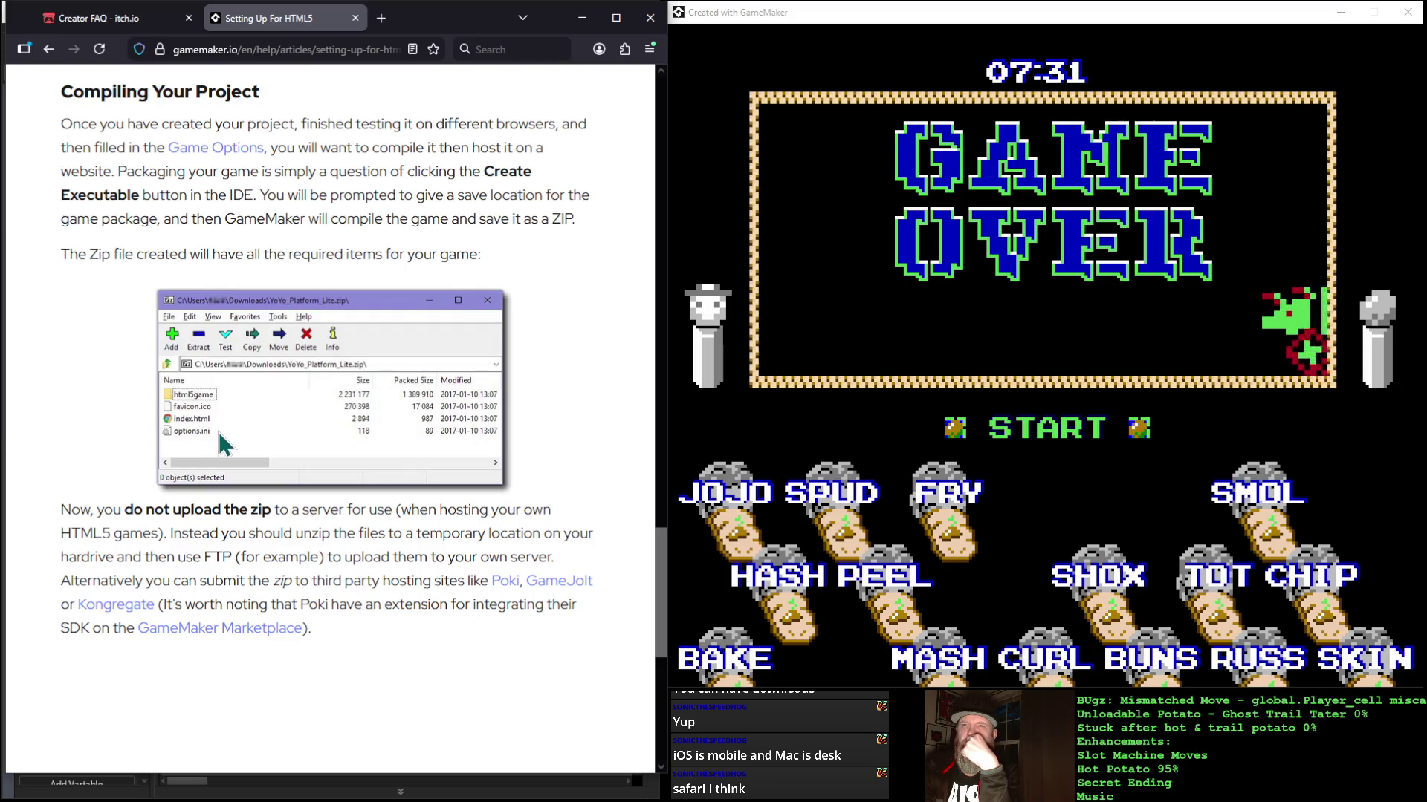
scroll(75, 413, down, 1)
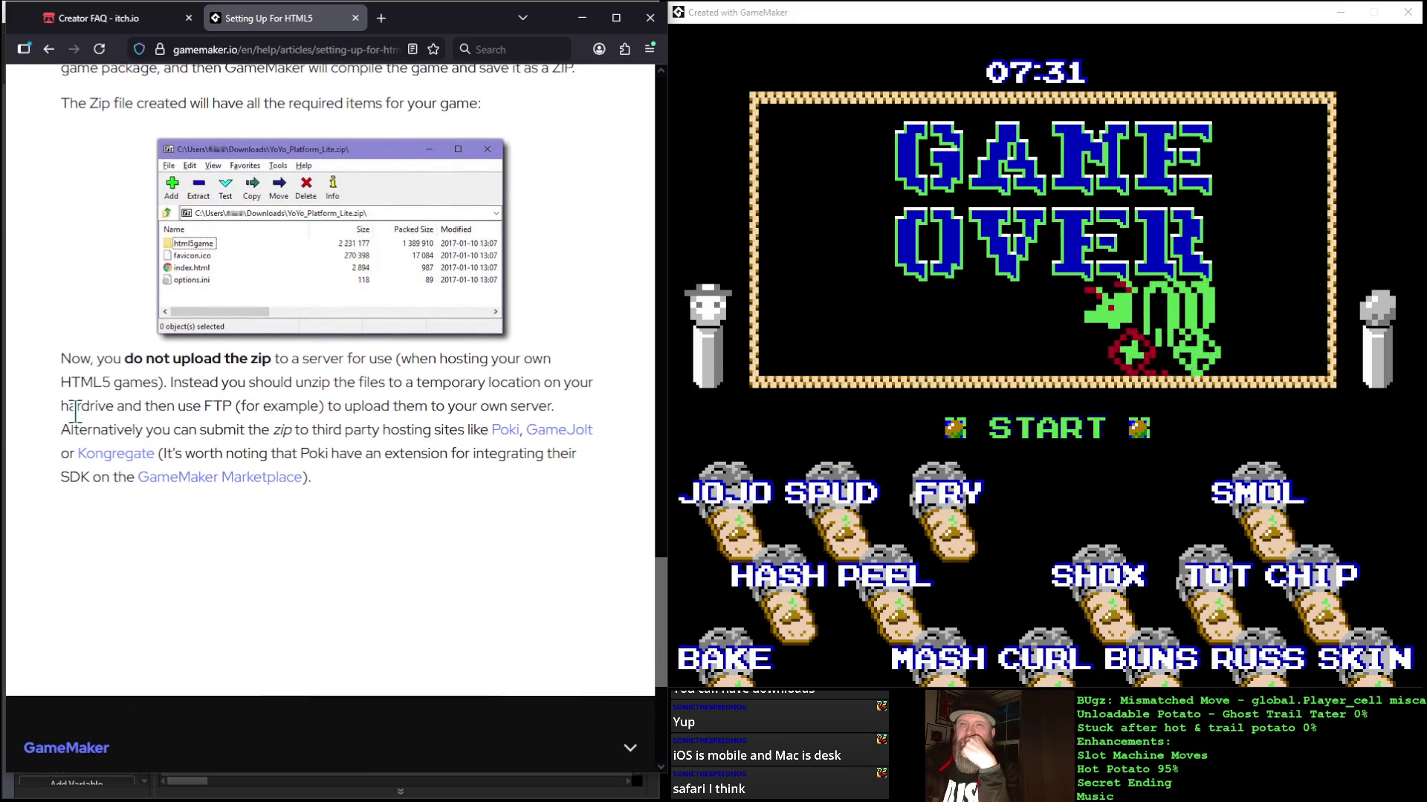
scroll(76, 412, up, 15)
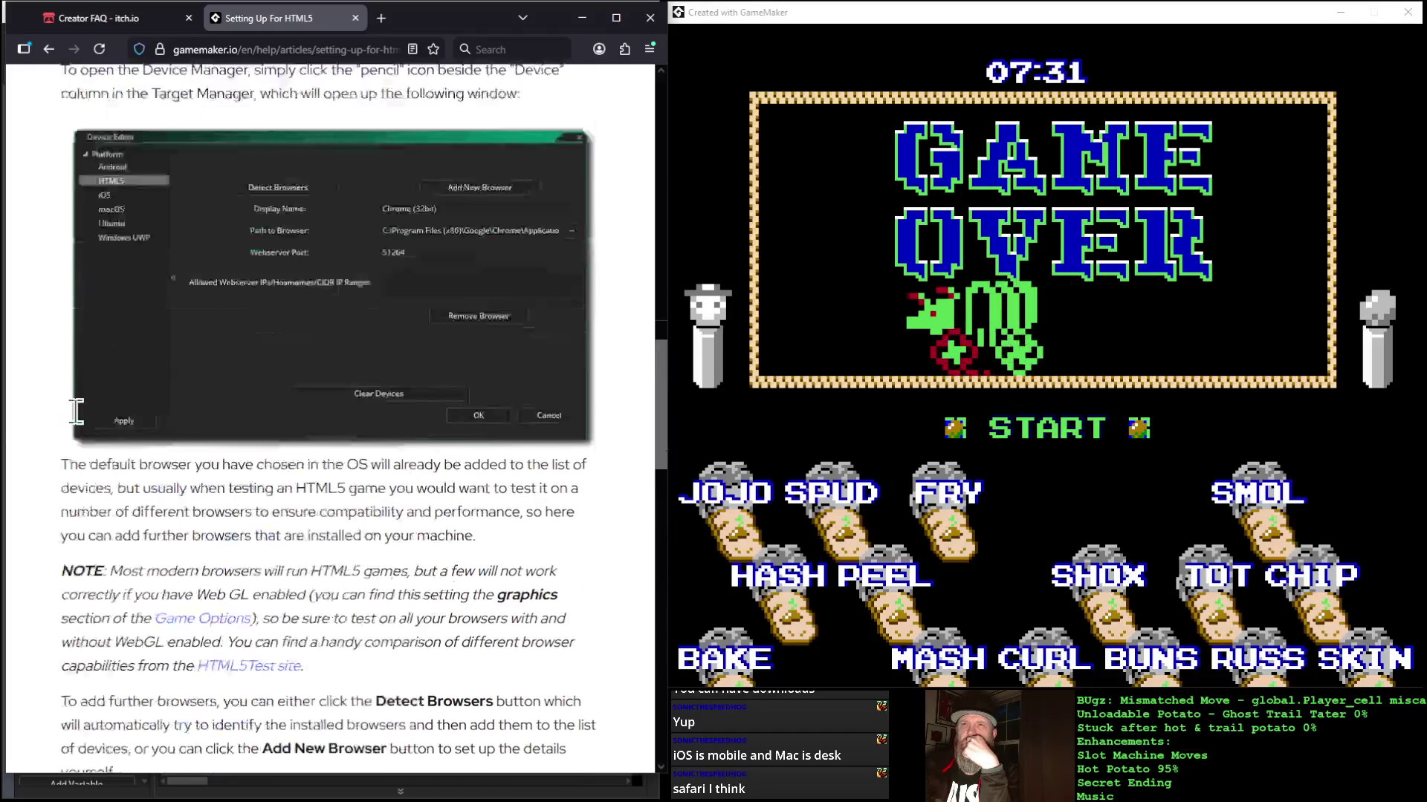
scroll(76, 412, up, 9)
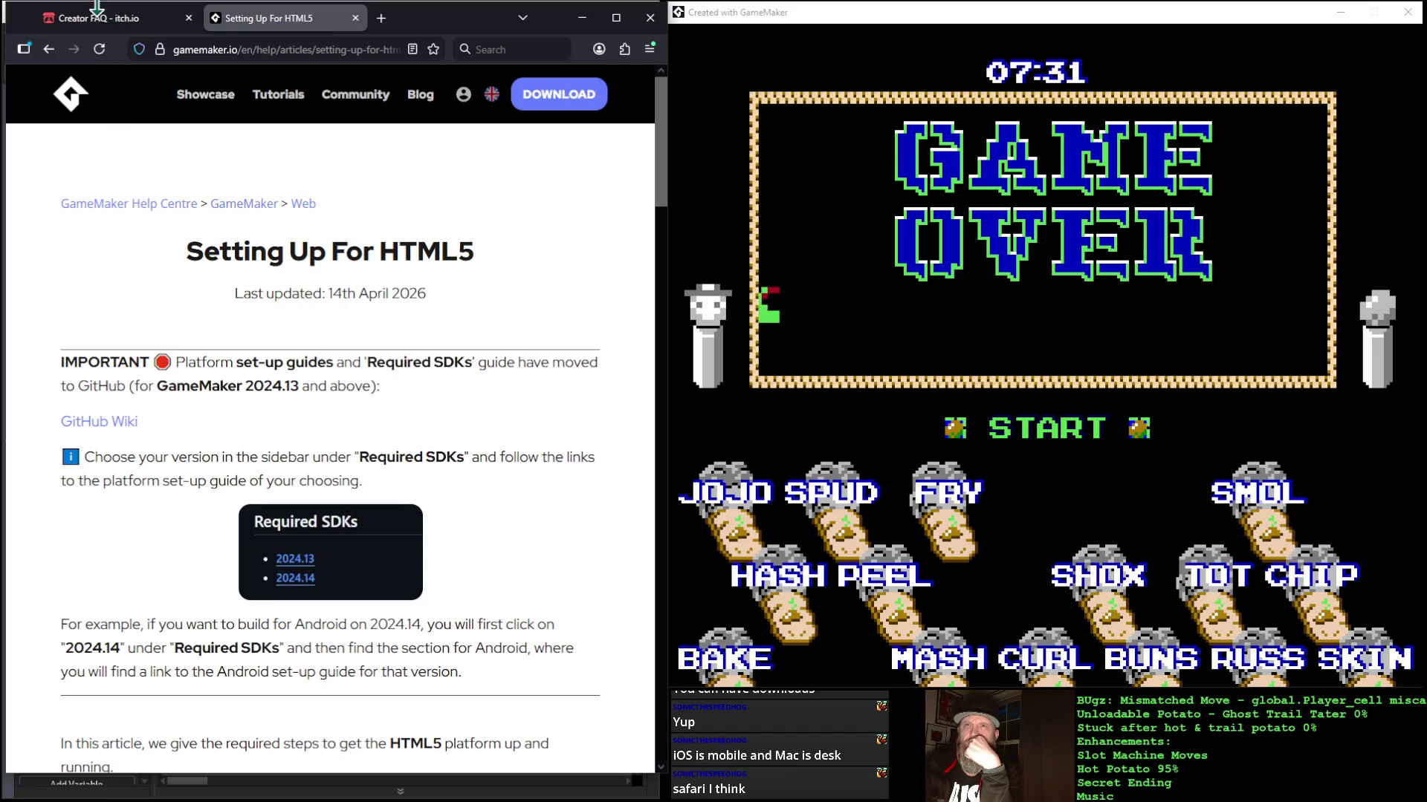
click(96, 9)
Step: Scroll the Creator FAQ down through the content-policy and buyer-data answers to the footer
scroll(167, 242, up, 4)
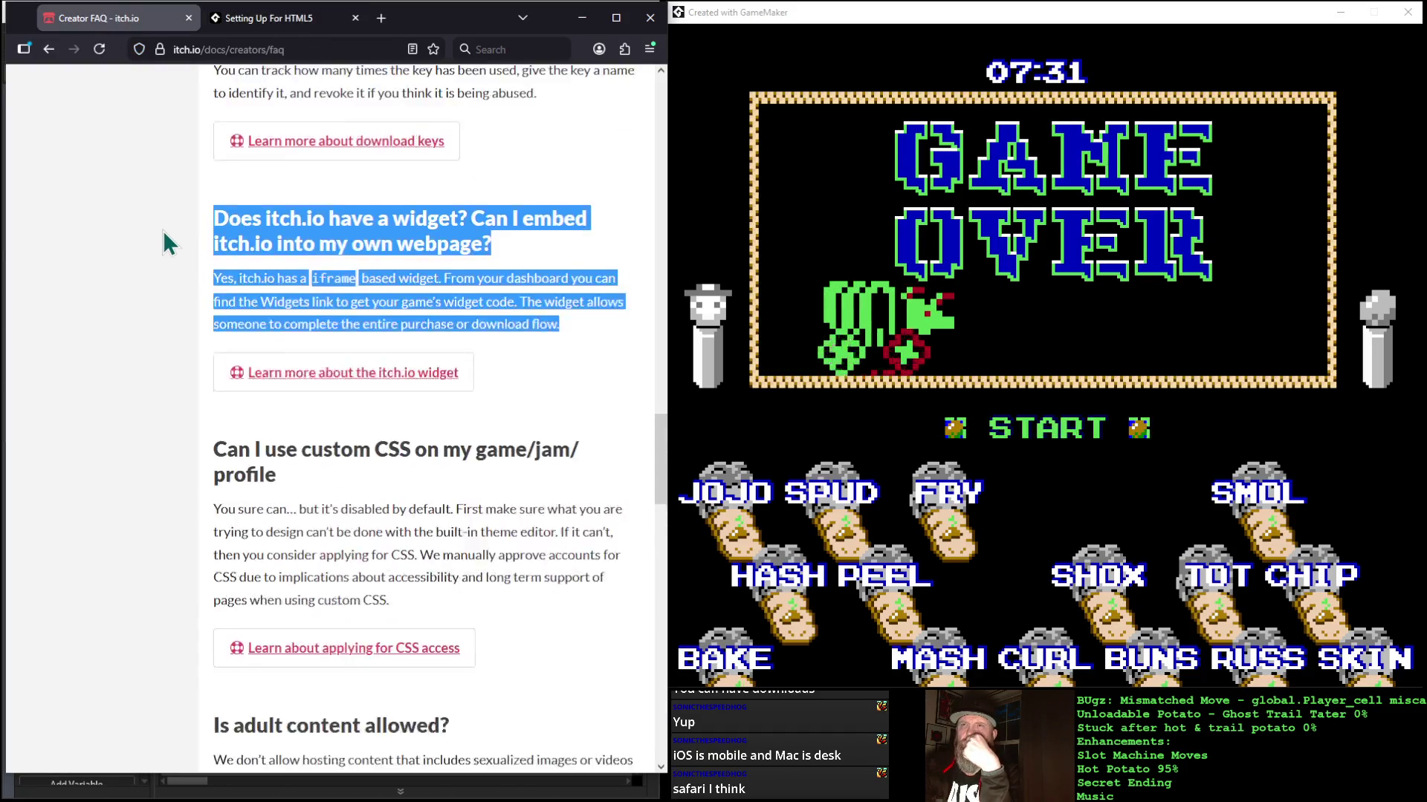
scroll(168, 241, up, 8)
scroll(167, 241, down, 5)
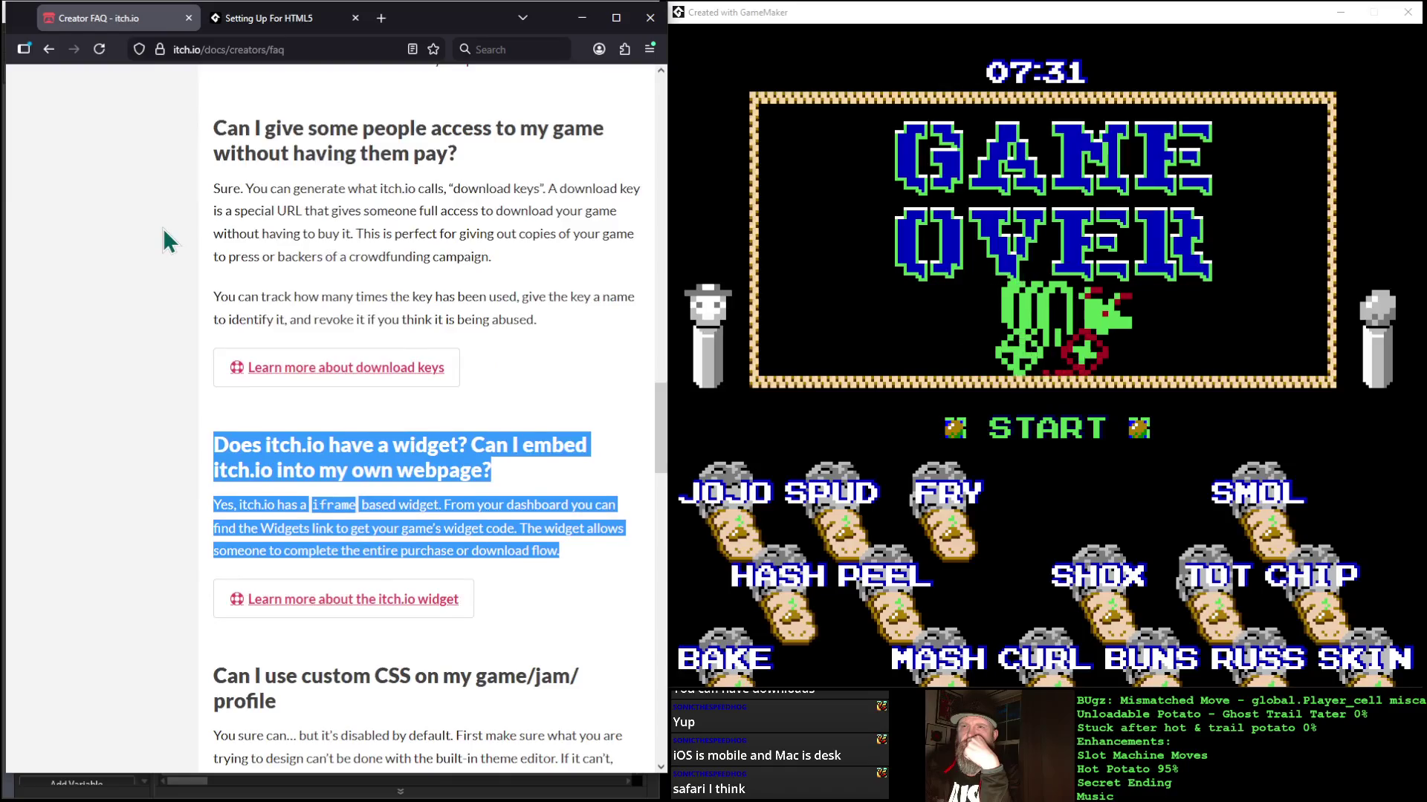
scroll(167, 242, down, 5)
scroll(167, 241, down, 6)
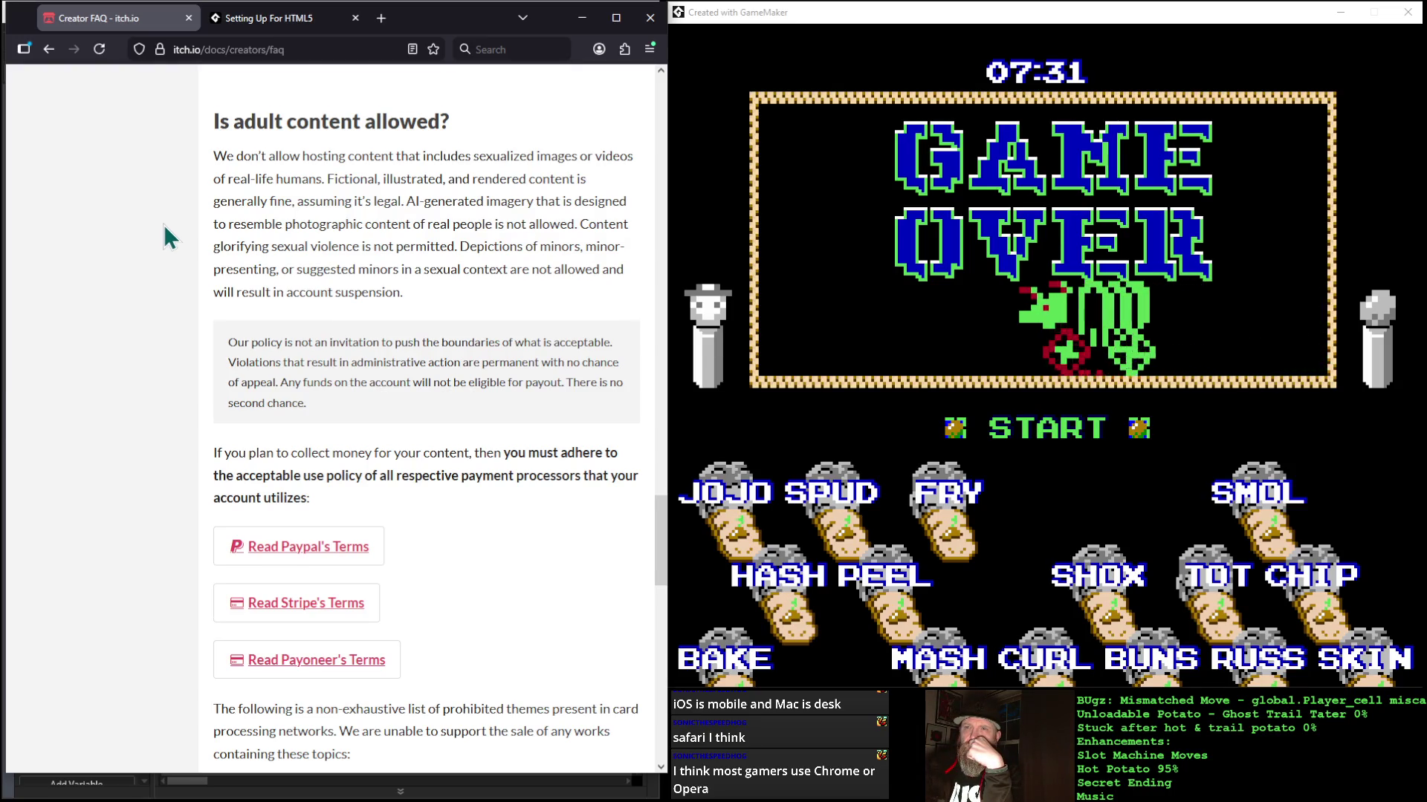
scroll(165, 226, down, 4)
scroll(164, 225, down, 3)
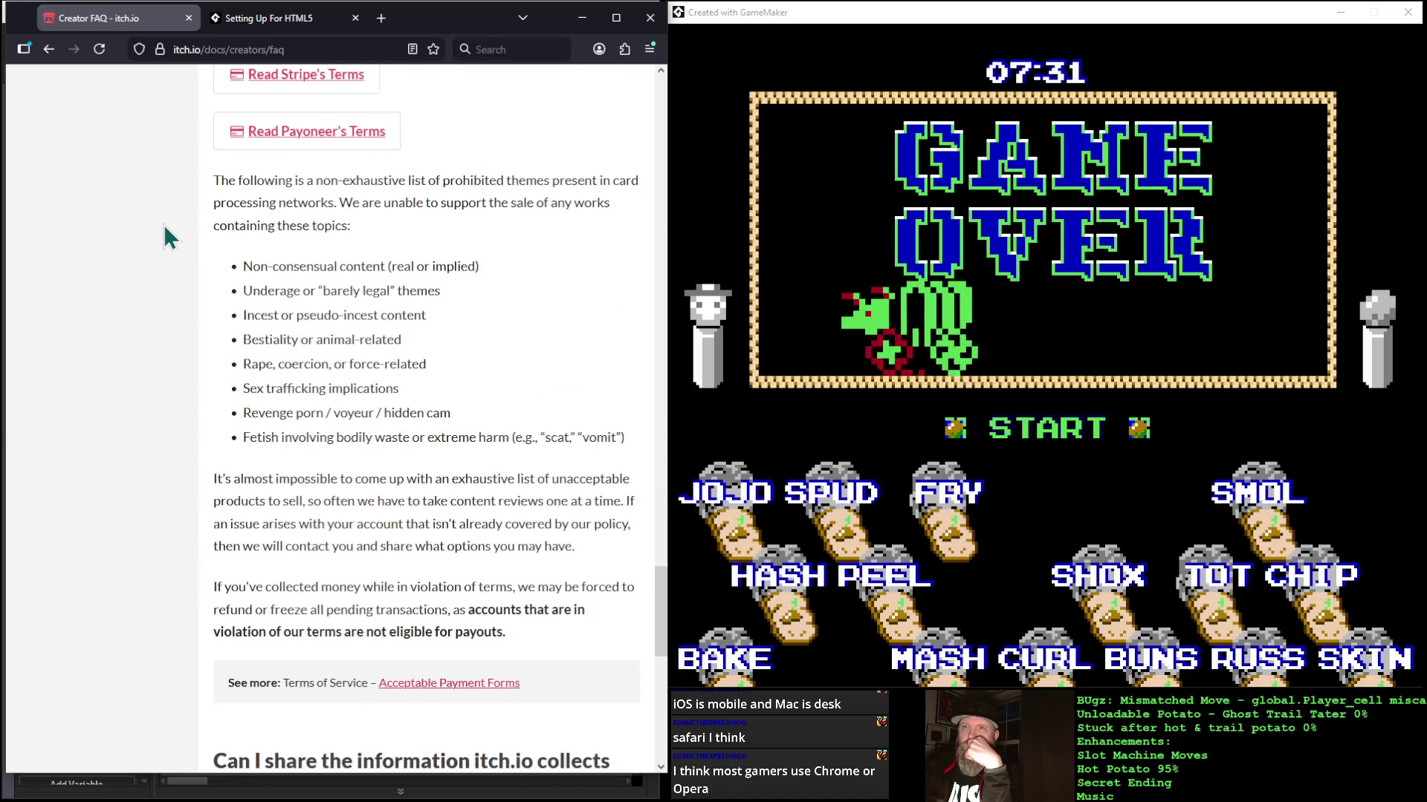
scroll(164, 224, down, 1)
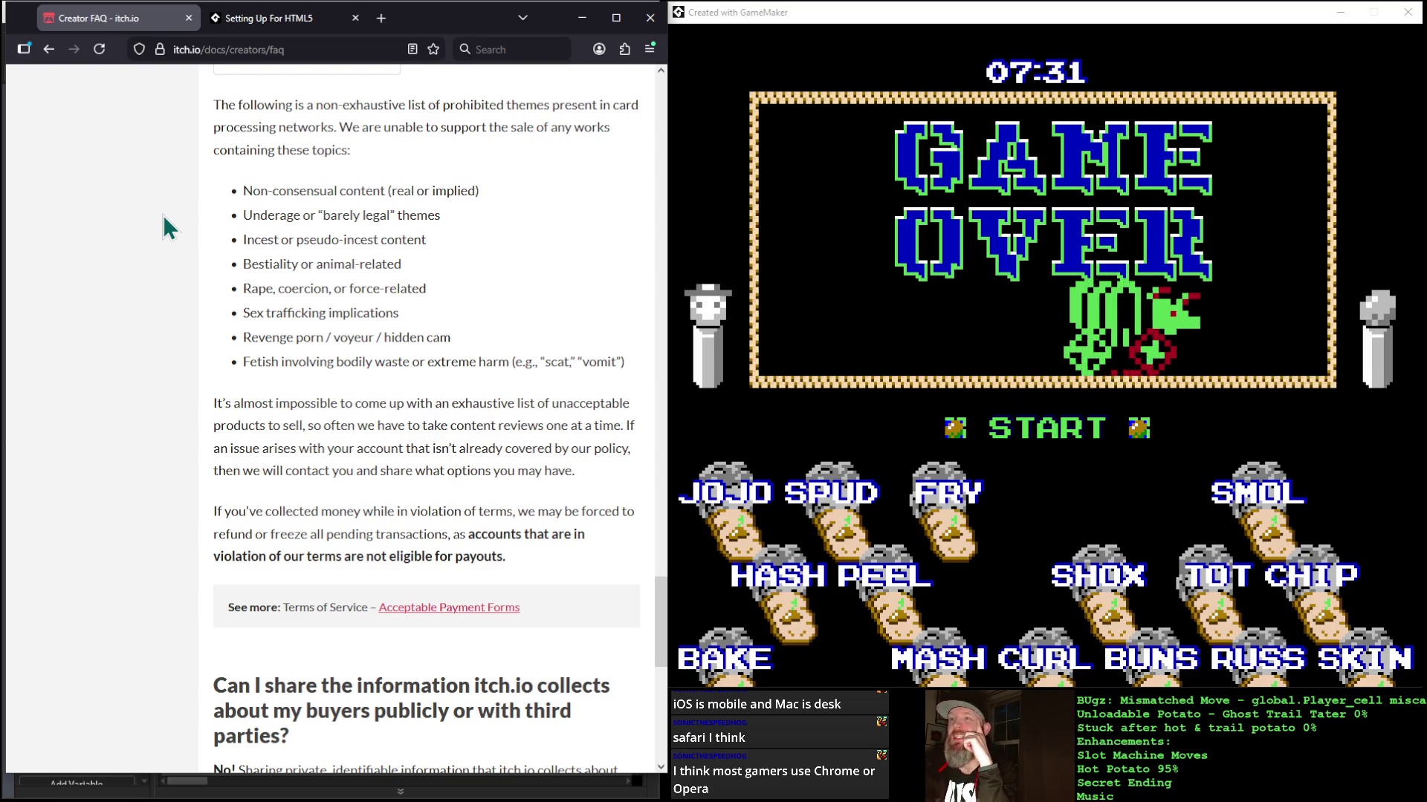
scroll(163, 216, down, 8)
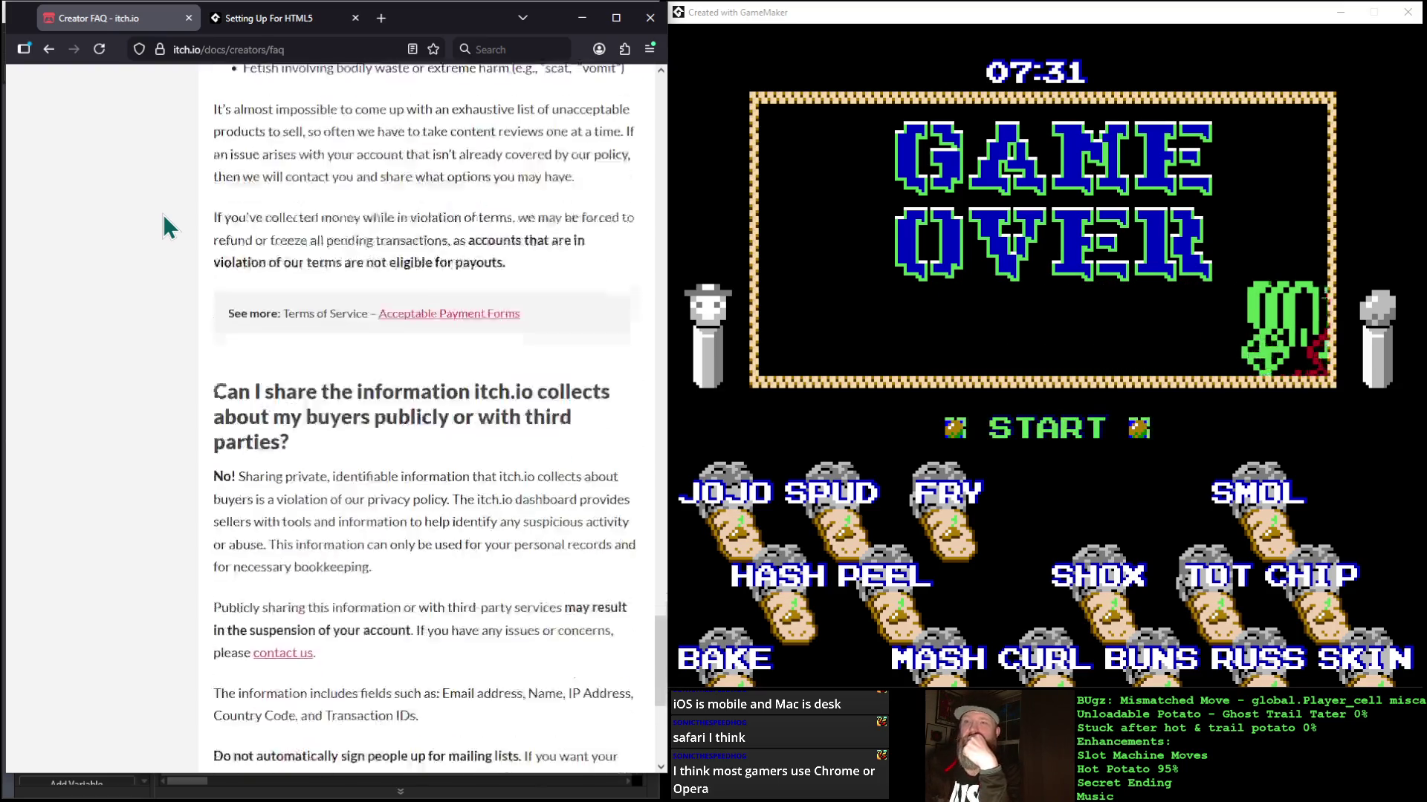
scroll(163, 214, down, 1)
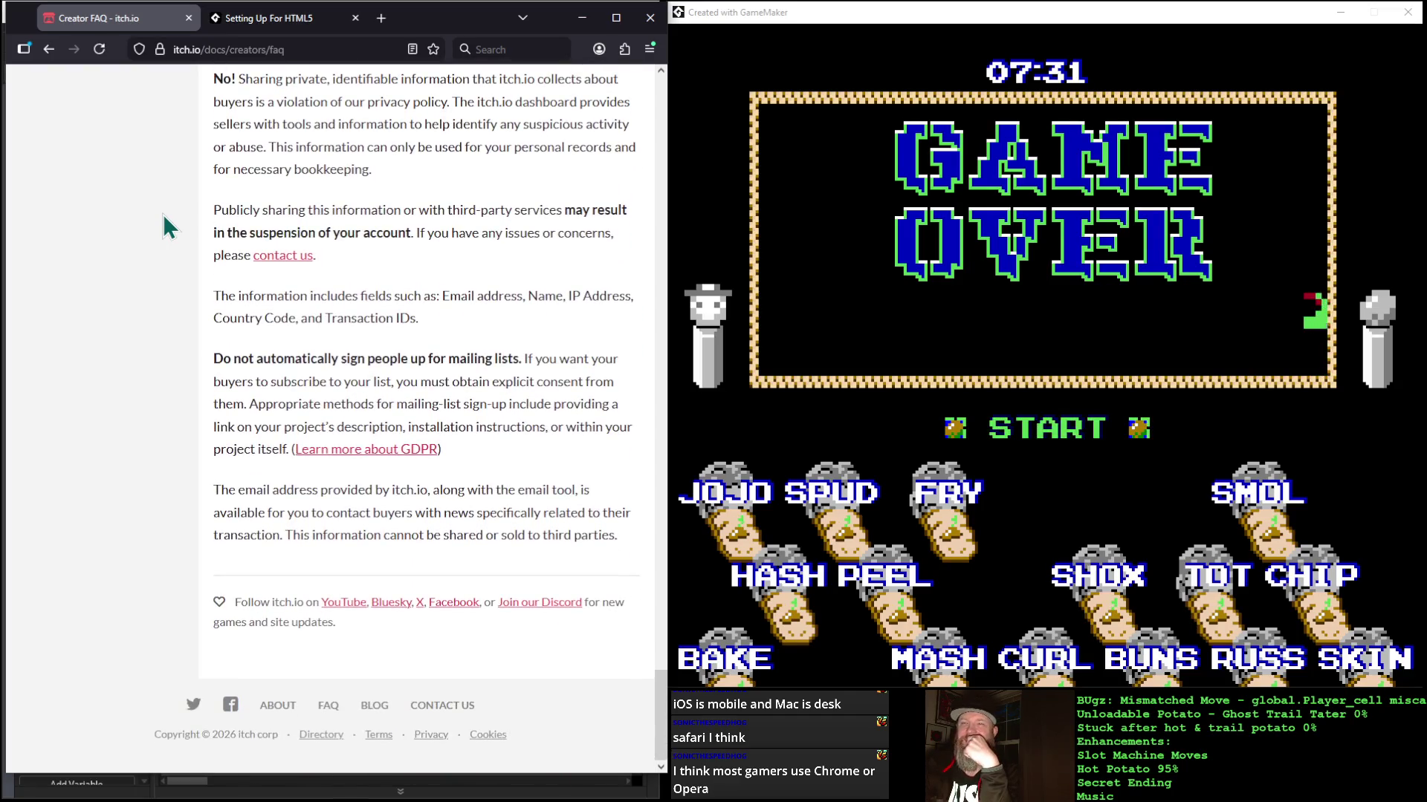
Step: Scroll back up to the answer on the iframe-based embeddable widget
scroll(163, 214, up, 3)
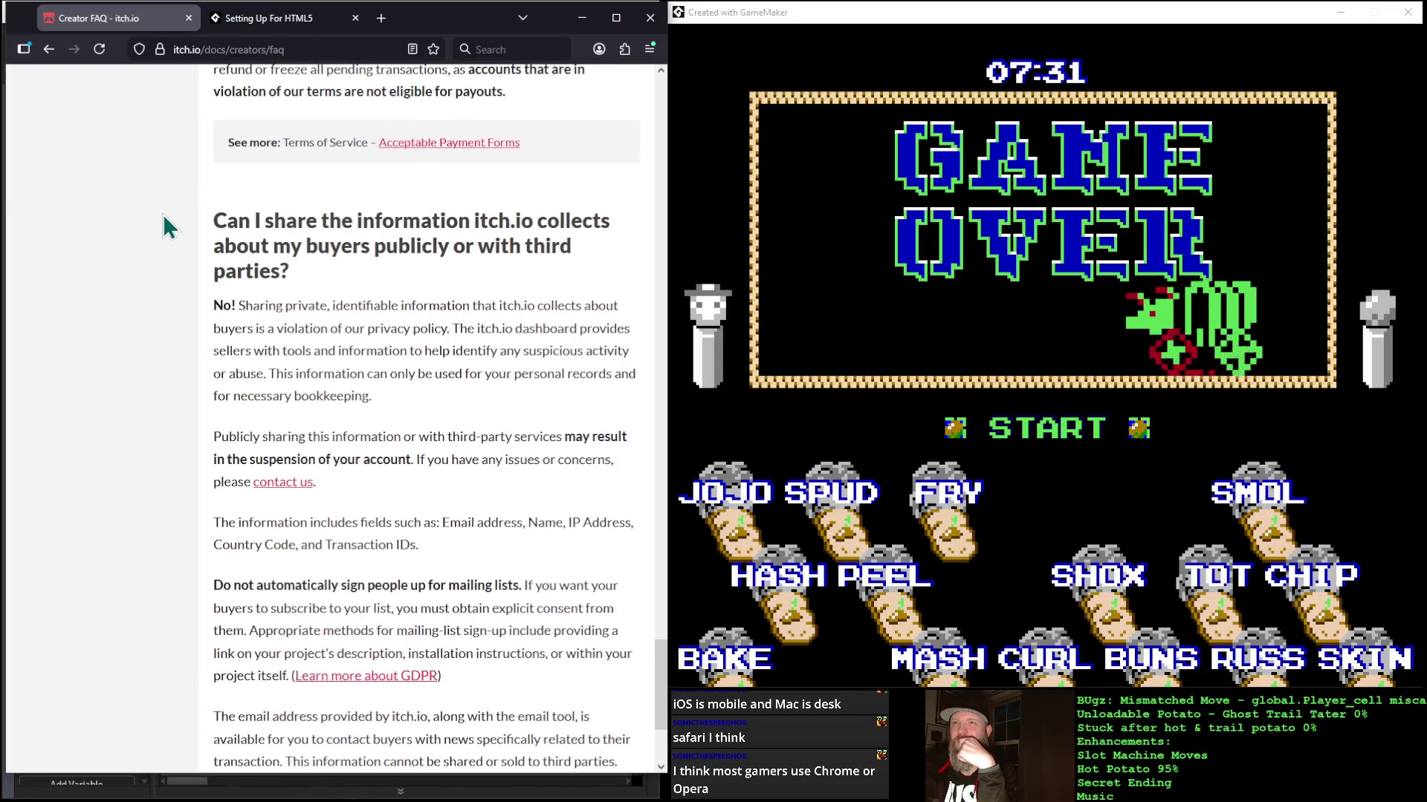
scroll(163, 214, up, 8)
scroll(162, 214, up, 20)
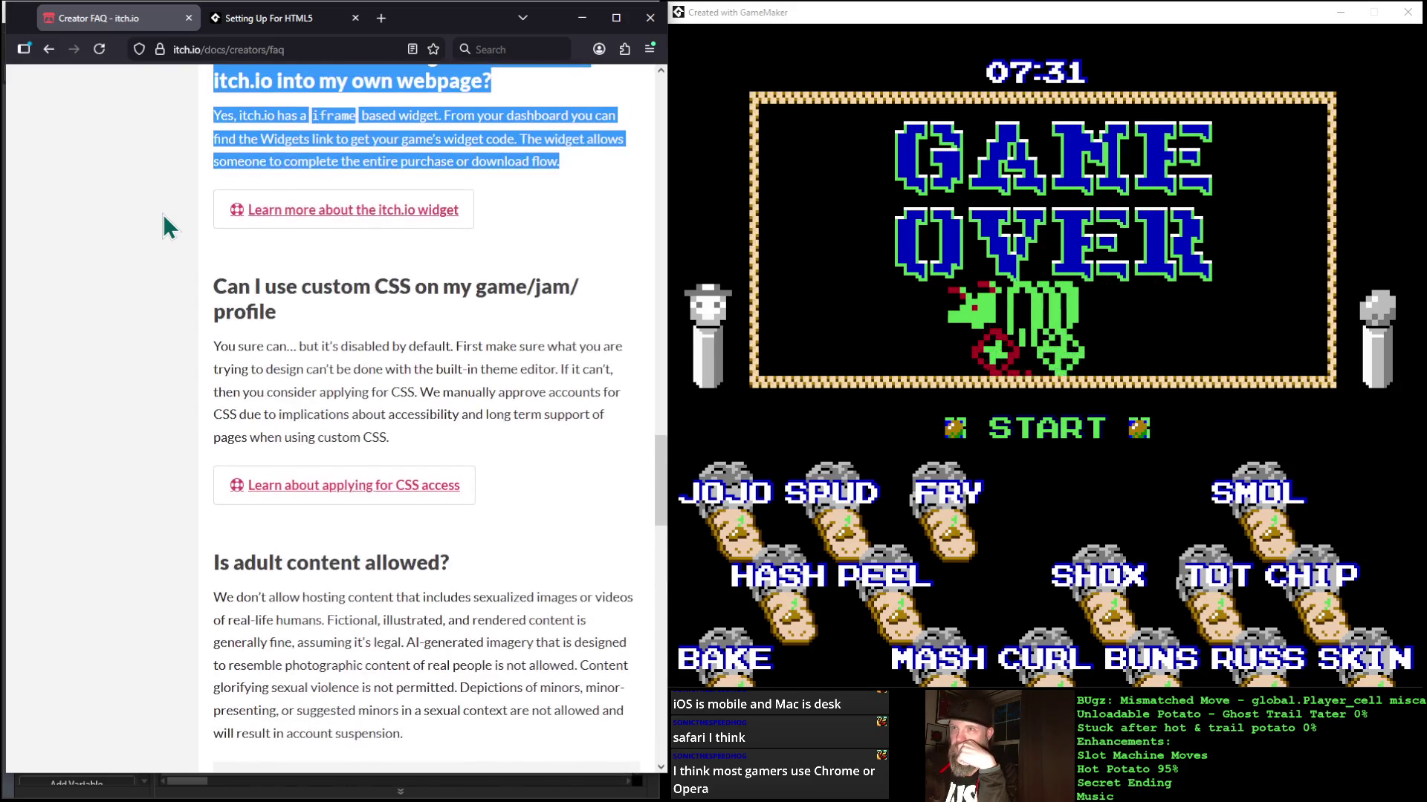
scroll(162, 214, down, 5)
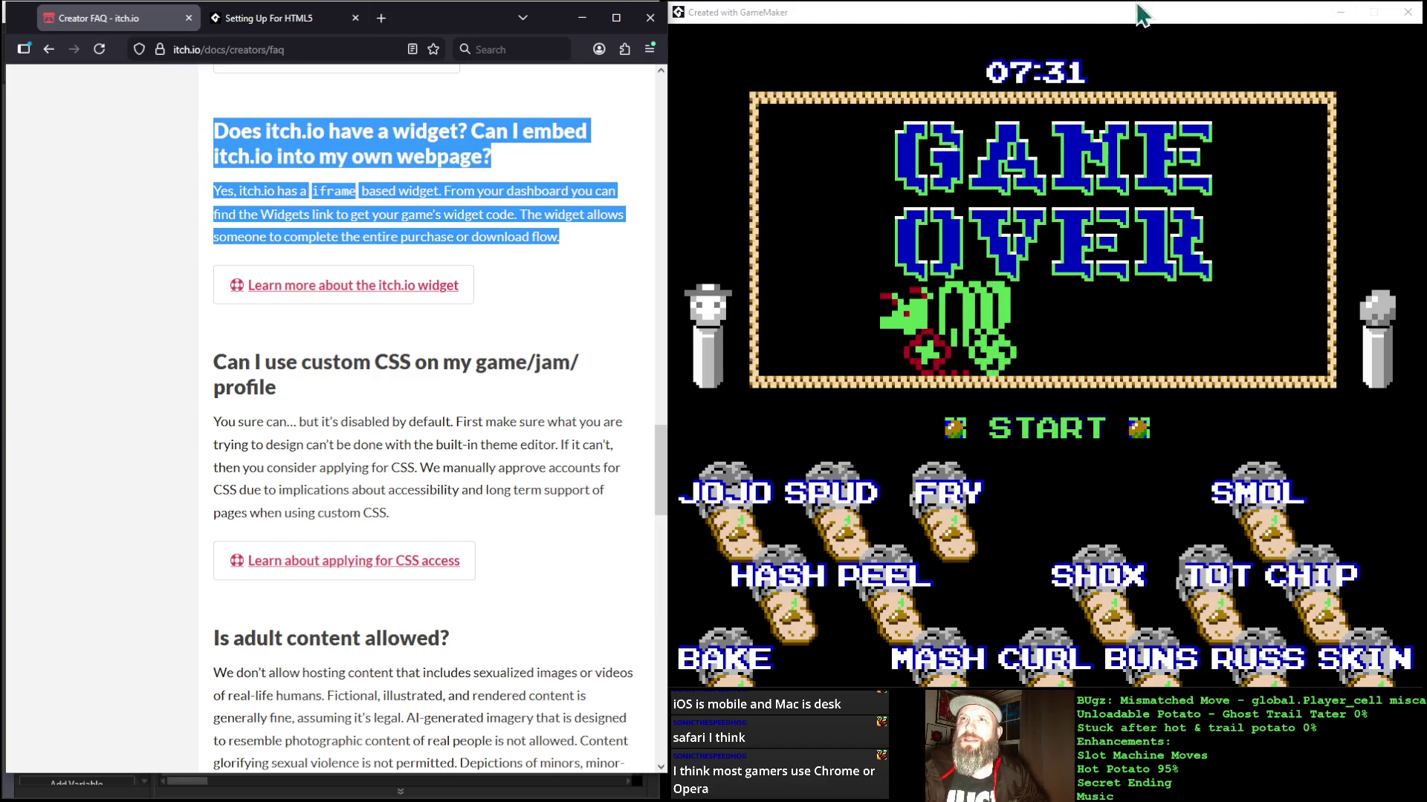
Step: Search the web for 'steam' in a new tab and open the Steam store result
click(377, 15)
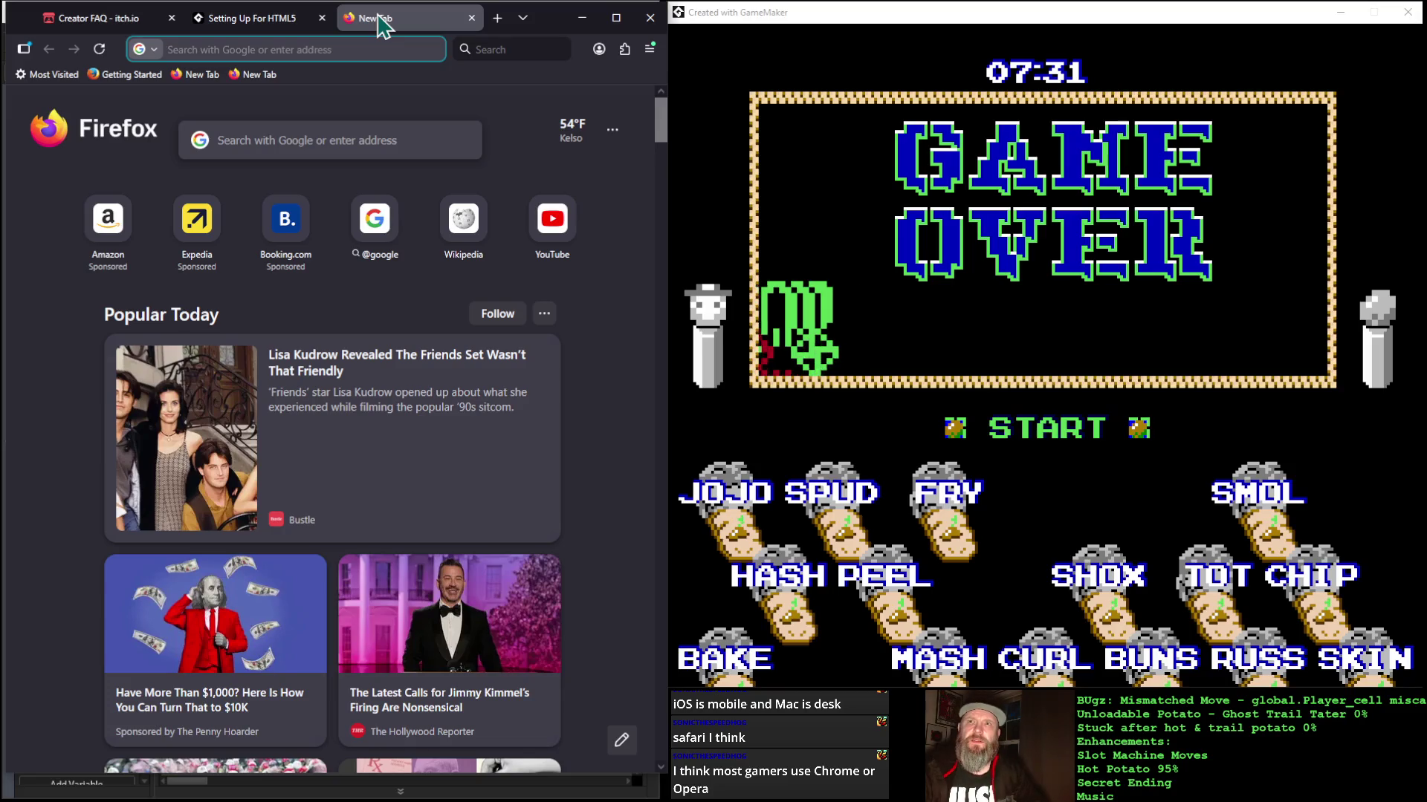
text(steam)
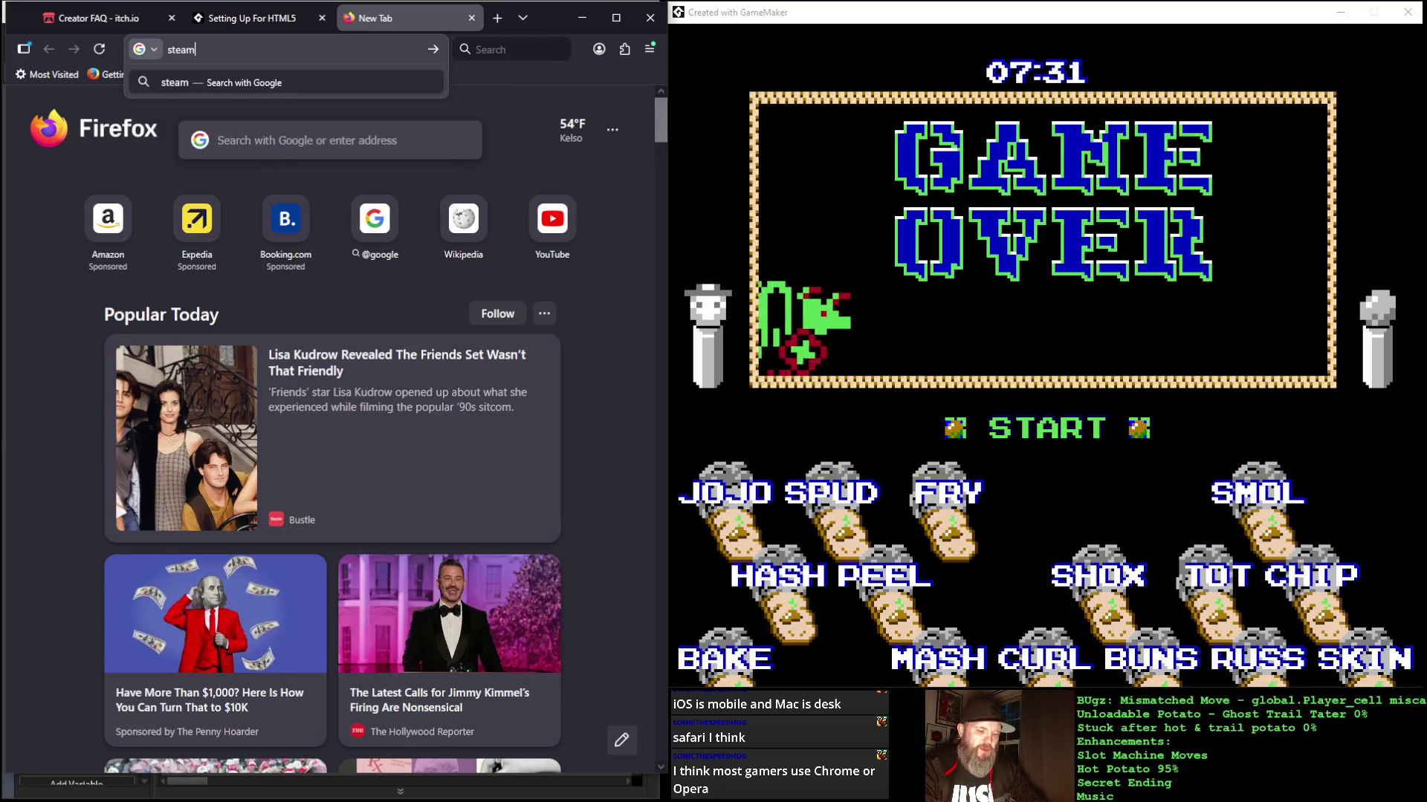
key(Return)
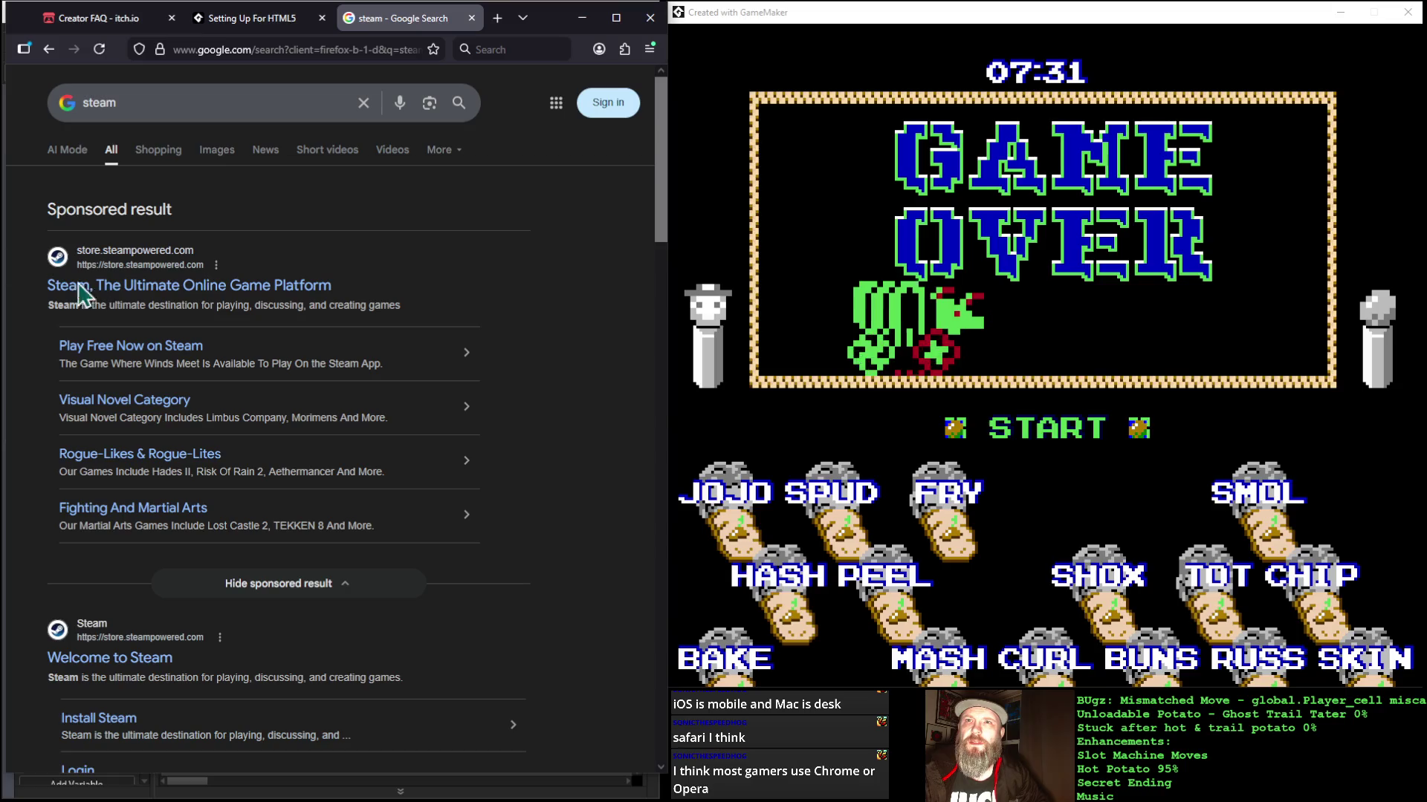
click(147, 296)
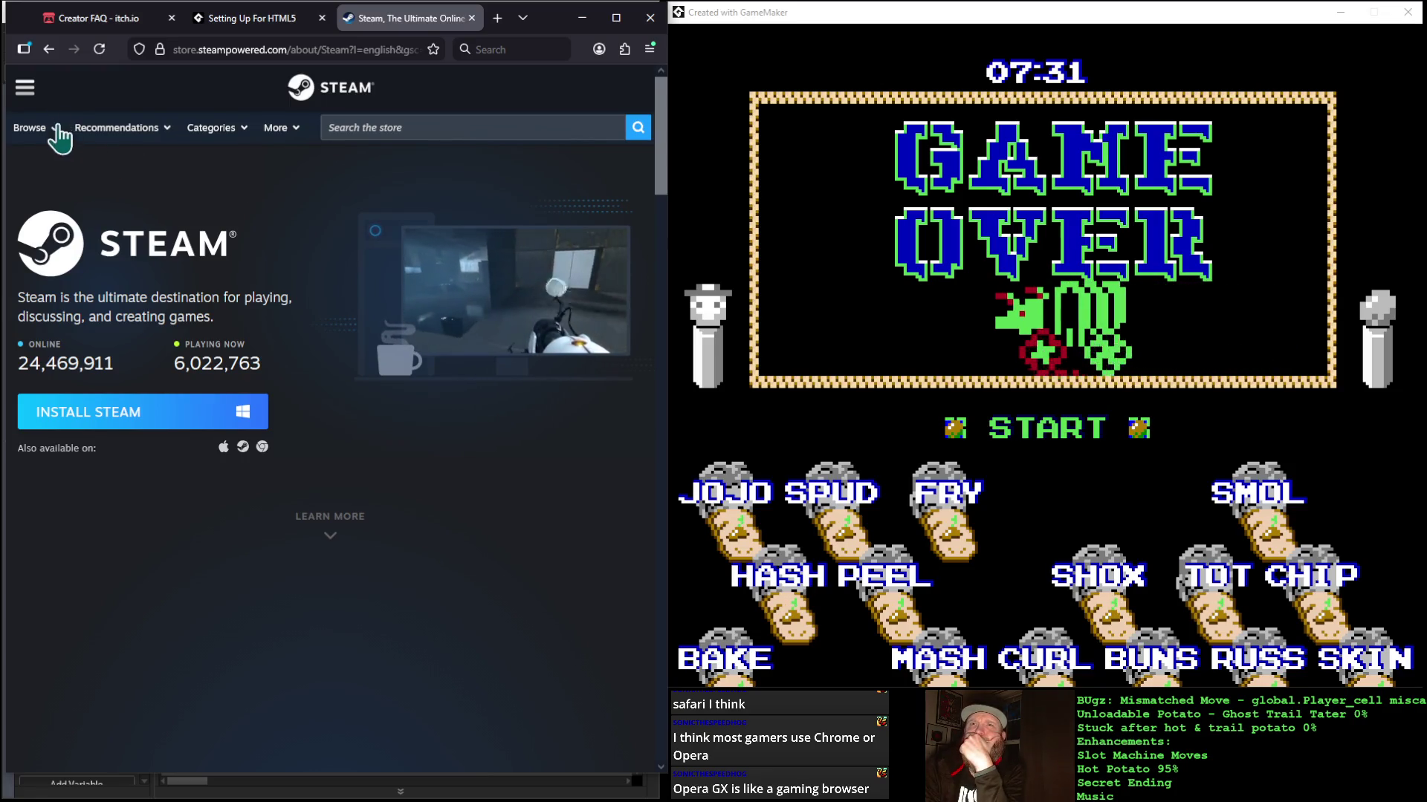
Step: Browse the Steam site's navigation panel, expanding and collapsing Store, and look over the More menu
click(26, 89)
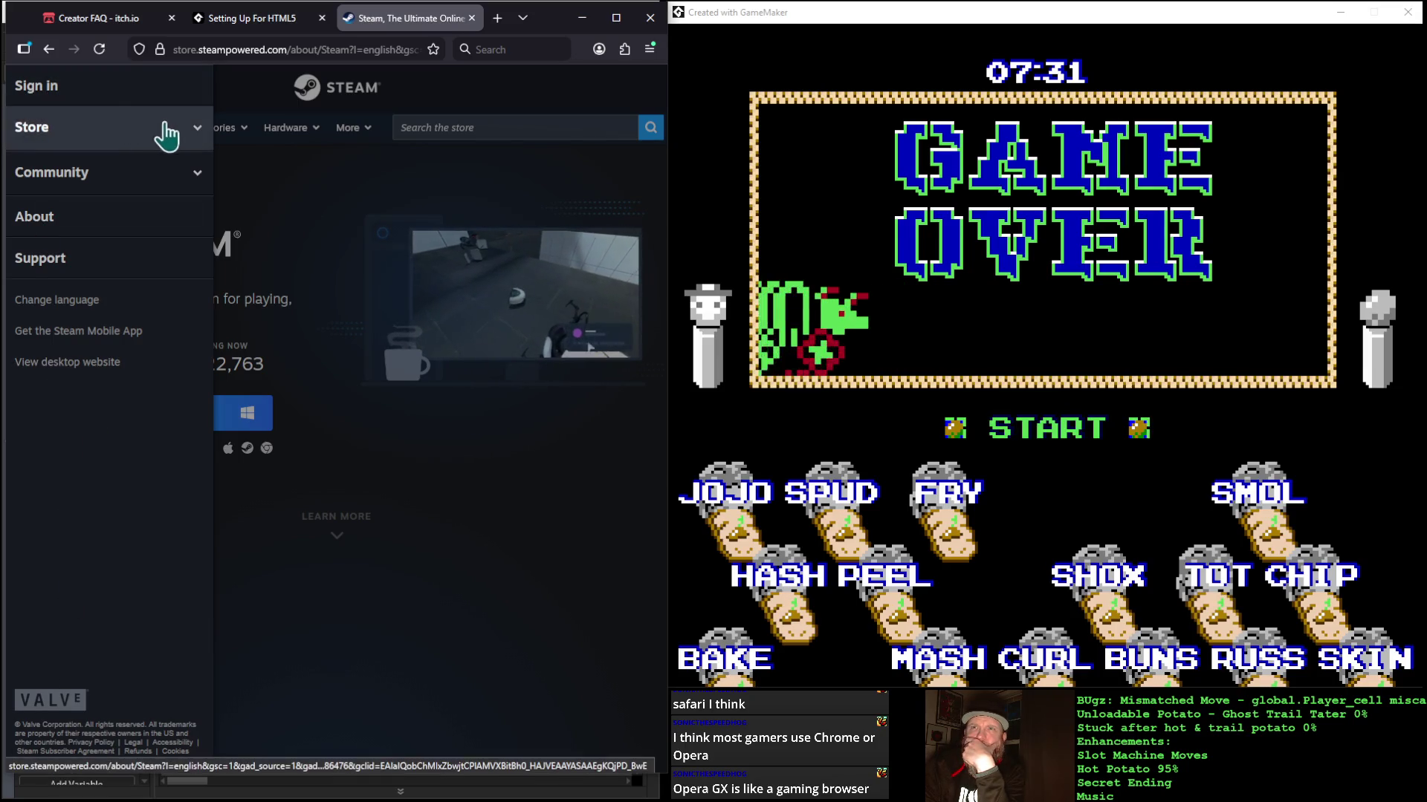
click(197, 130)
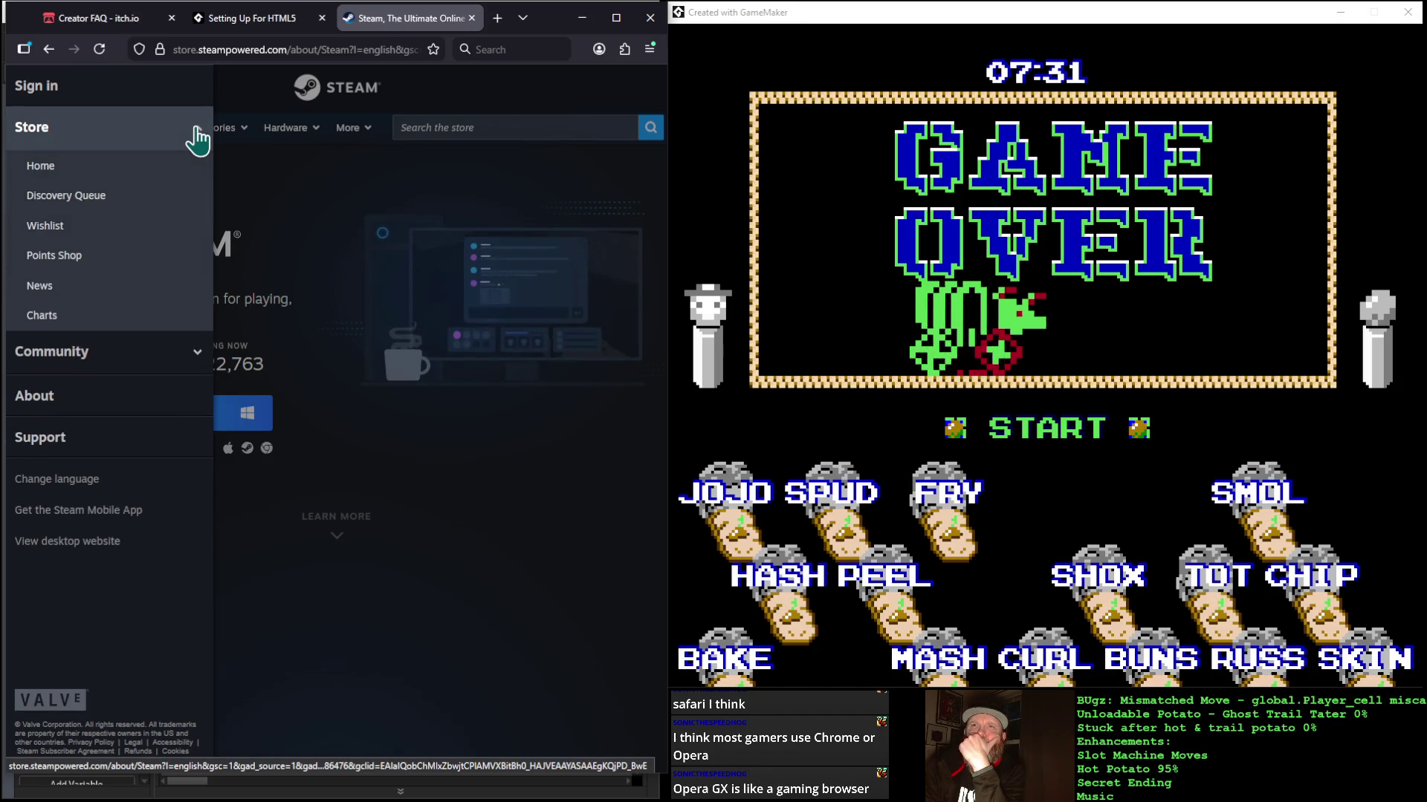
click(197, 134)
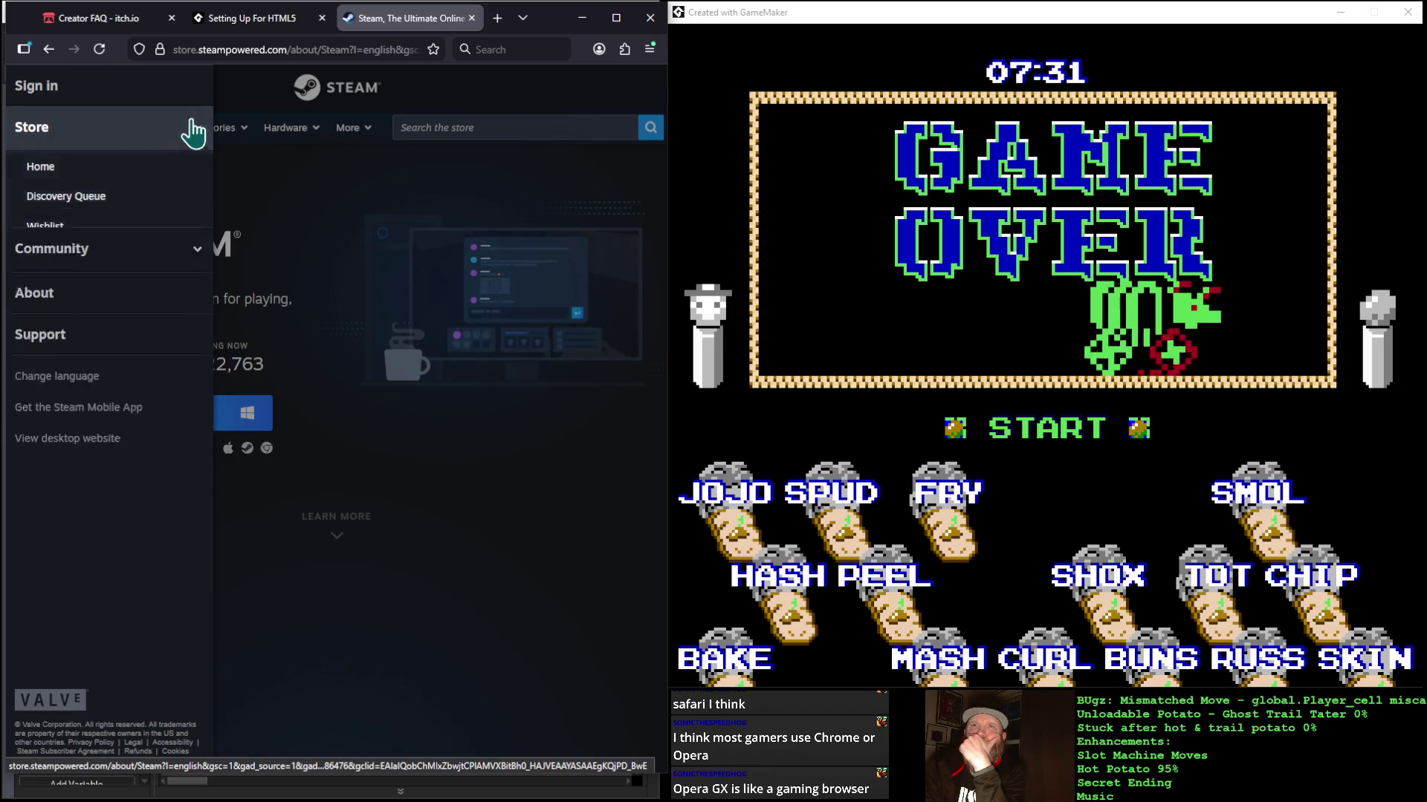
click(379, 698)
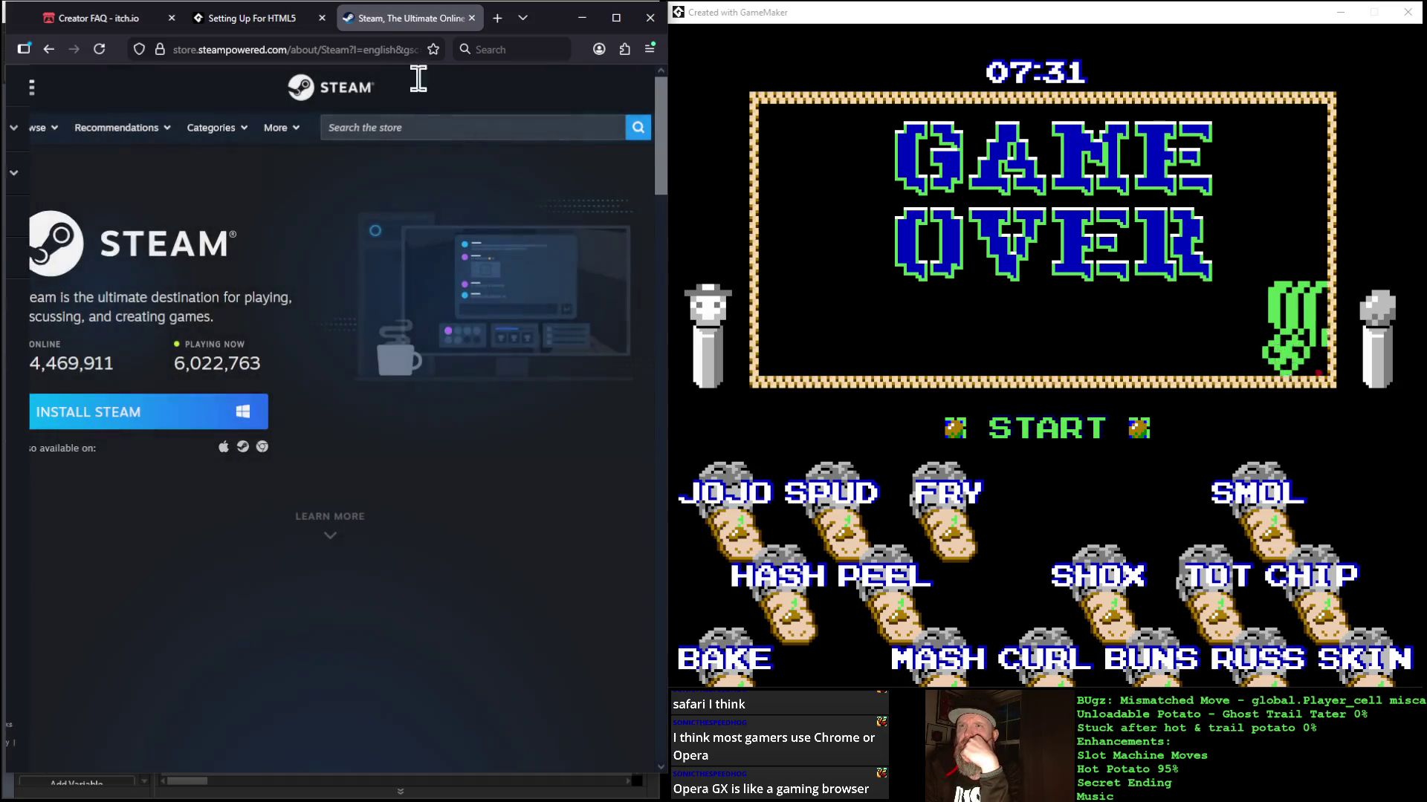
mouse_move(296, 135)
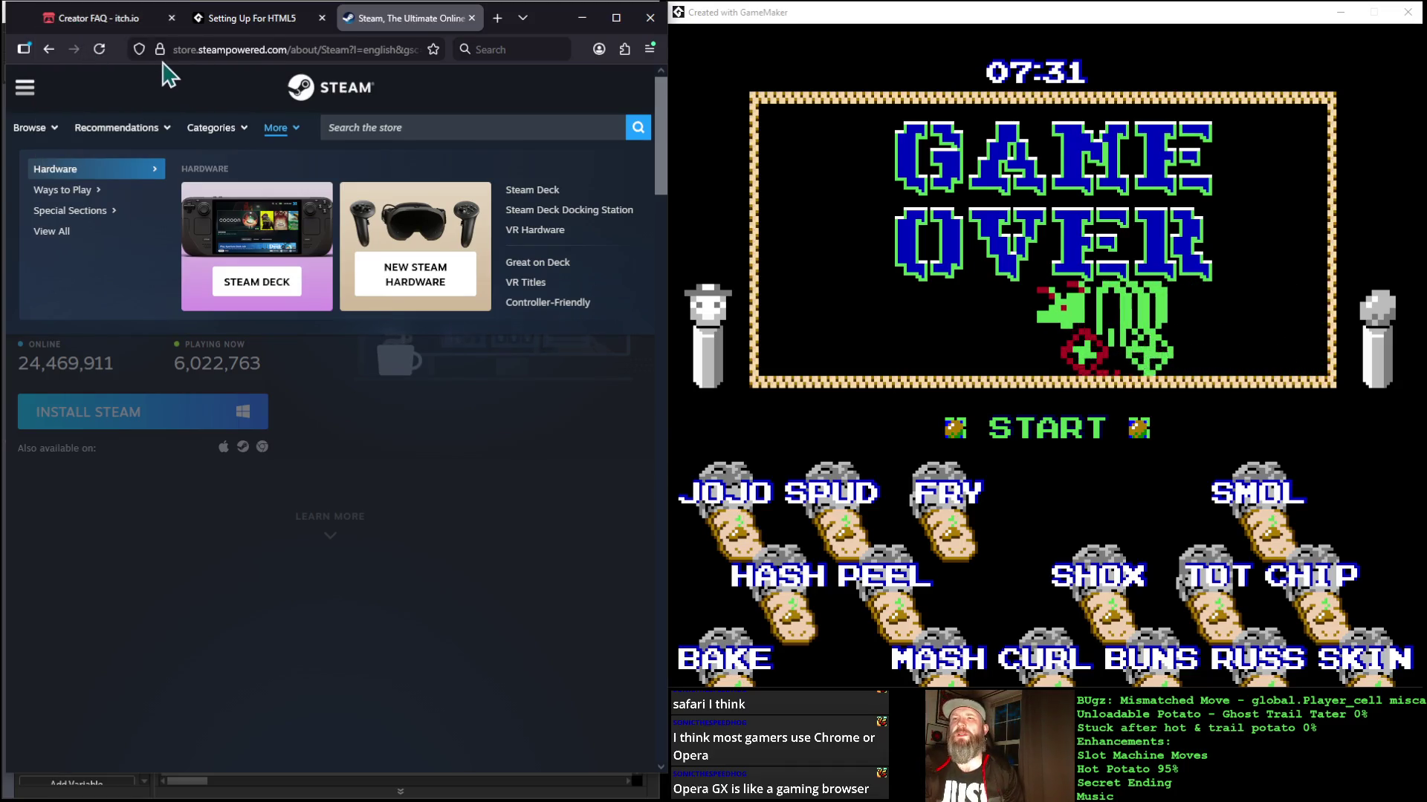
mouse_move(171, 22)
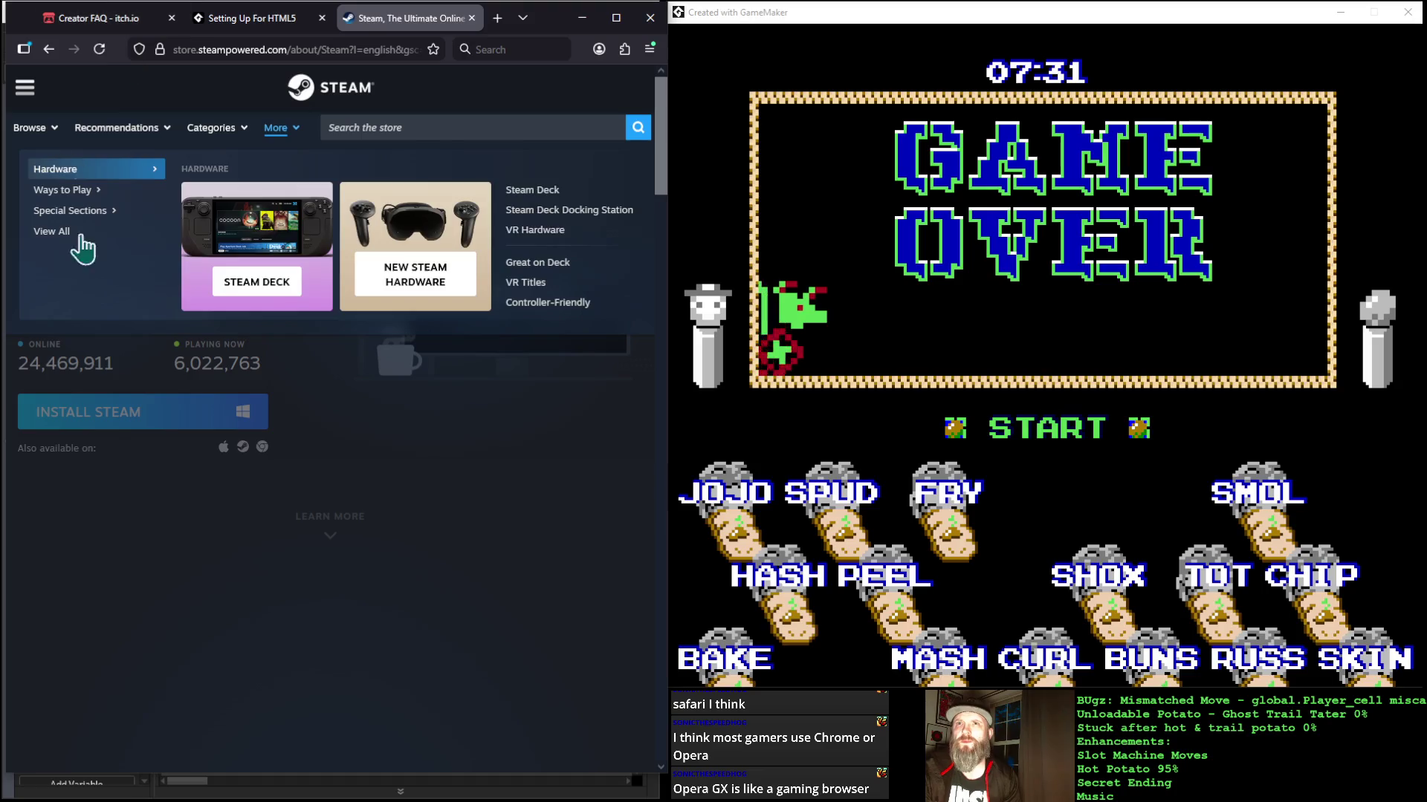
mouse_move(74, 190)
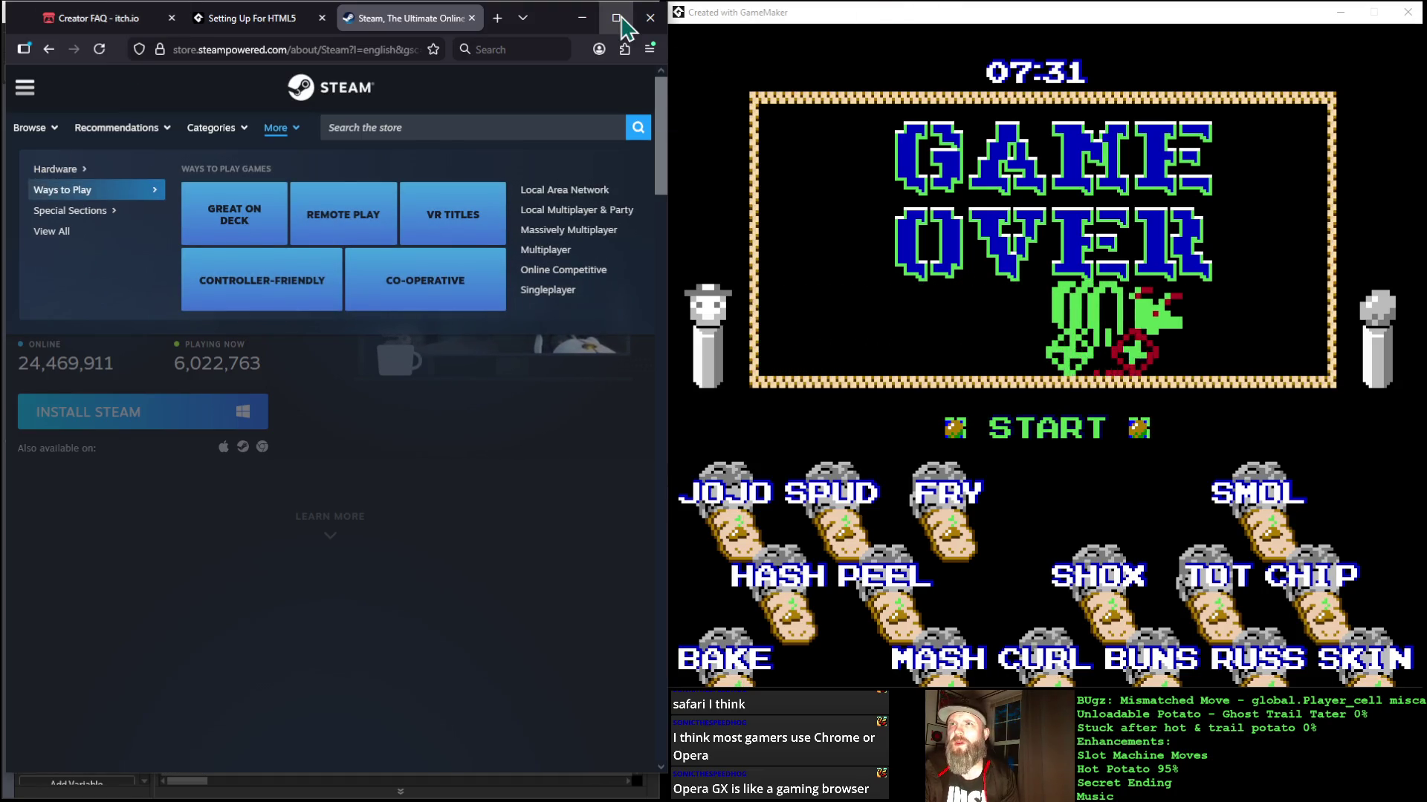
click(583, 19)
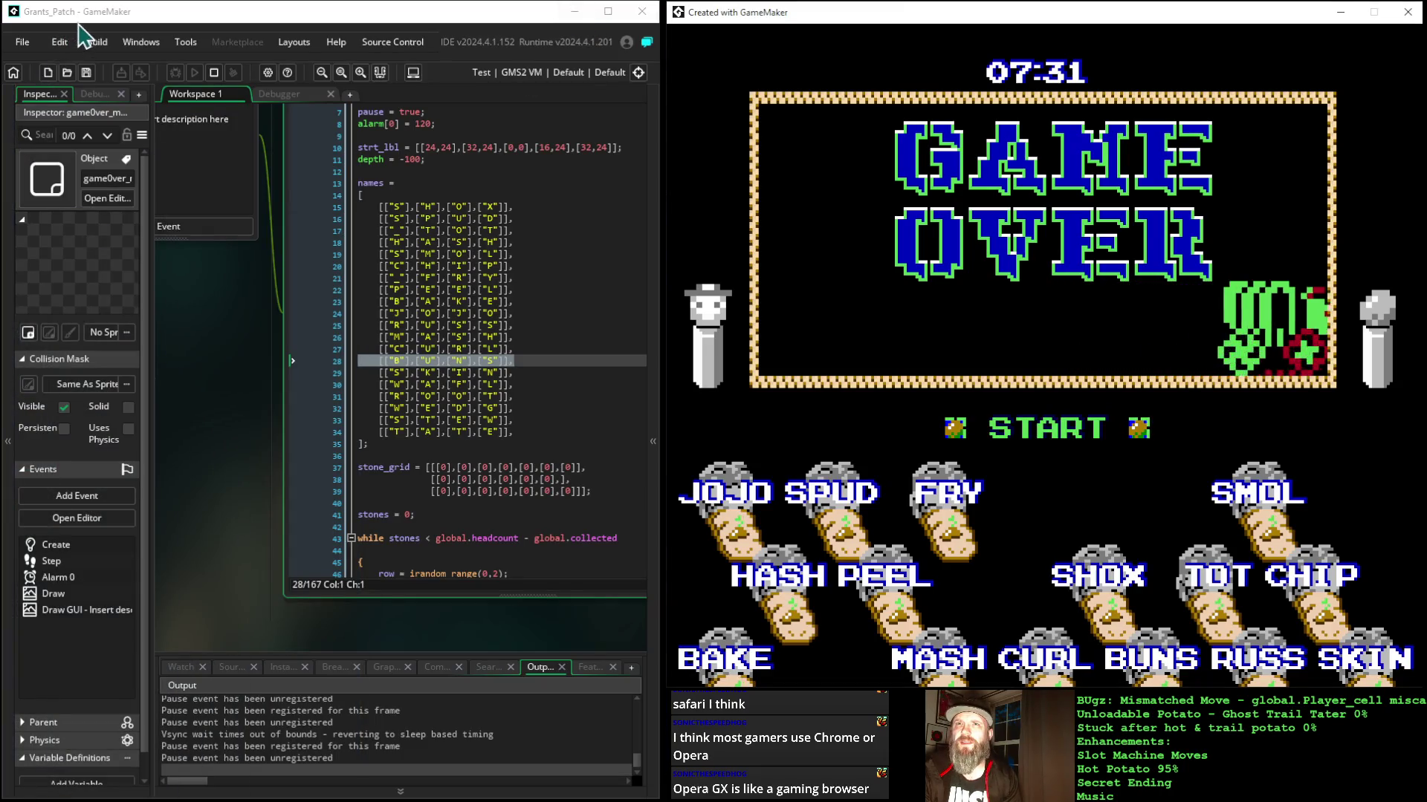
drag(216, 446, 133, 446)
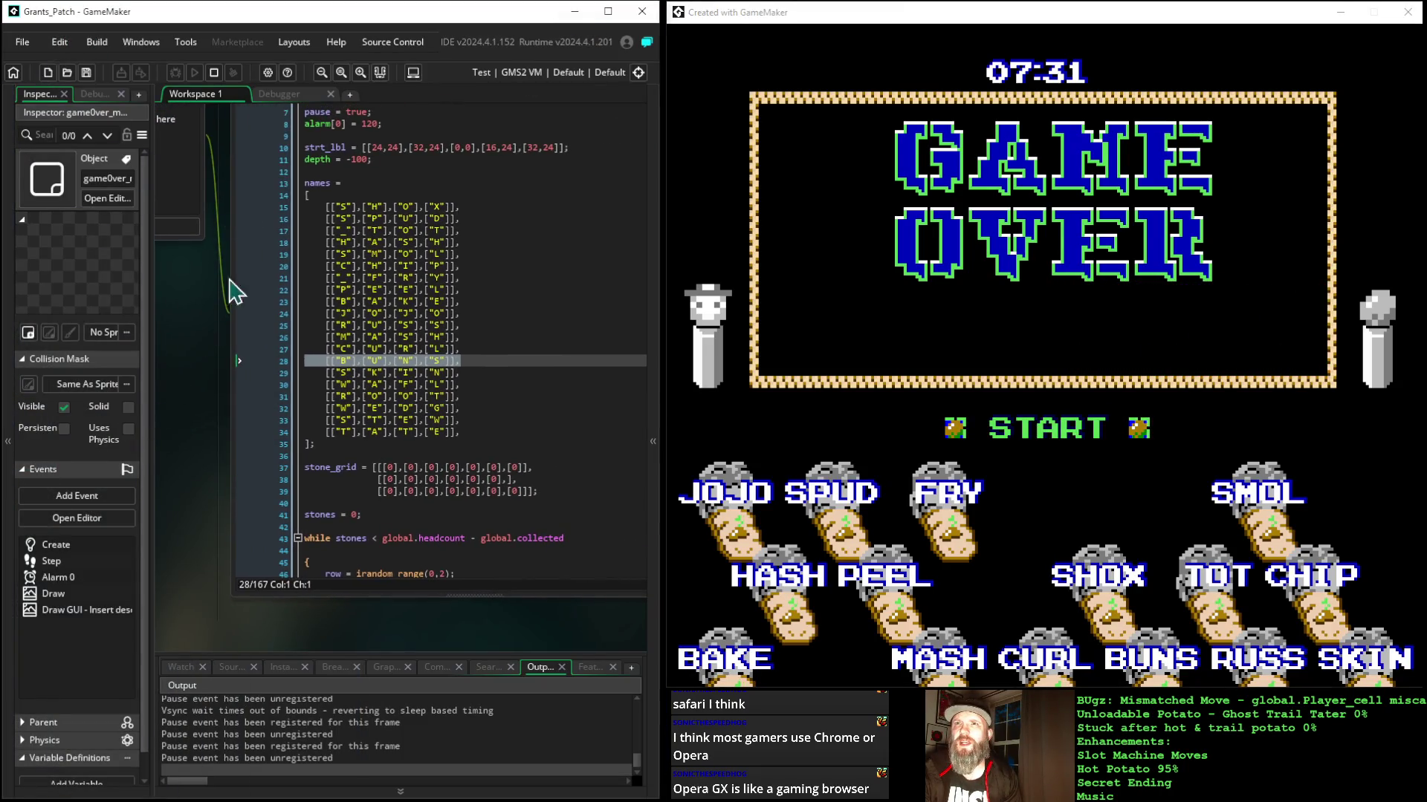
click(175, 42)
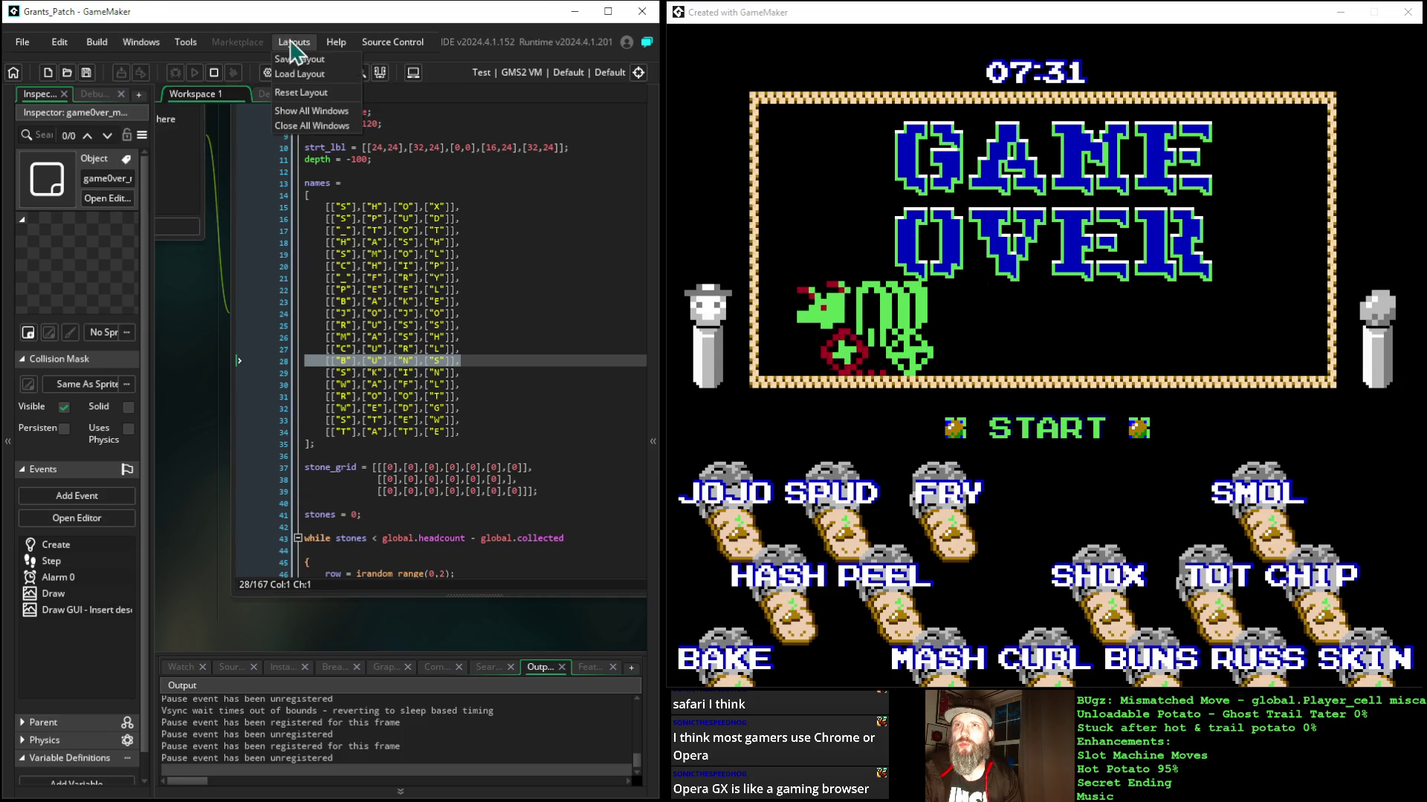
mouse_move(381, 54)
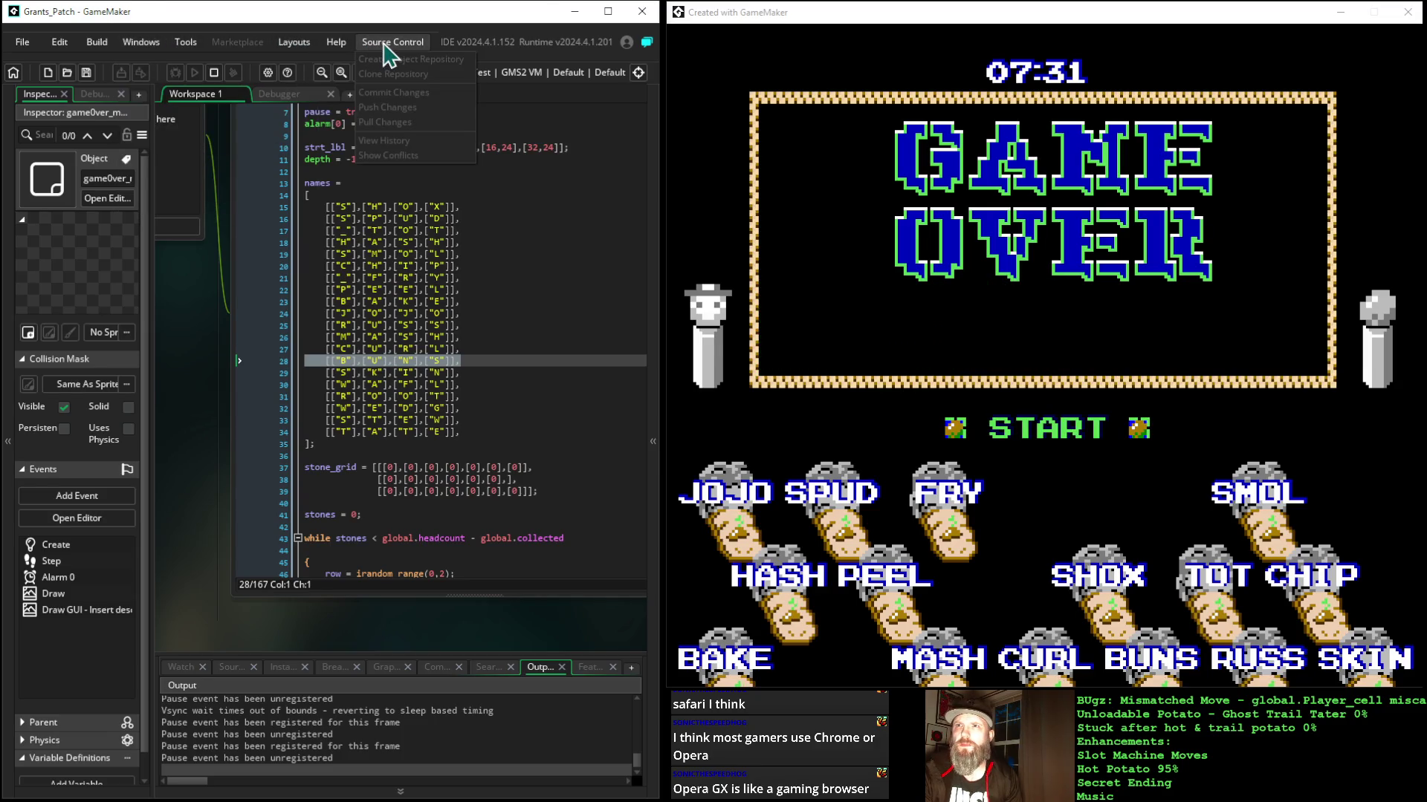
mouse_move(108, 46)
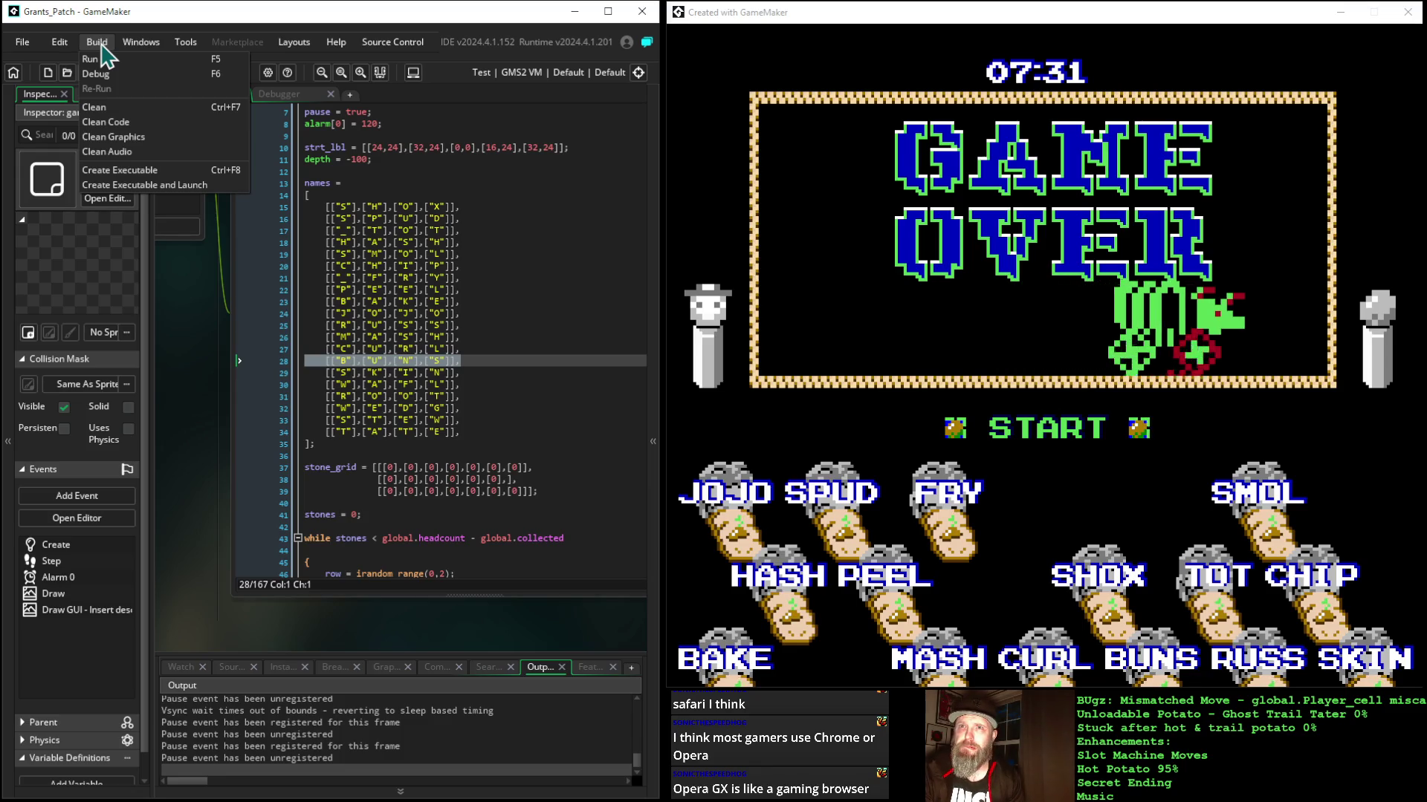
click(118, 173)
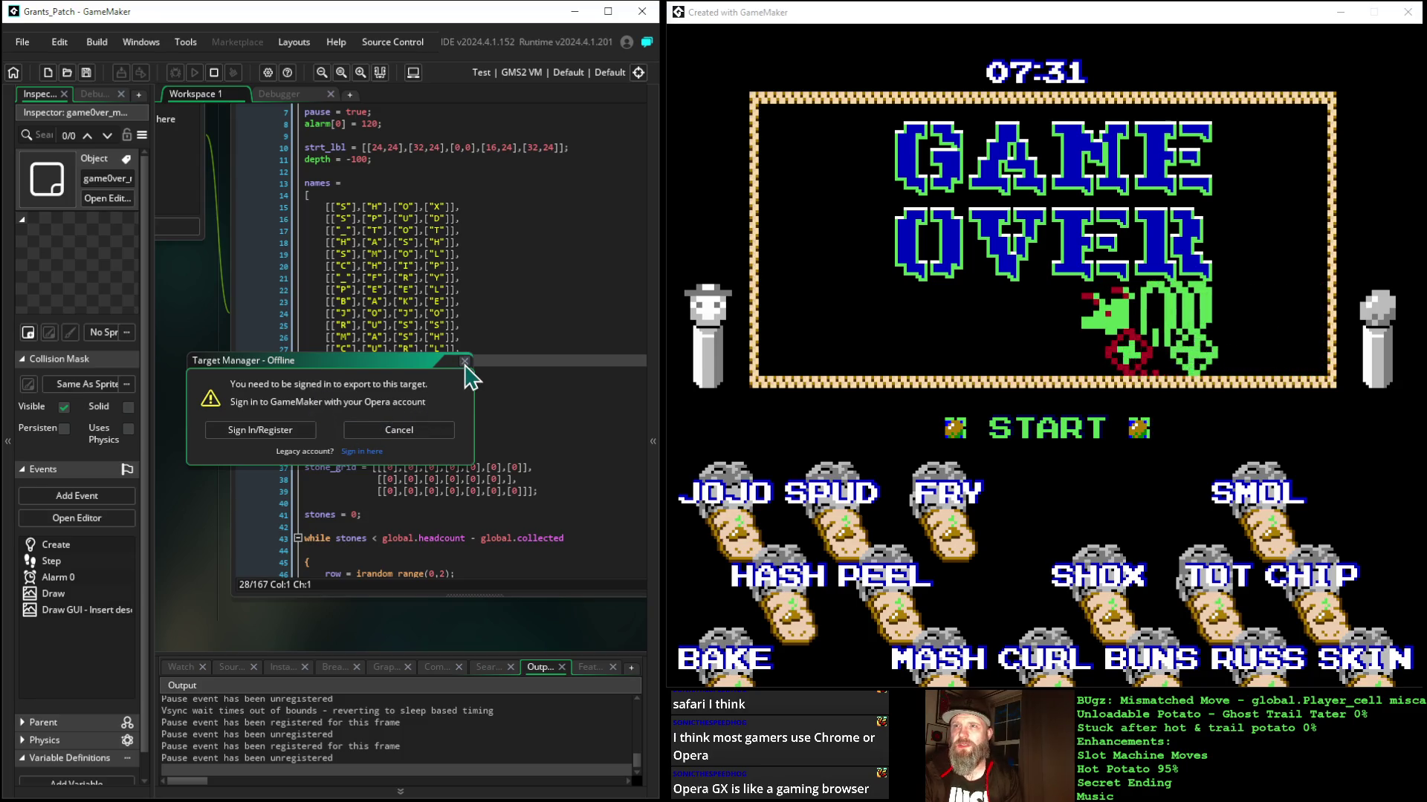
click(464, 362)
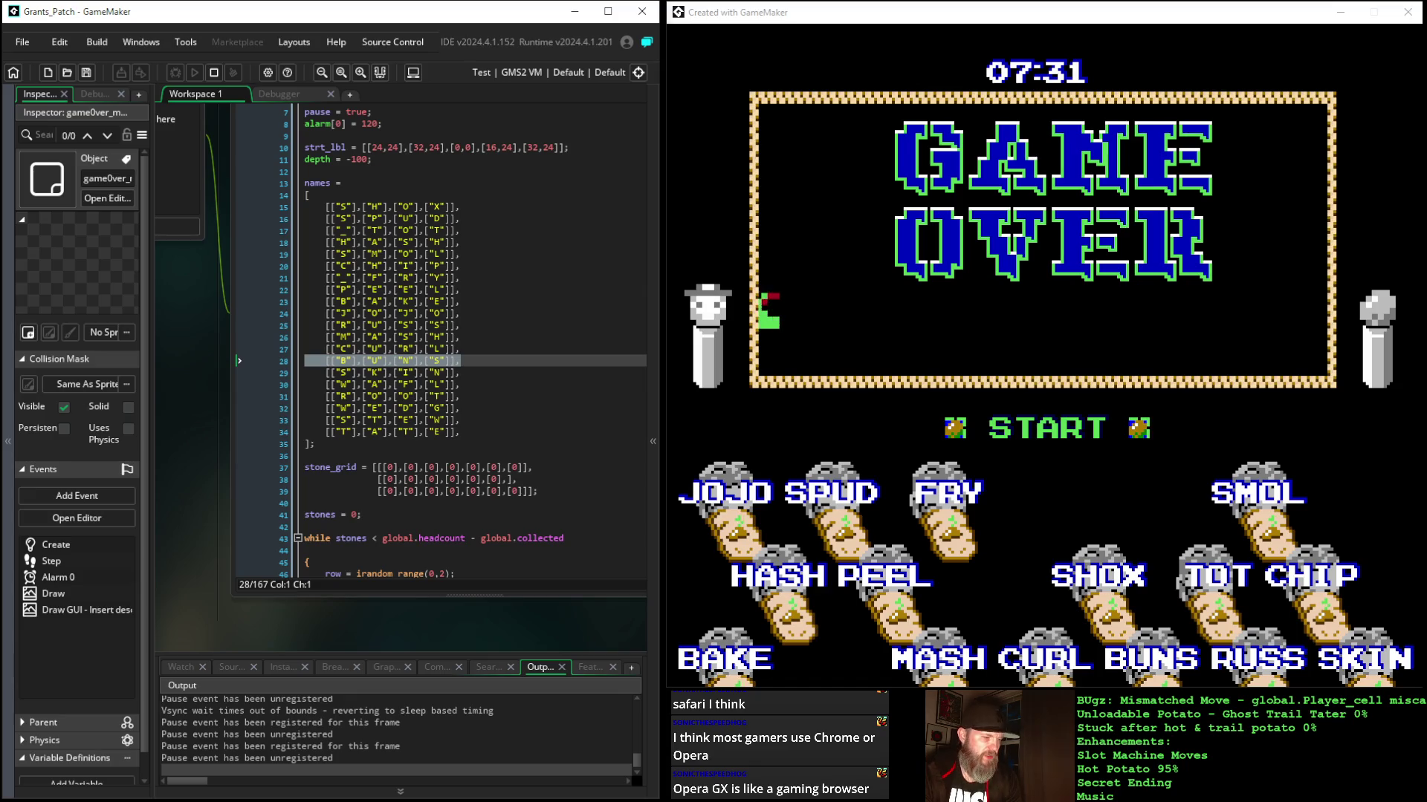
key(alt+Tab)
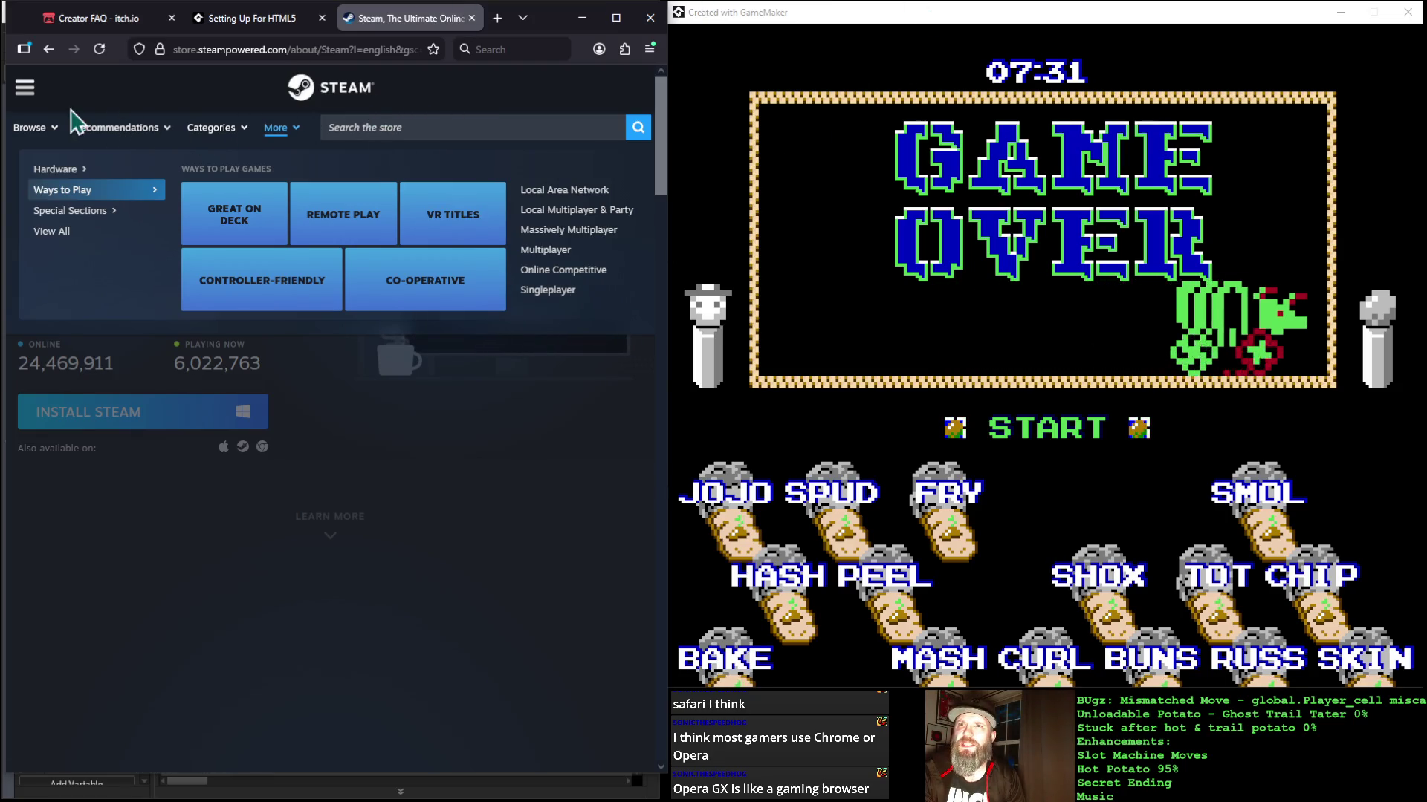
Step: Close the More list, then open Community > Workshop from the navigation panel
click(304, 141)
click(304, 141)
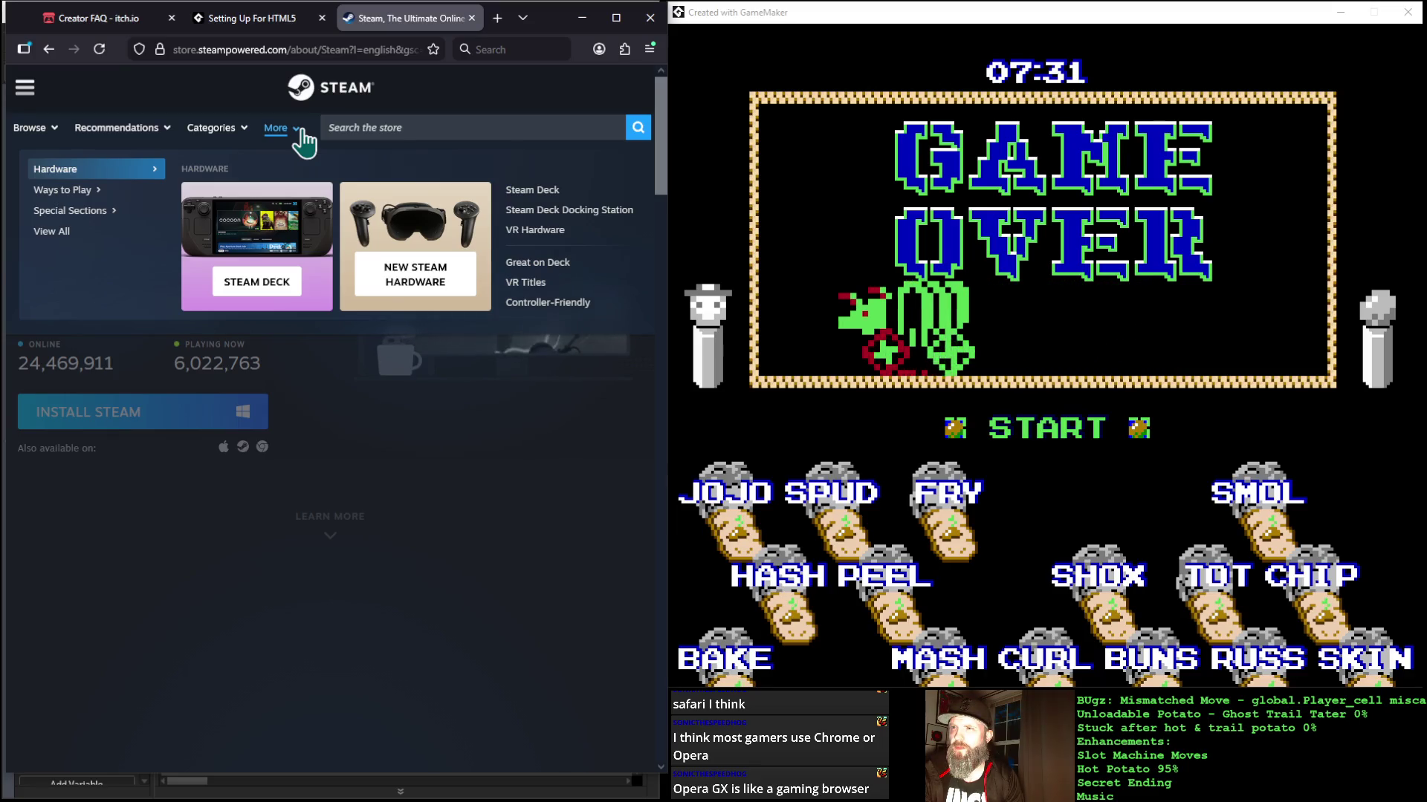
click(304, 142)
click(24, 88)
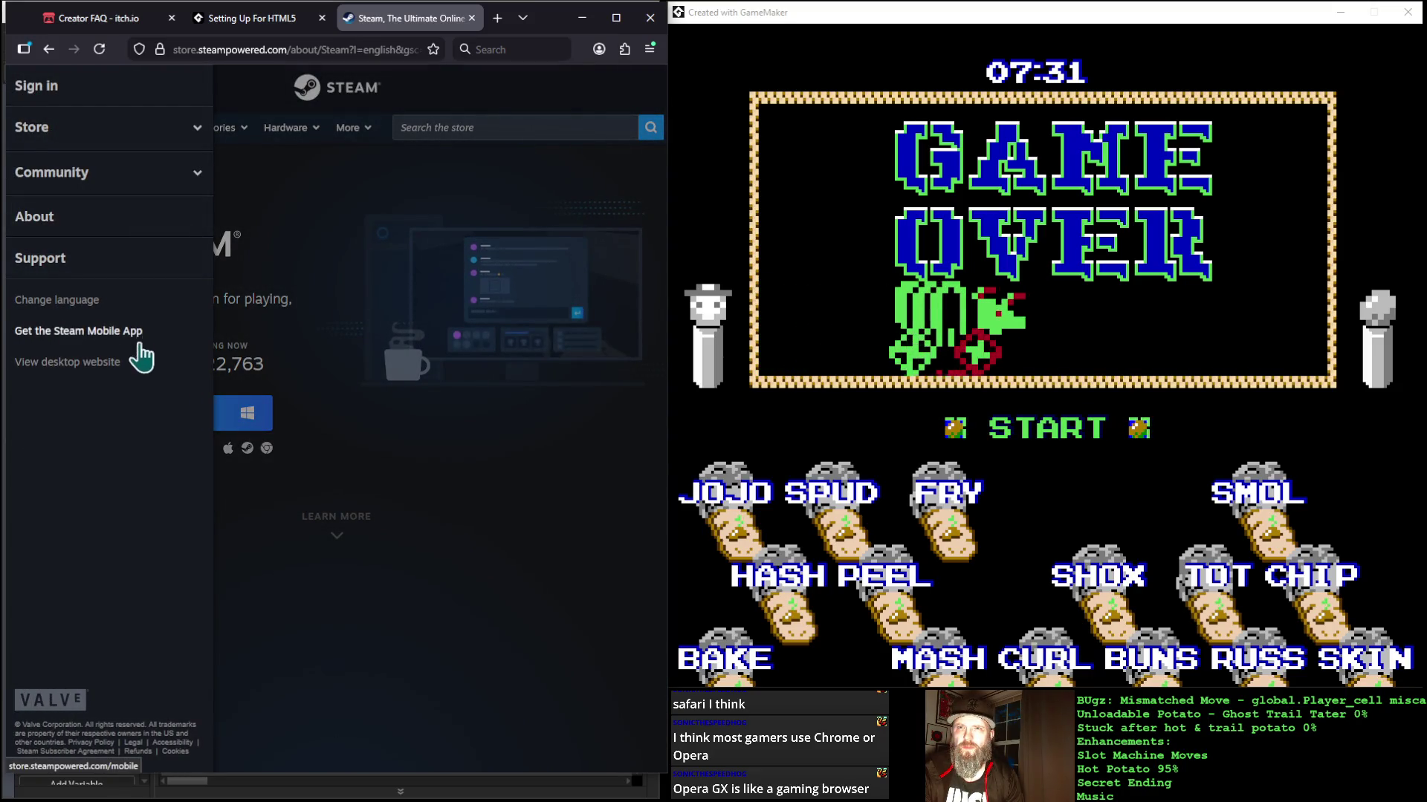
click(195, 178)
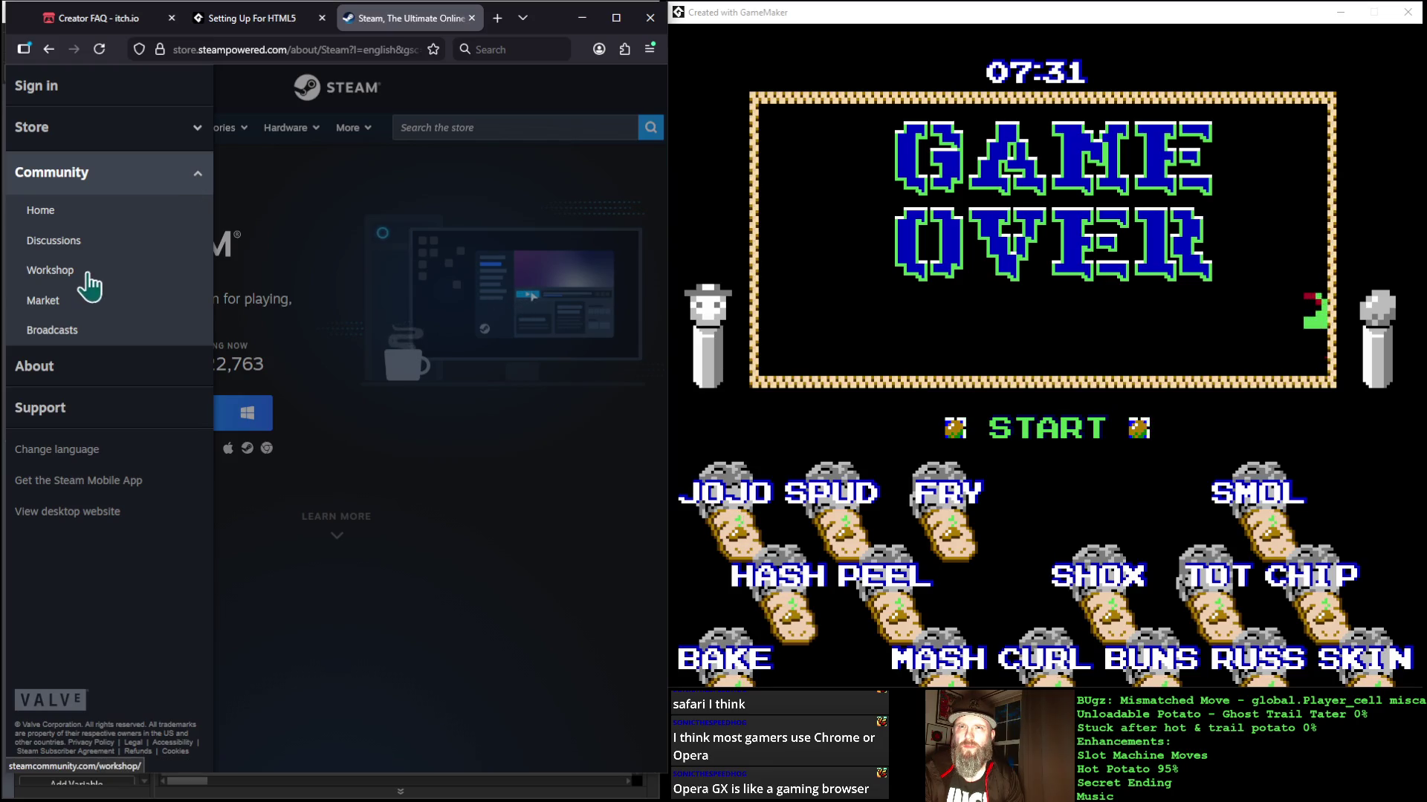
click(58, 275)
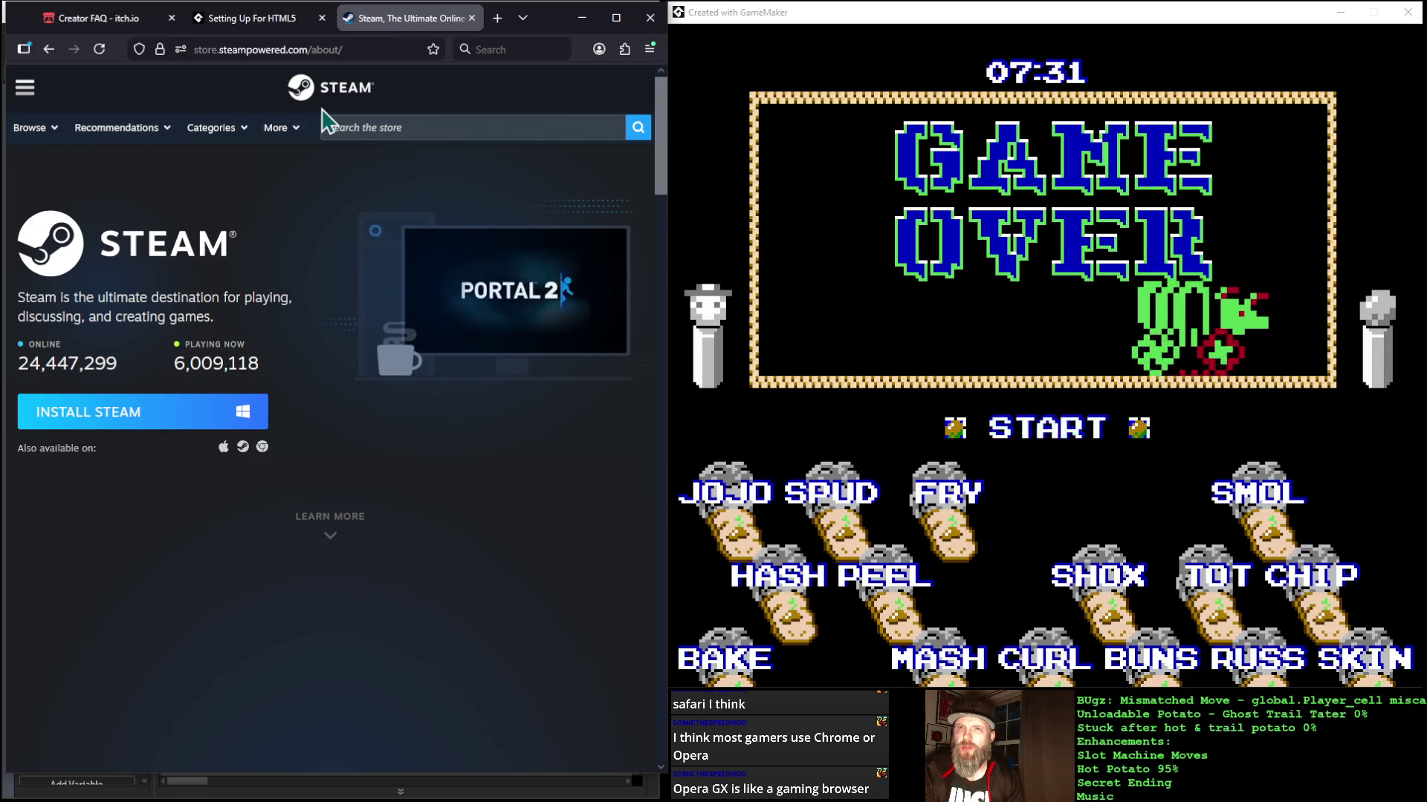
Step: Jump to the About page's next section and scroll down to Release your Game
click(331, 535)
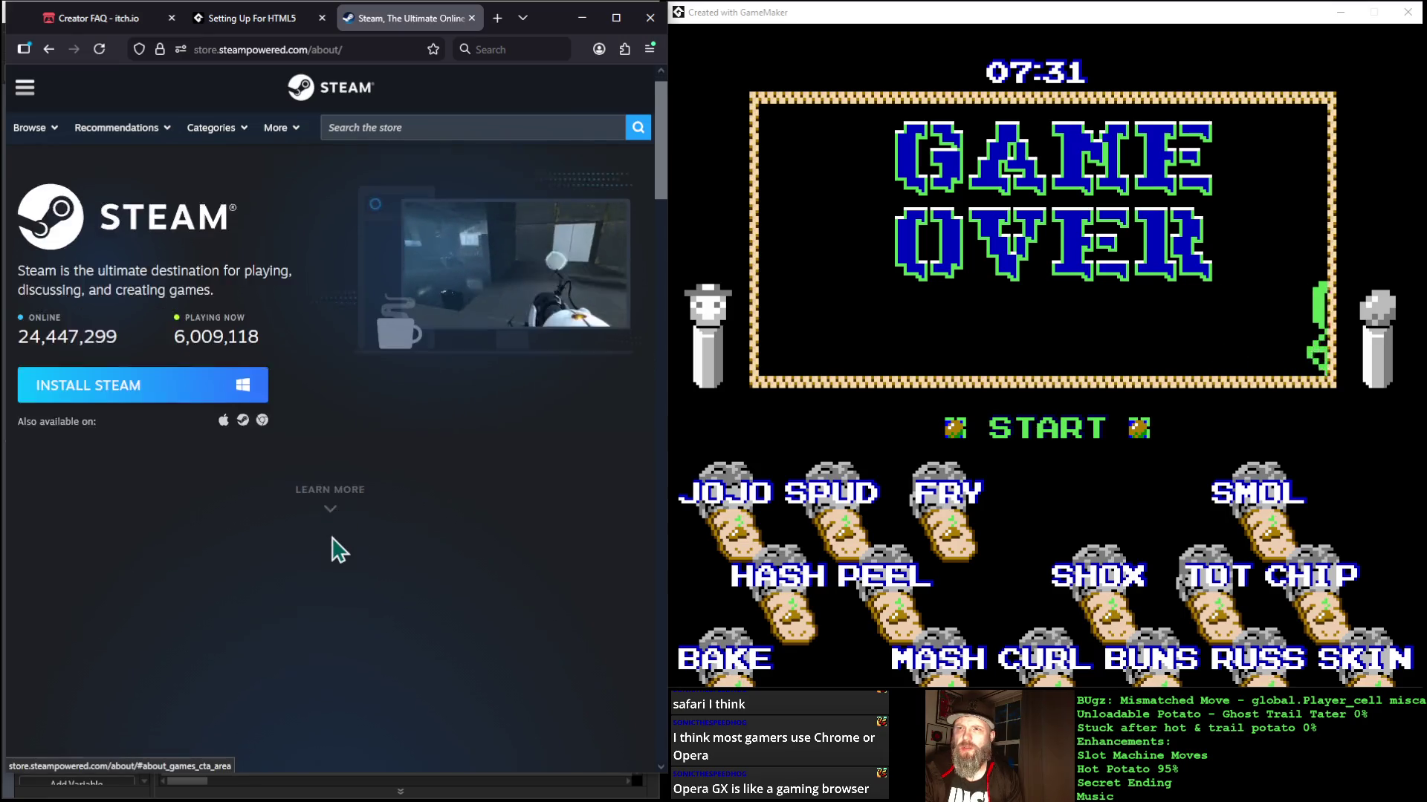
scroll(335, 547, down, 5)
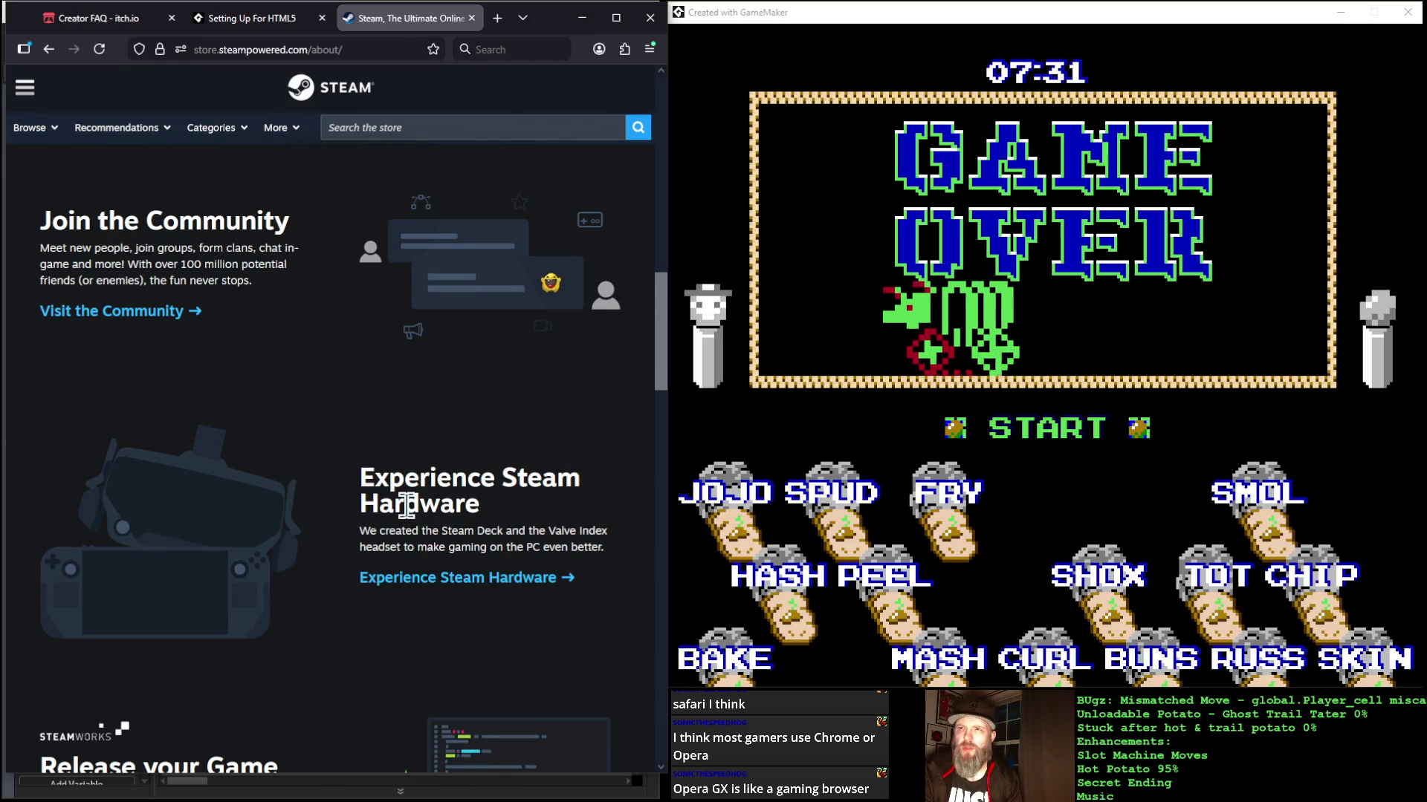
scroll(320, 578, down, 1)
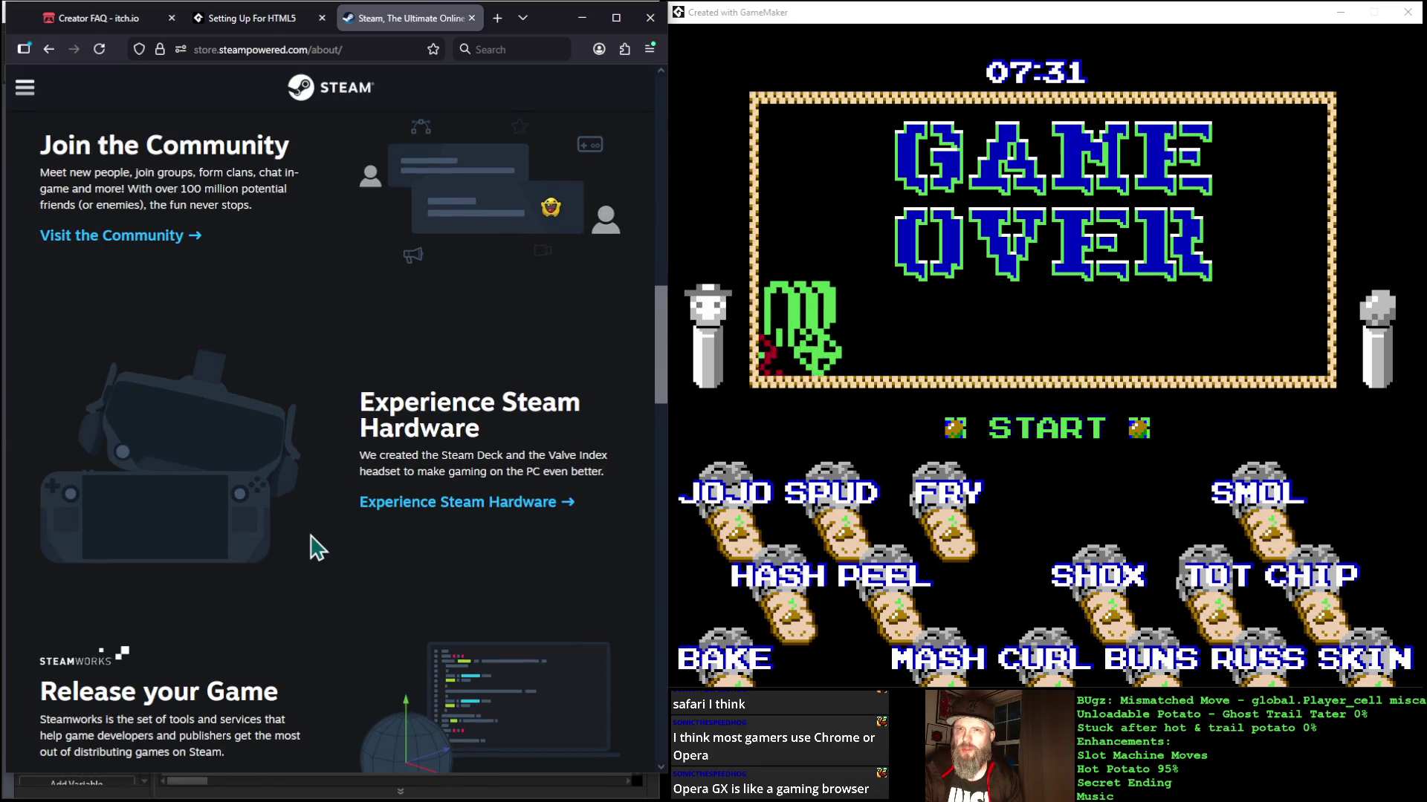
scroll(318, 549, down, 2)
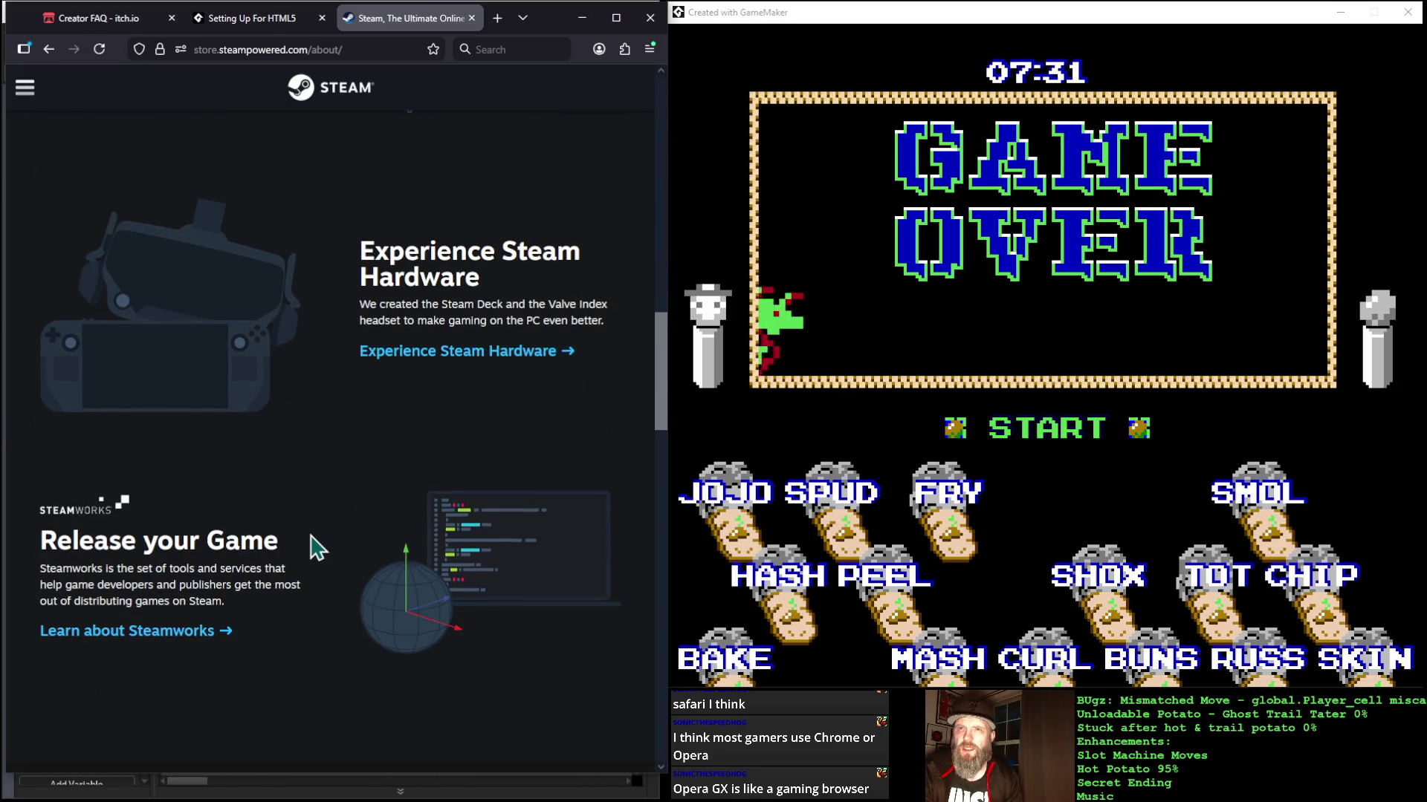
scroll(318, 549, down, 1)
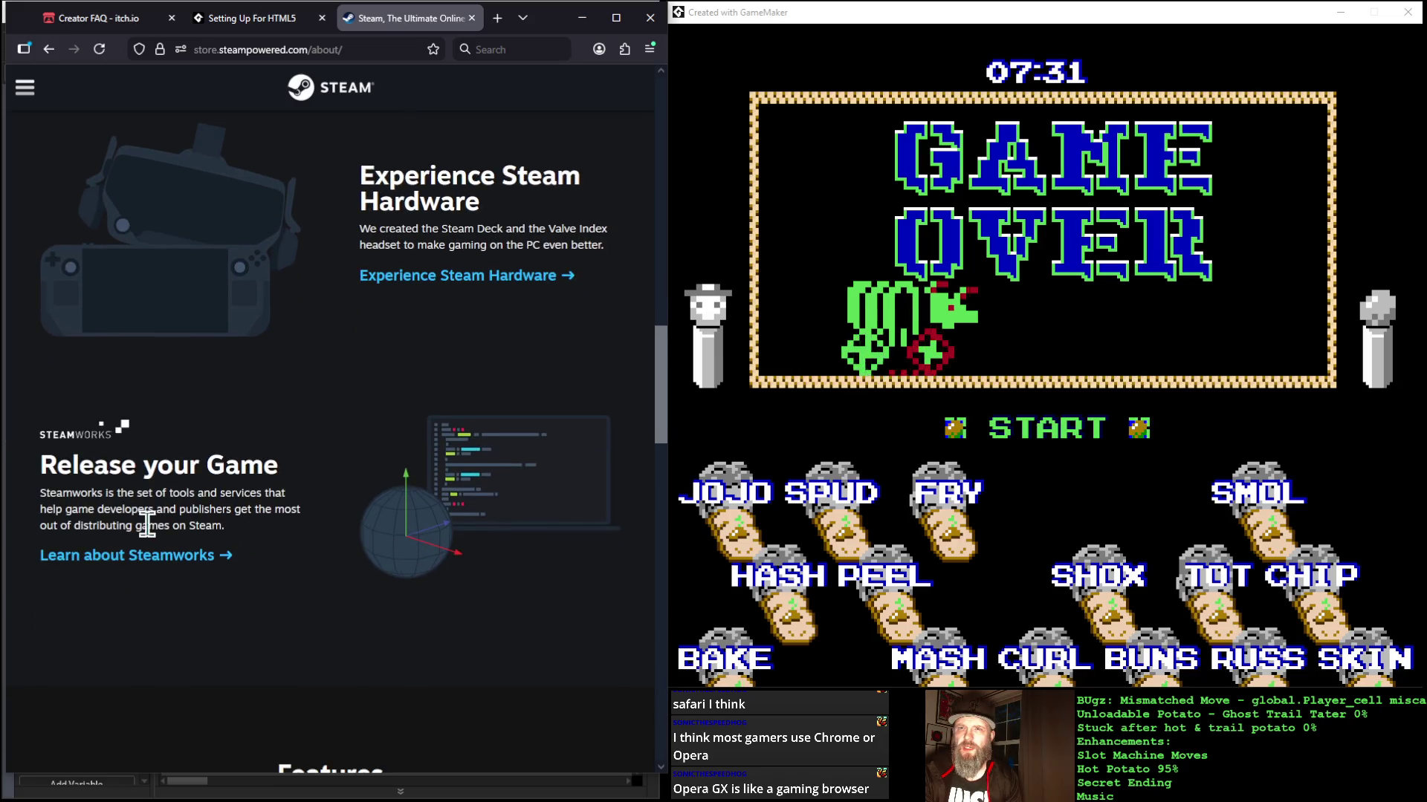
Step: Open the Steamworks partner page and scroll through every feature section to the footer links
click(147, 566)
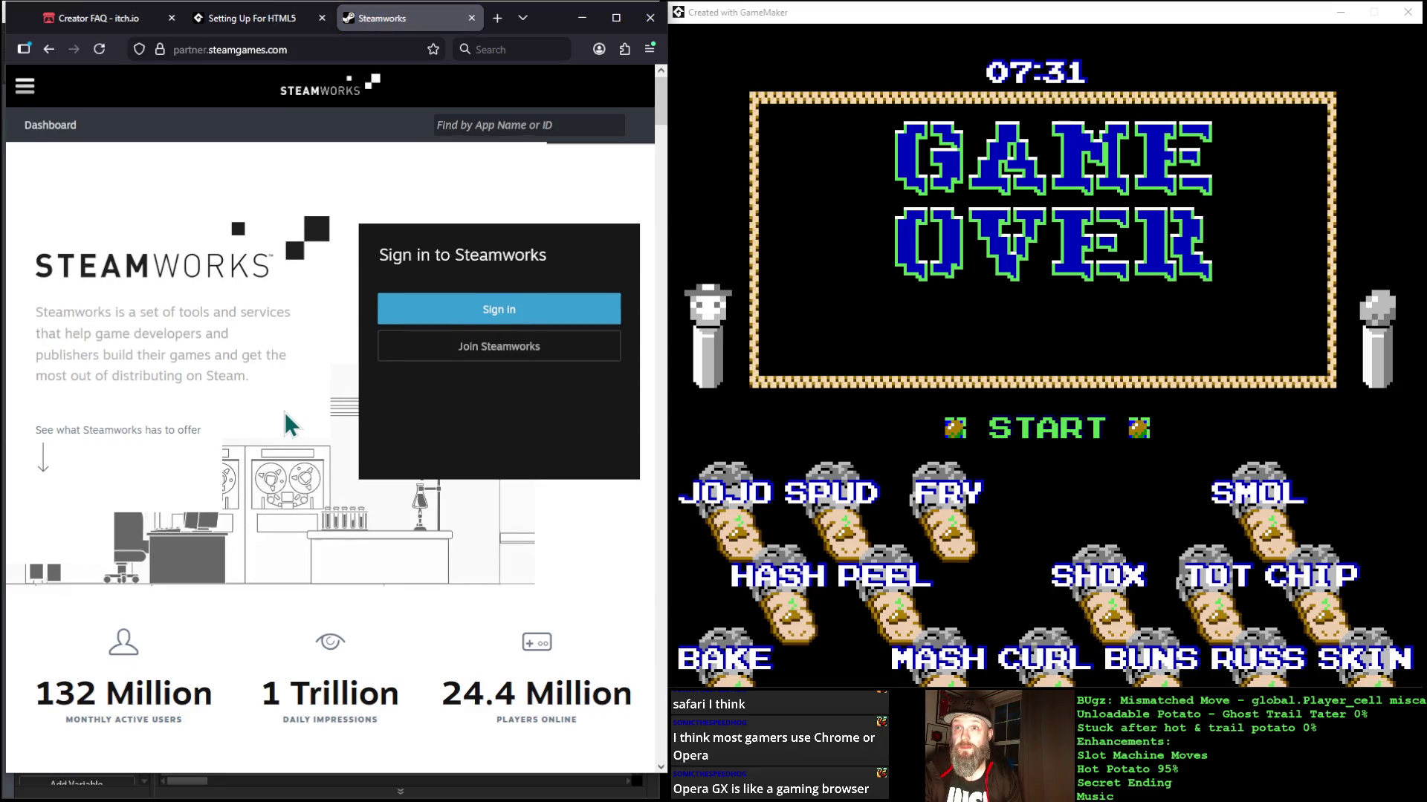
scroll(290, 425, down, 1)
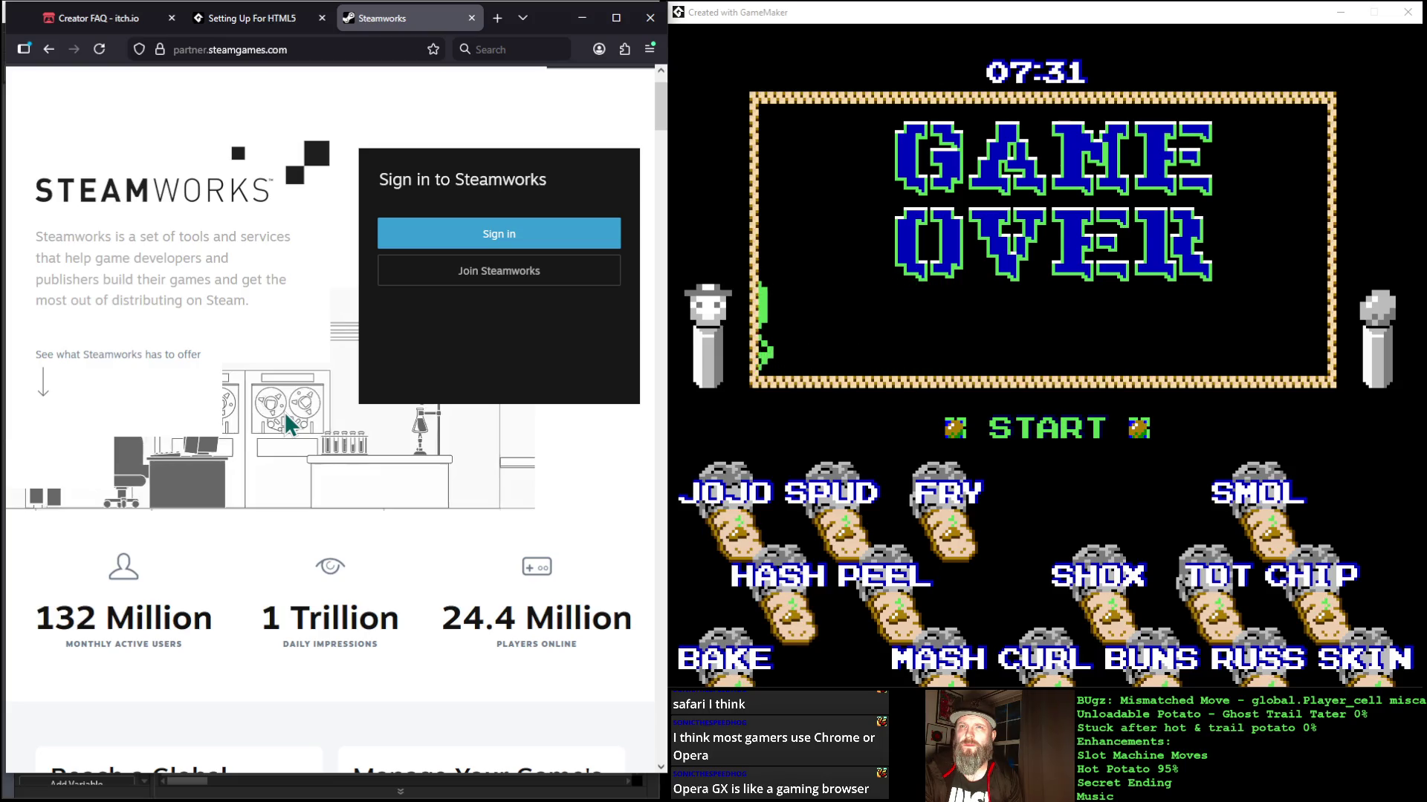
scroll(285, 414, down, 4)
scroll(284, 414, down, 3)
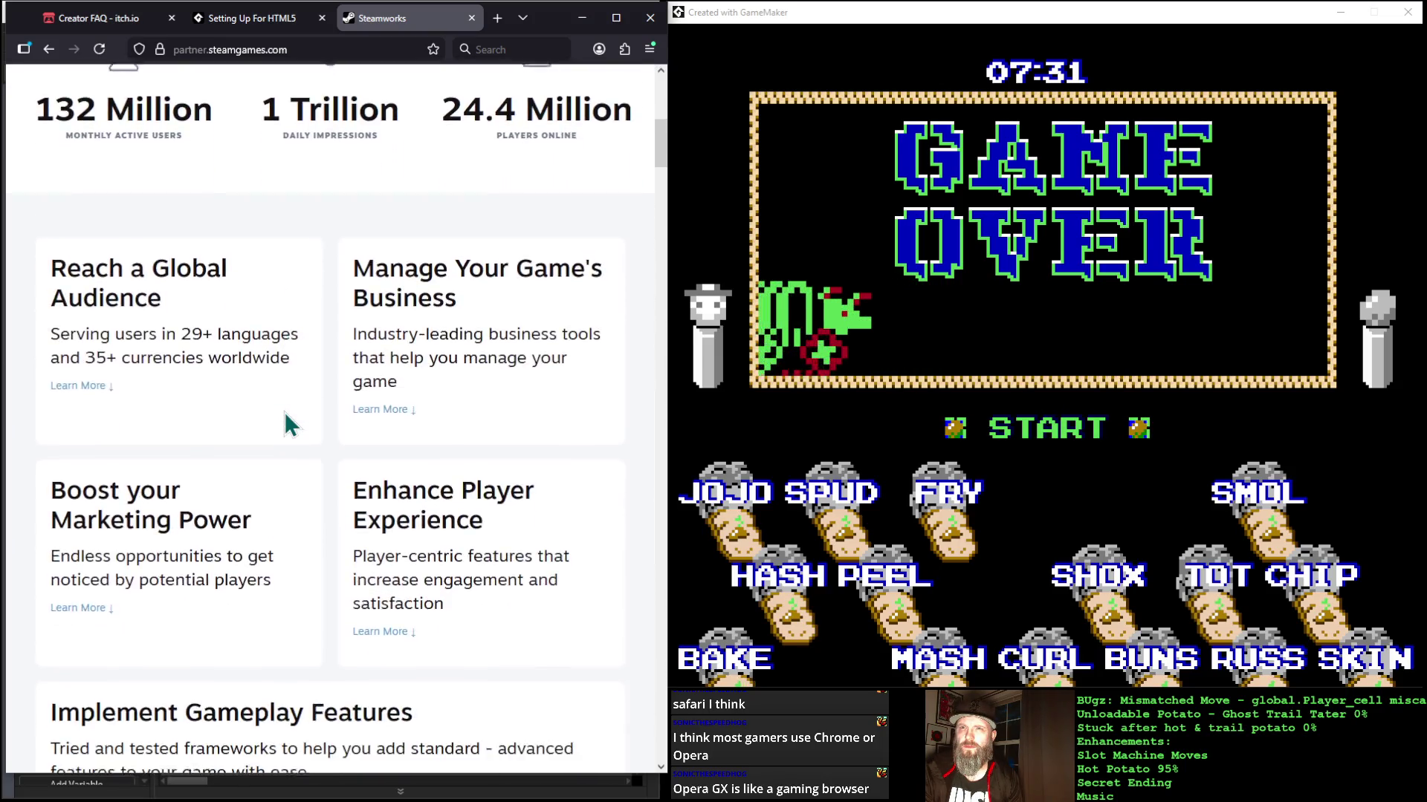
scroll(284, 414, down, 1)
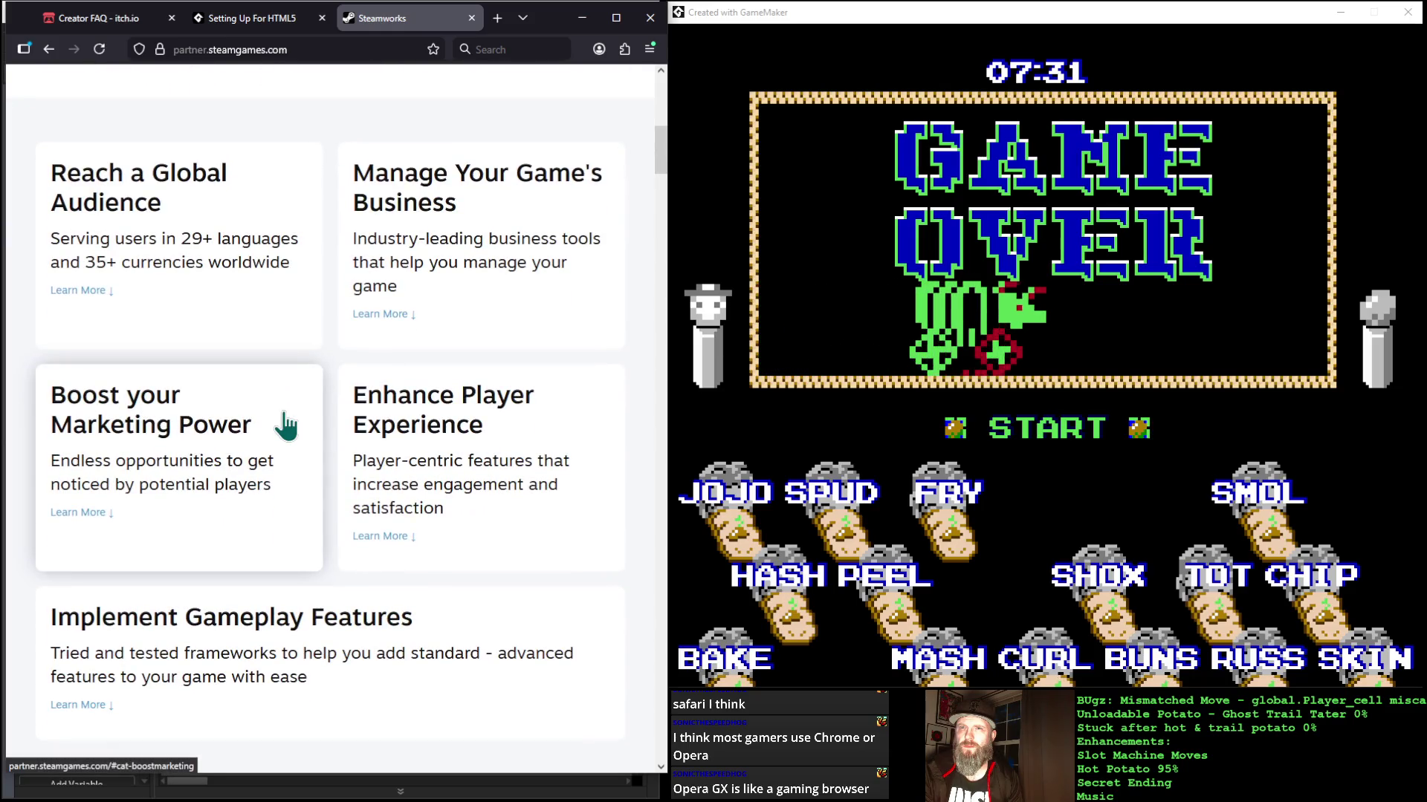
scroll(284, 425, down, 3)
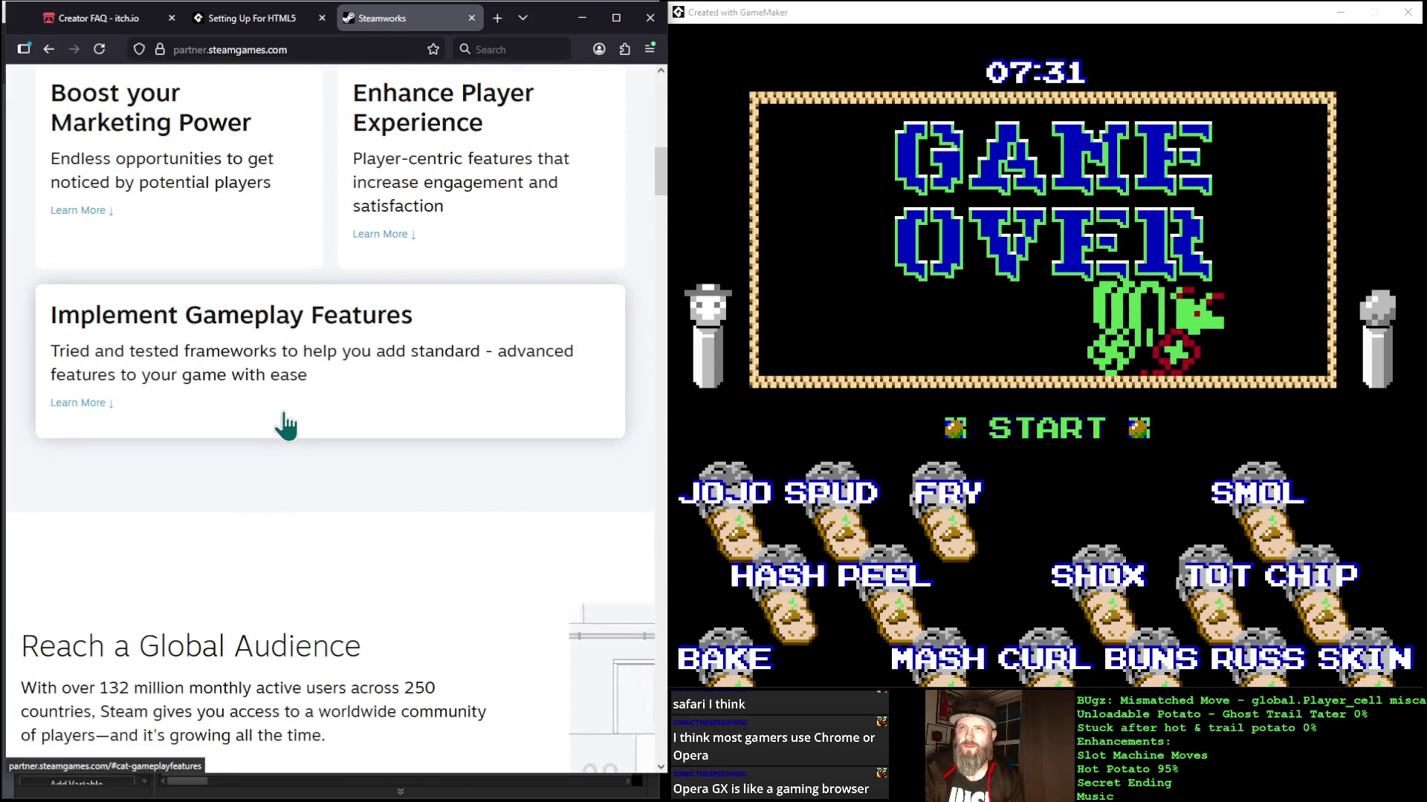
scroll(286, 425, down, 5)
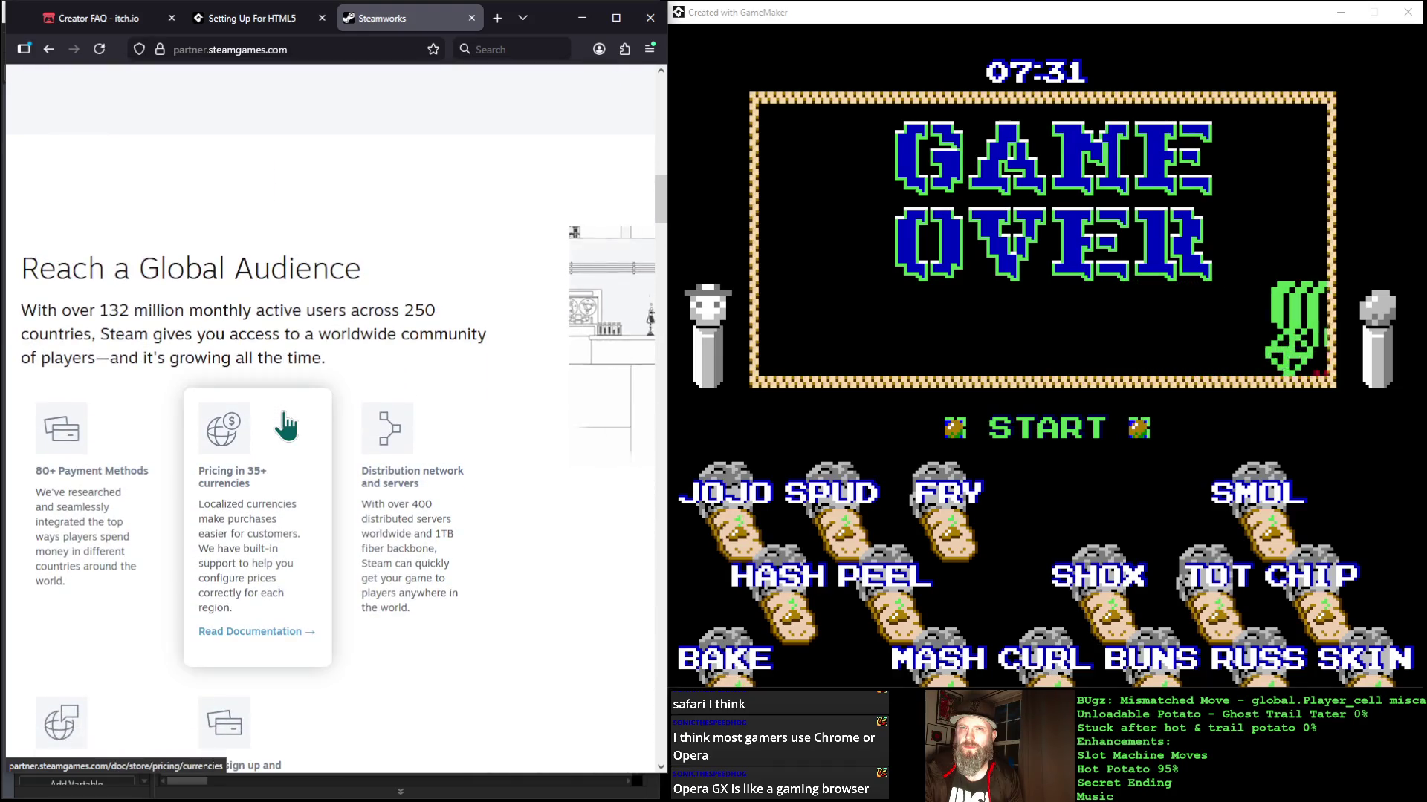
scroll(286, 425, down, 1)
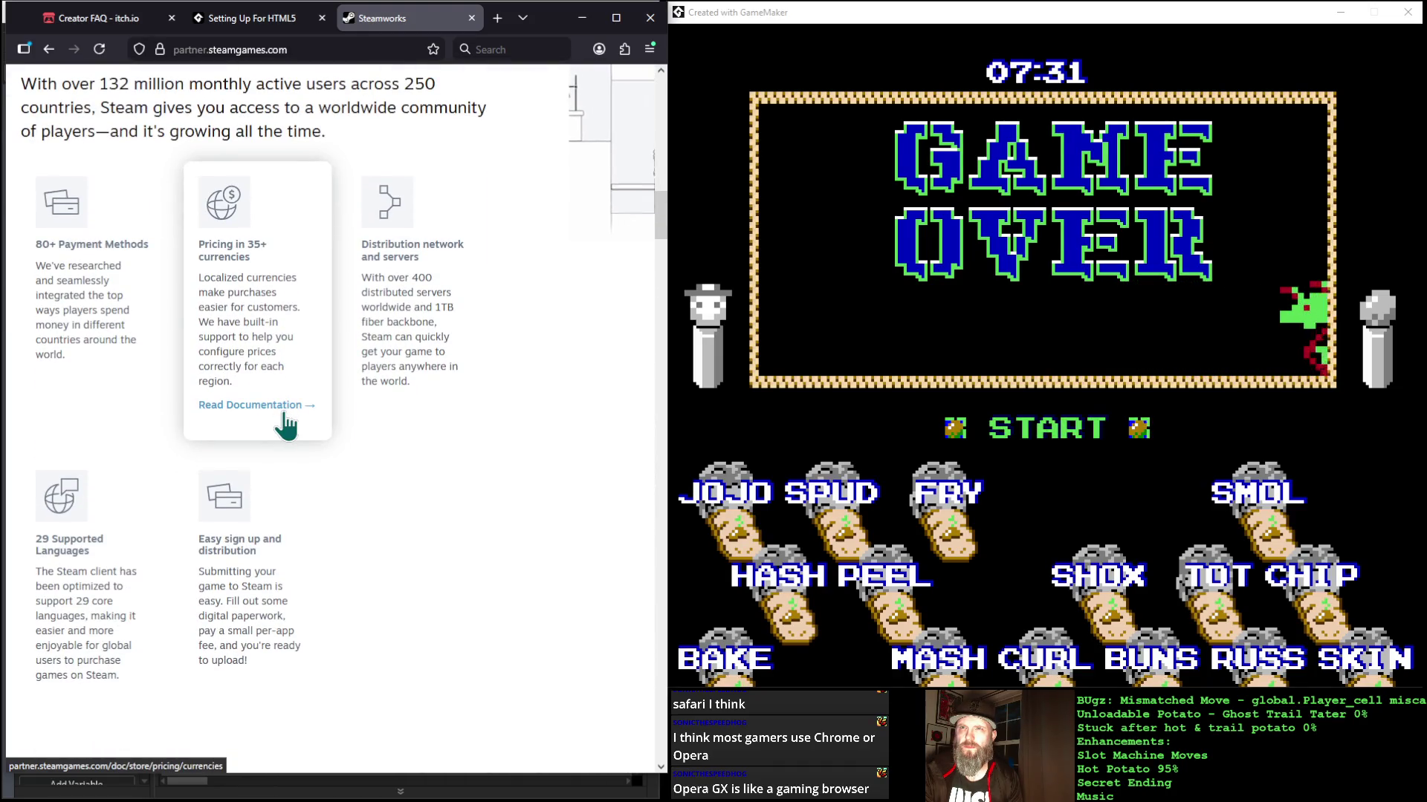
scroll(286, 414, down, 5)
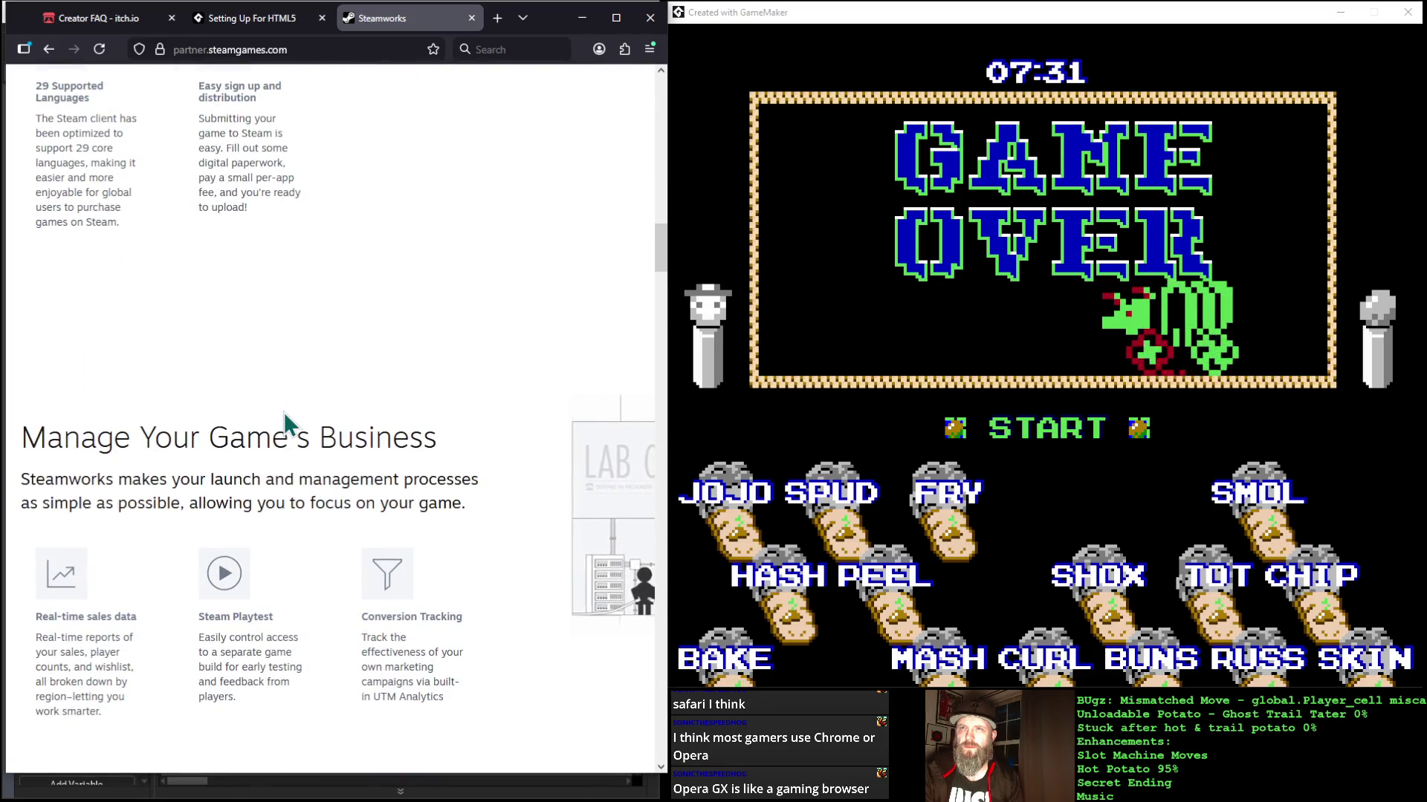
scroll(285, 414, down, 4)
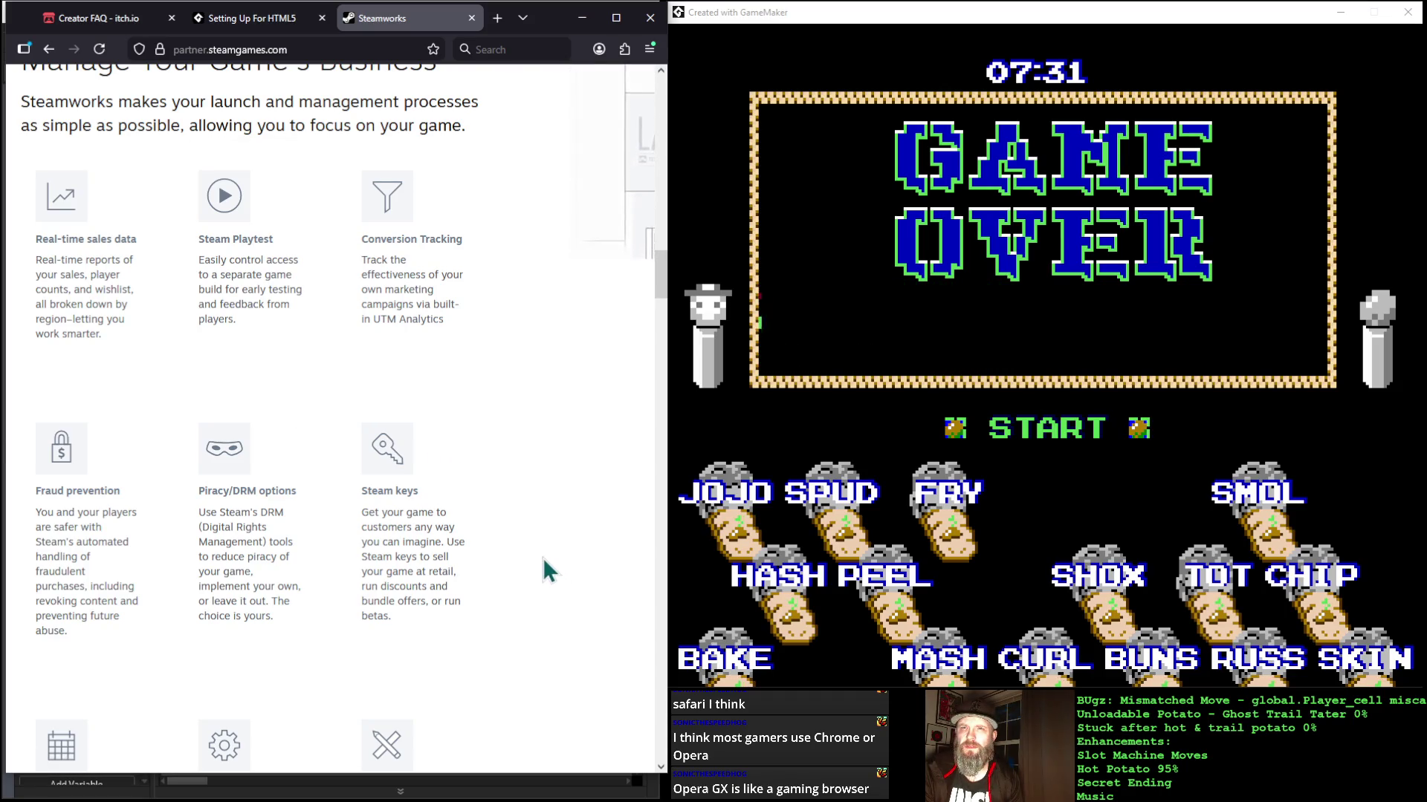
scroll(544, 559, down, 4)
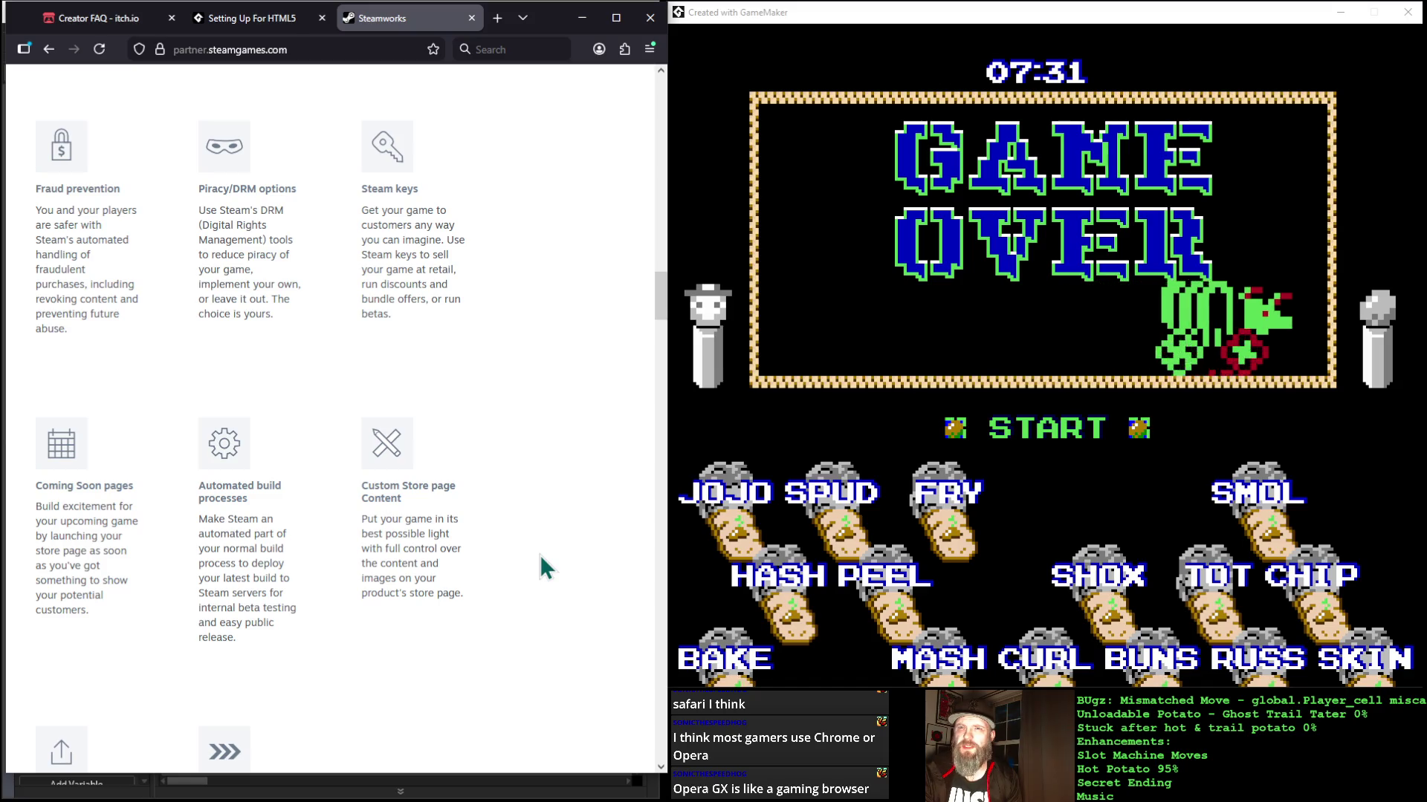
scroll(541, 558, down, 5)
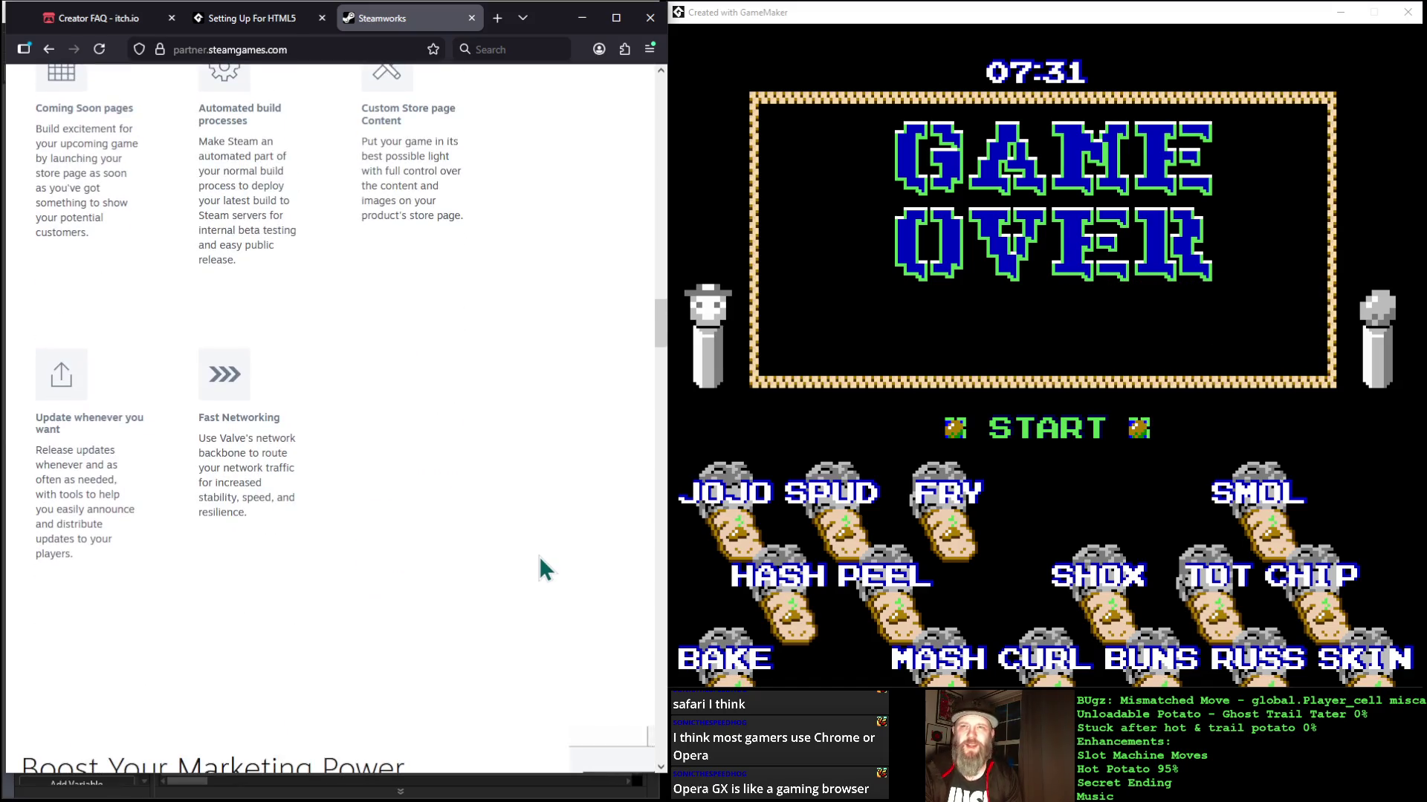
scroll(539, 560, down, 4)
scroll(538, 556, down, 9)
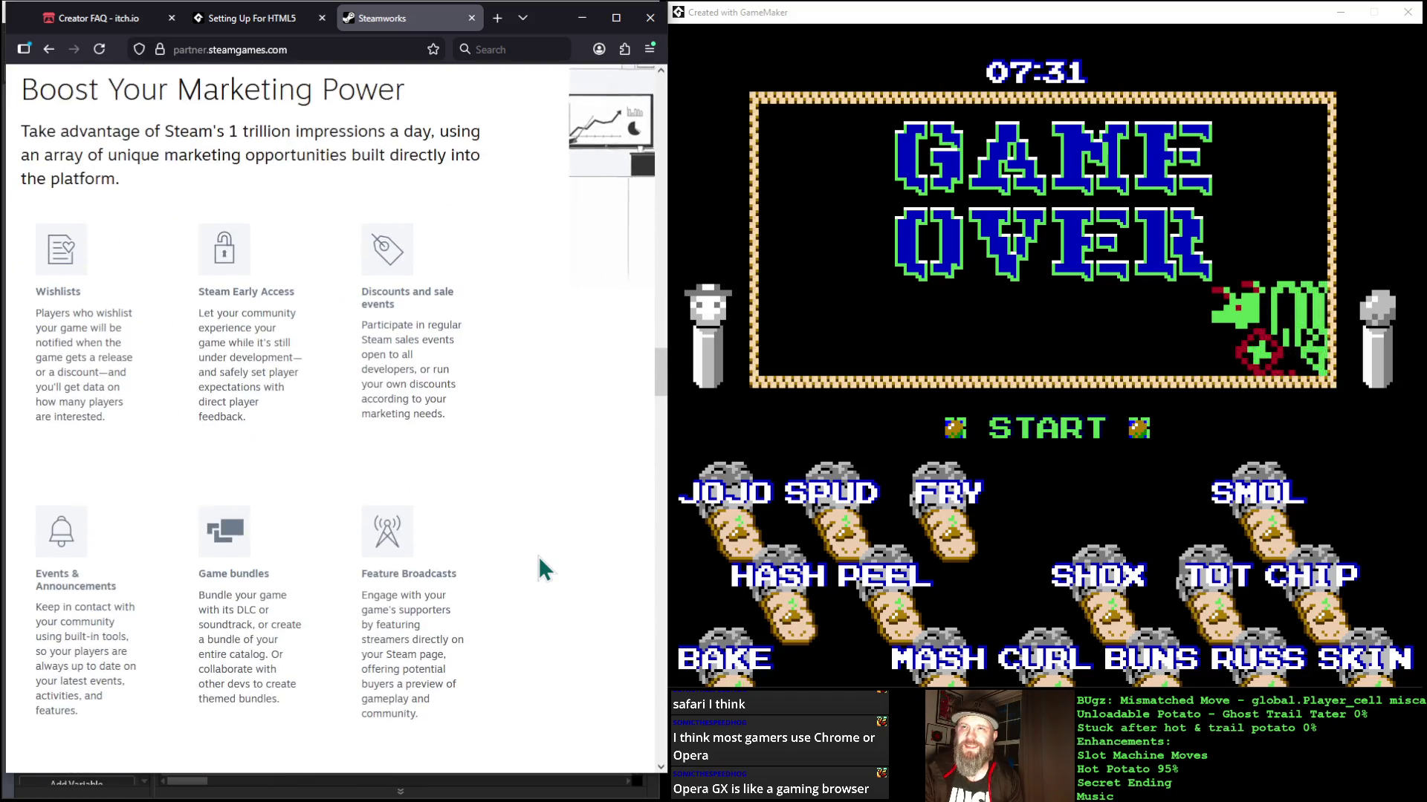
scroll(538, 556, down, 6)
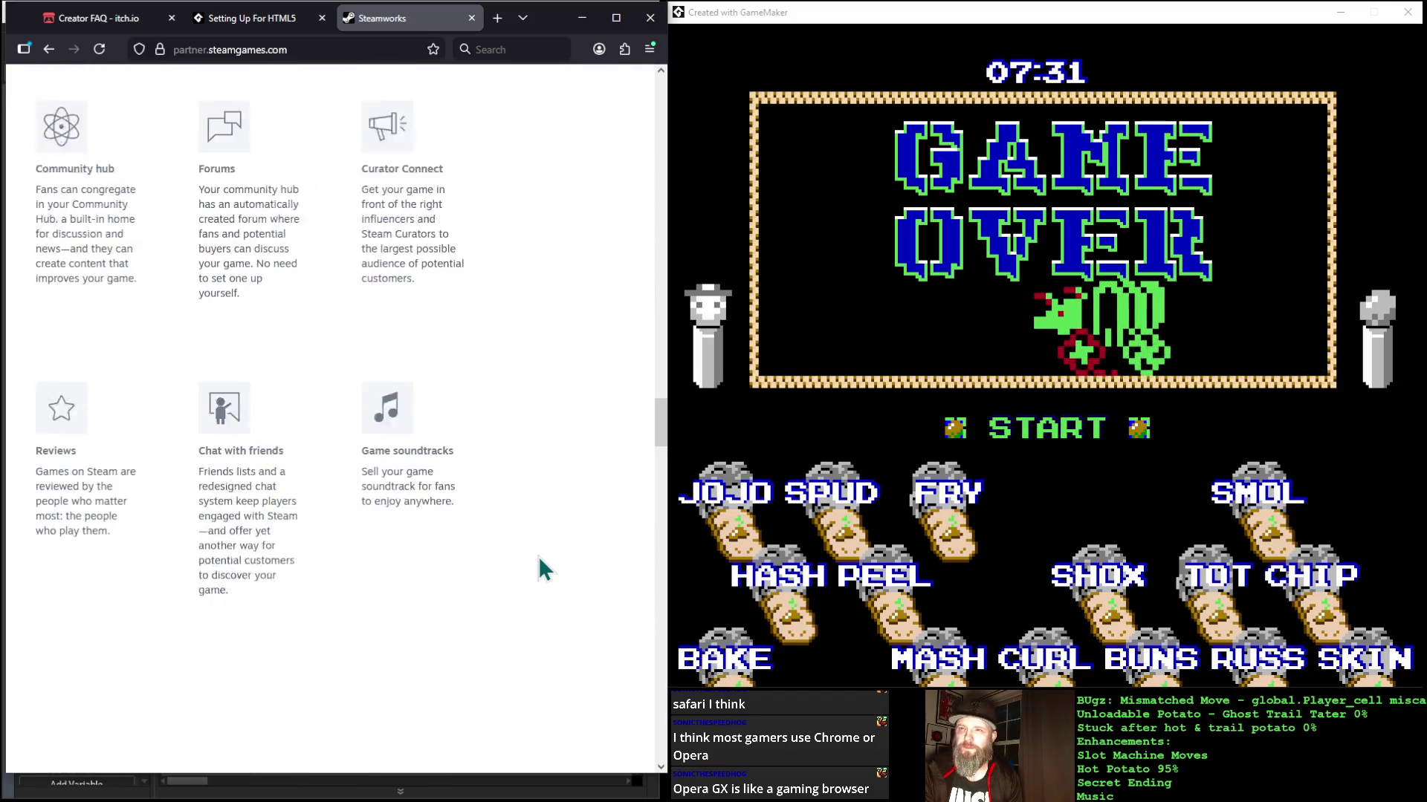
scroll(538, 555, down, 11)
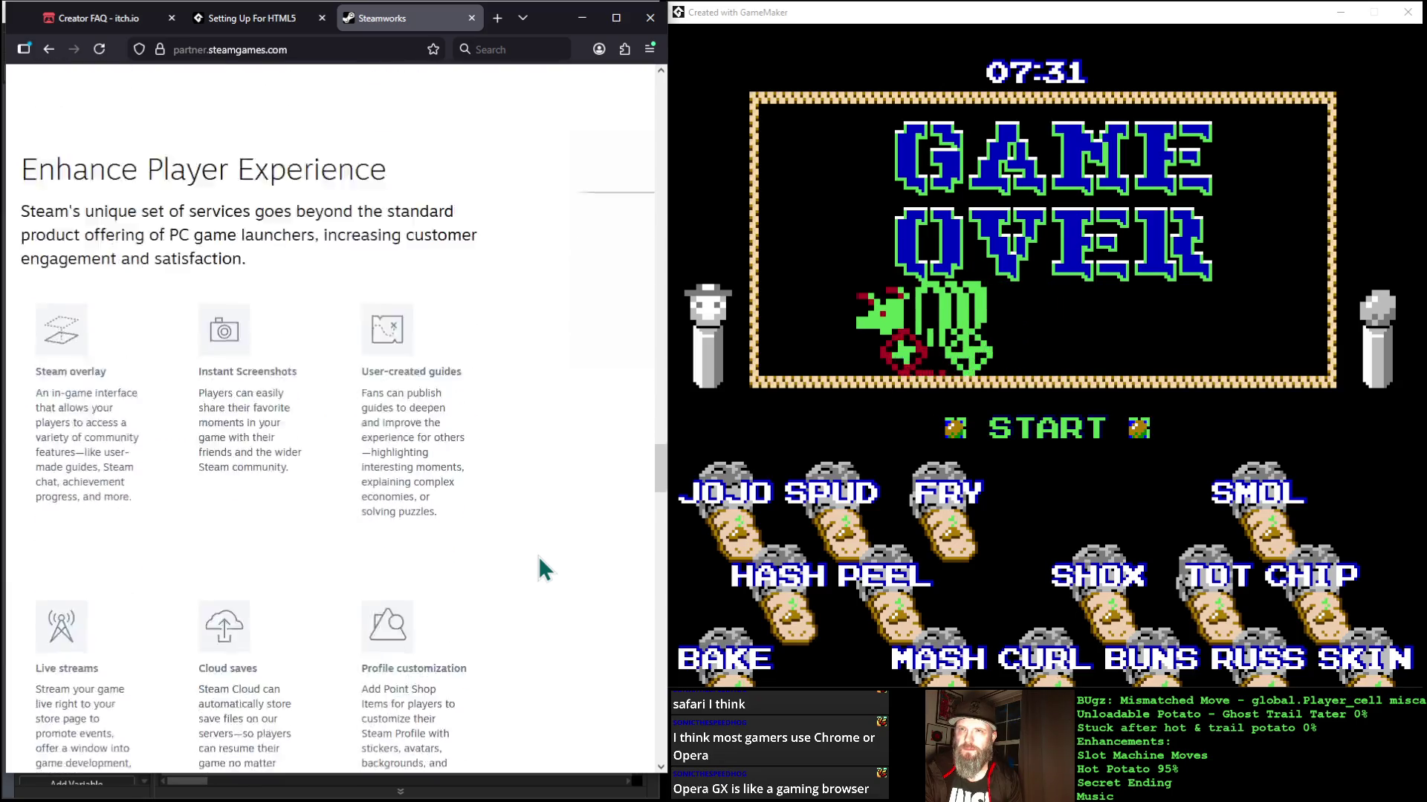
scroll(538, 556, down, 8)
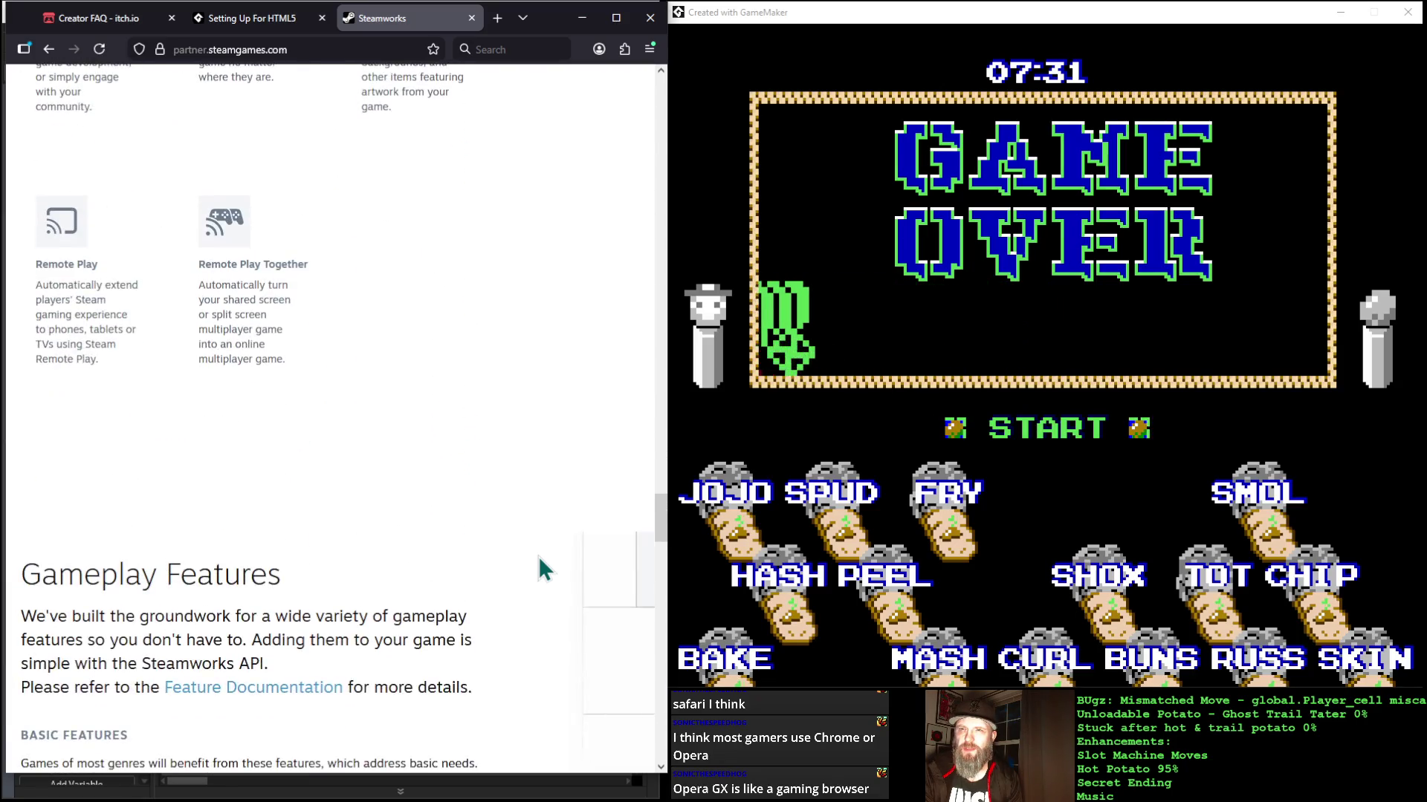
scroll(539, 557, down, 2)
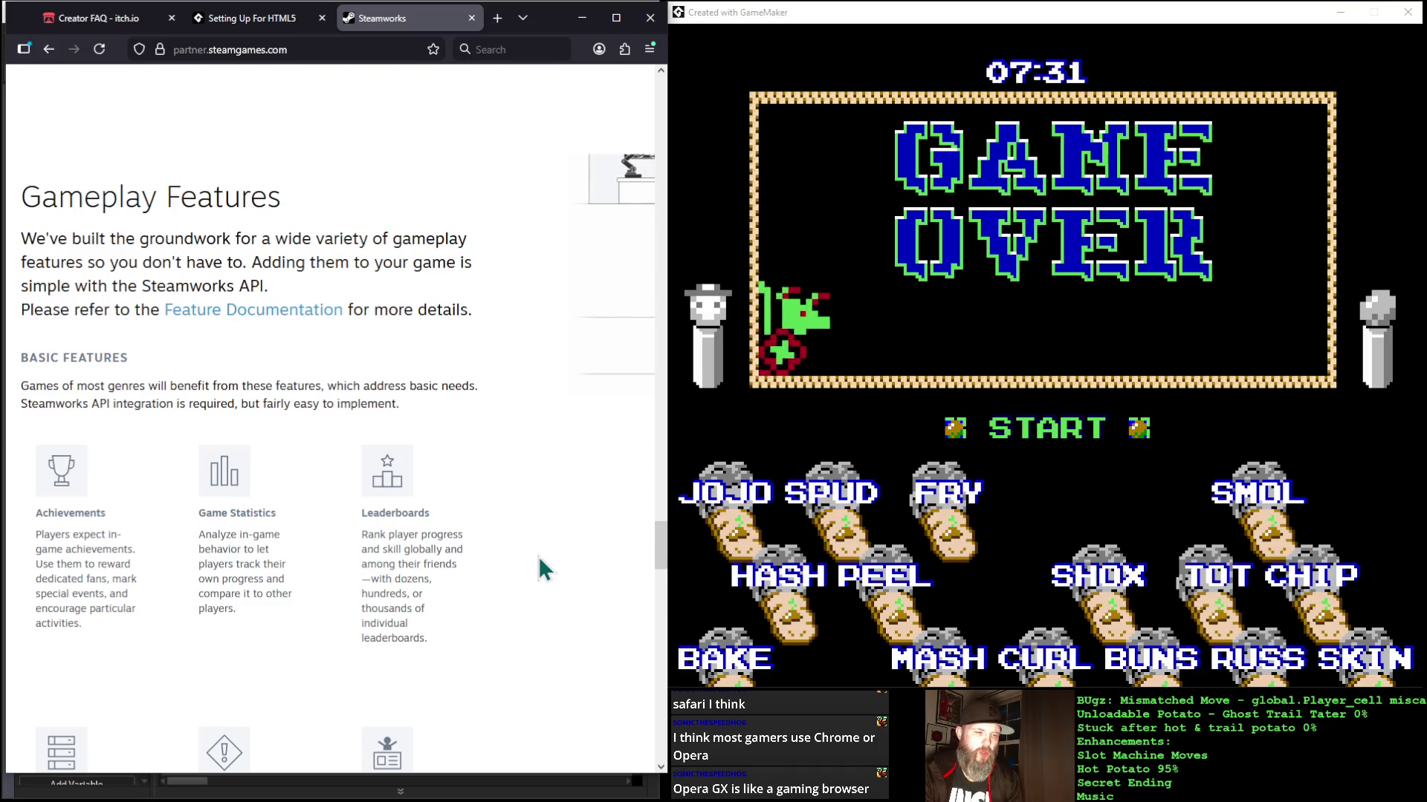
scroll(538, 555, down, 6)
scroll(538, 556, down, 2)
scroll(538, 556, down, 7)
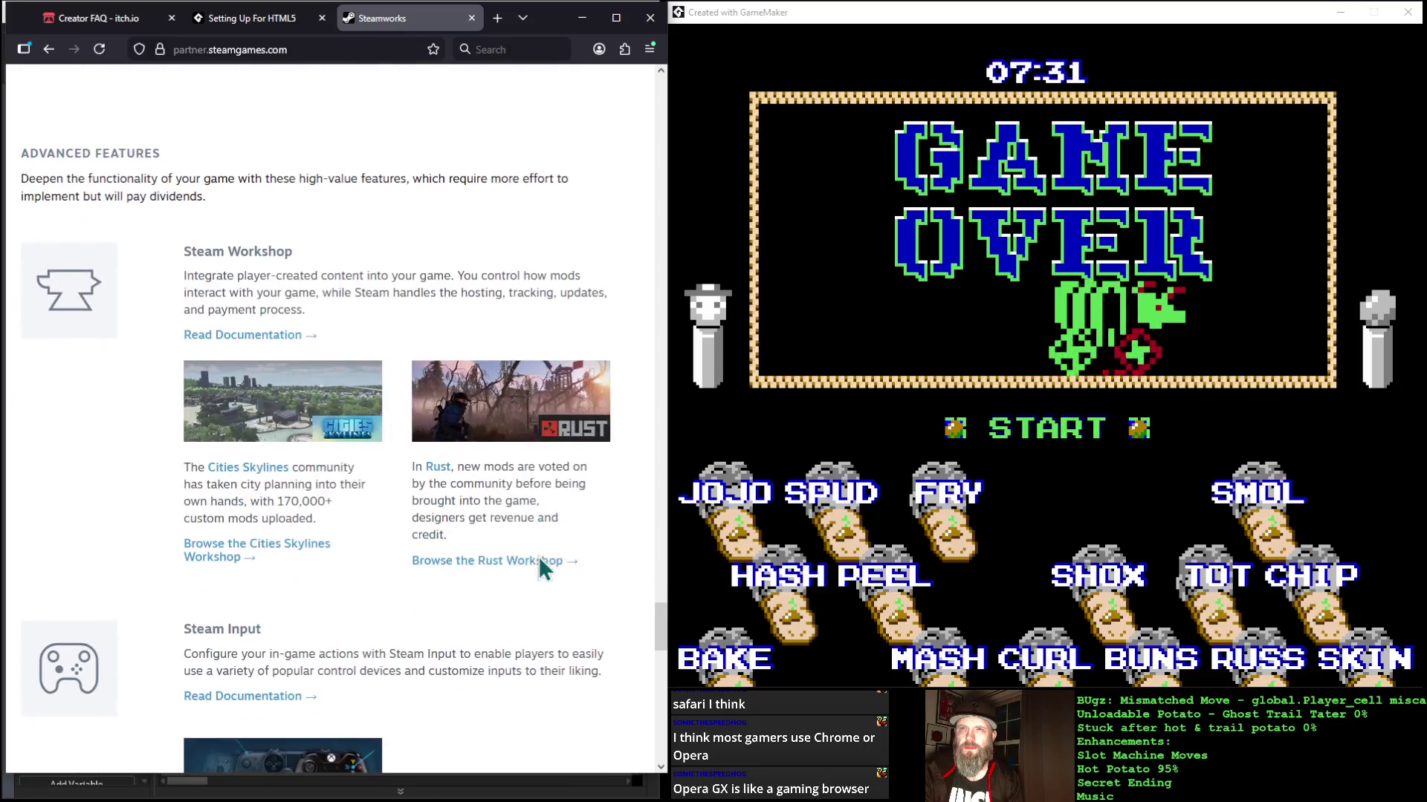
scroll(538, 556, down, 4)
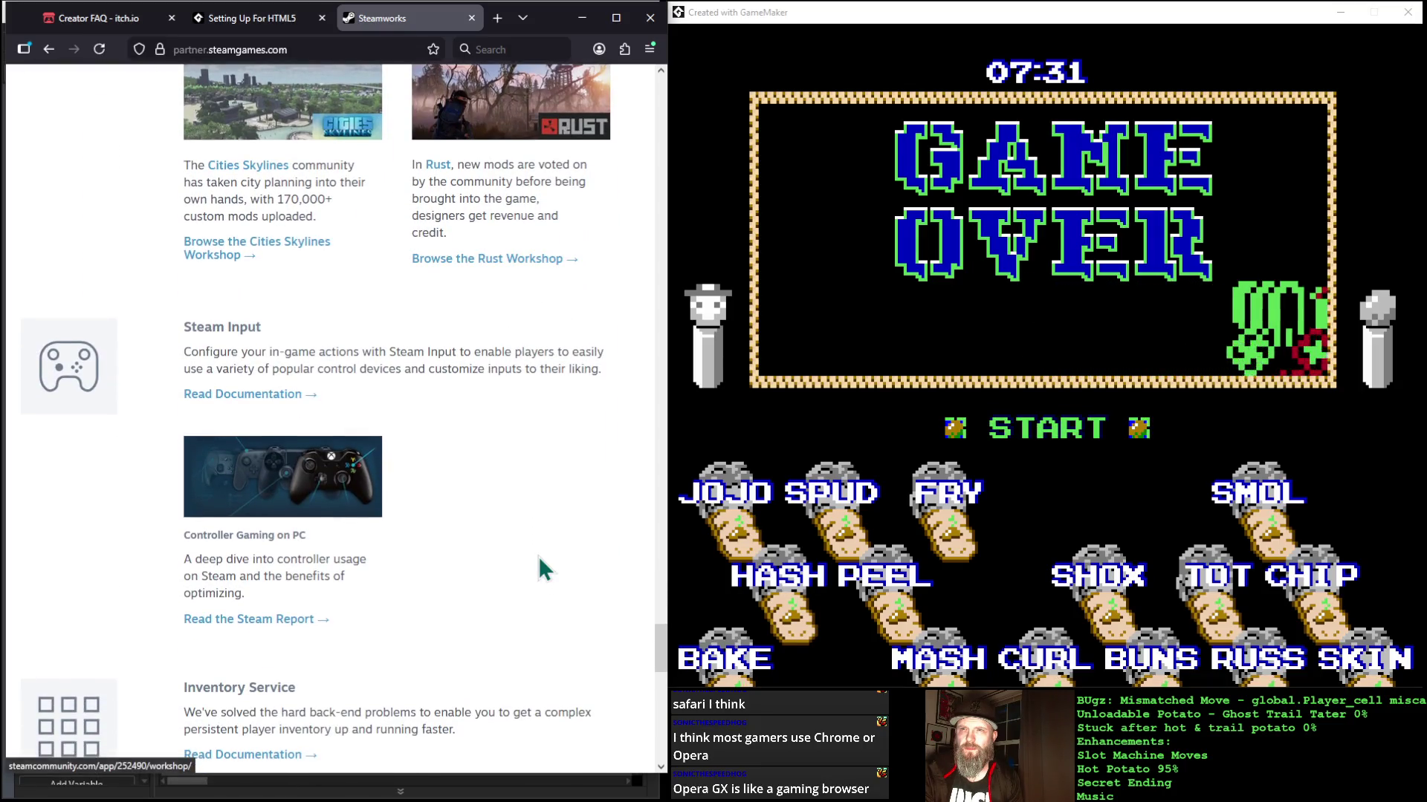
scroll(538, 555, down, 5)
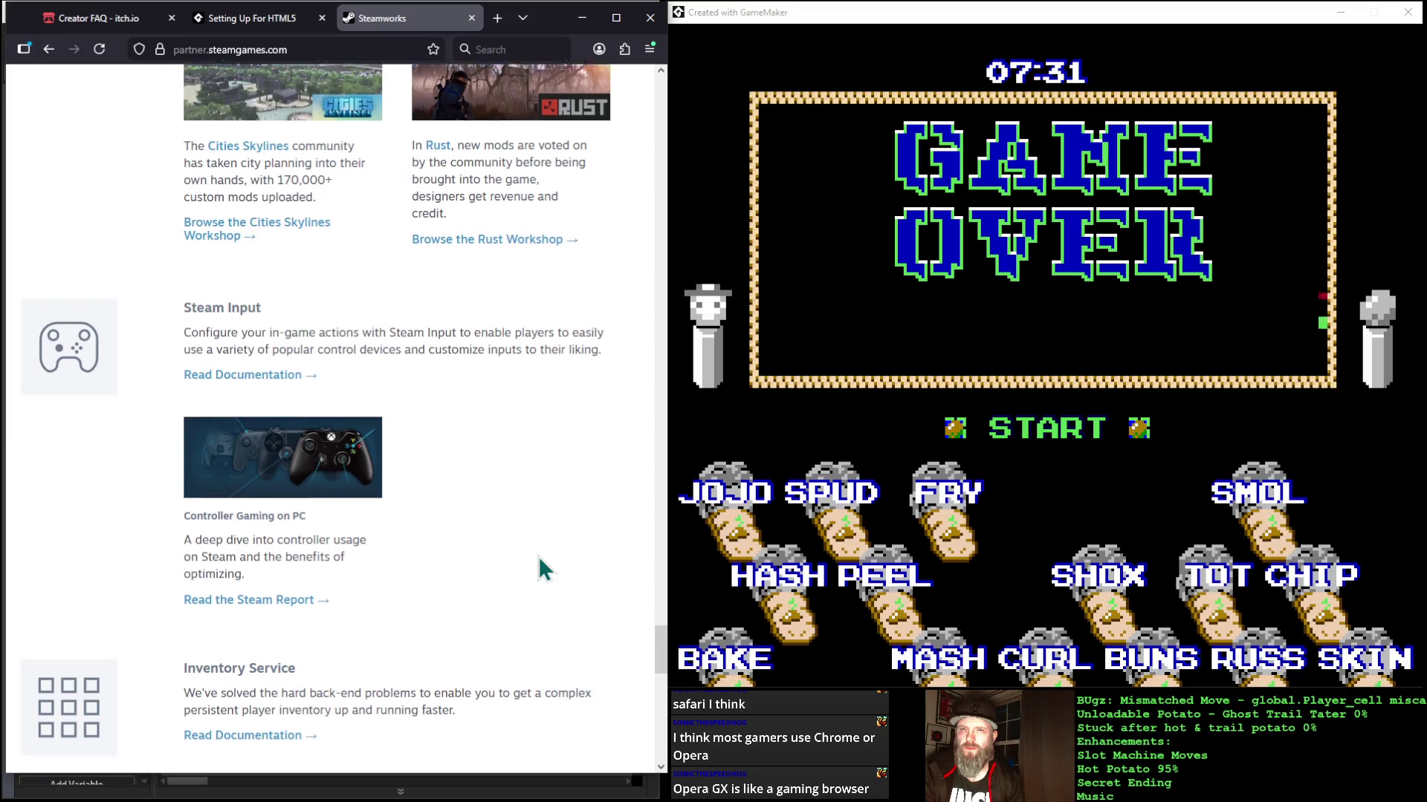
scroll(539, 557, down, 3)
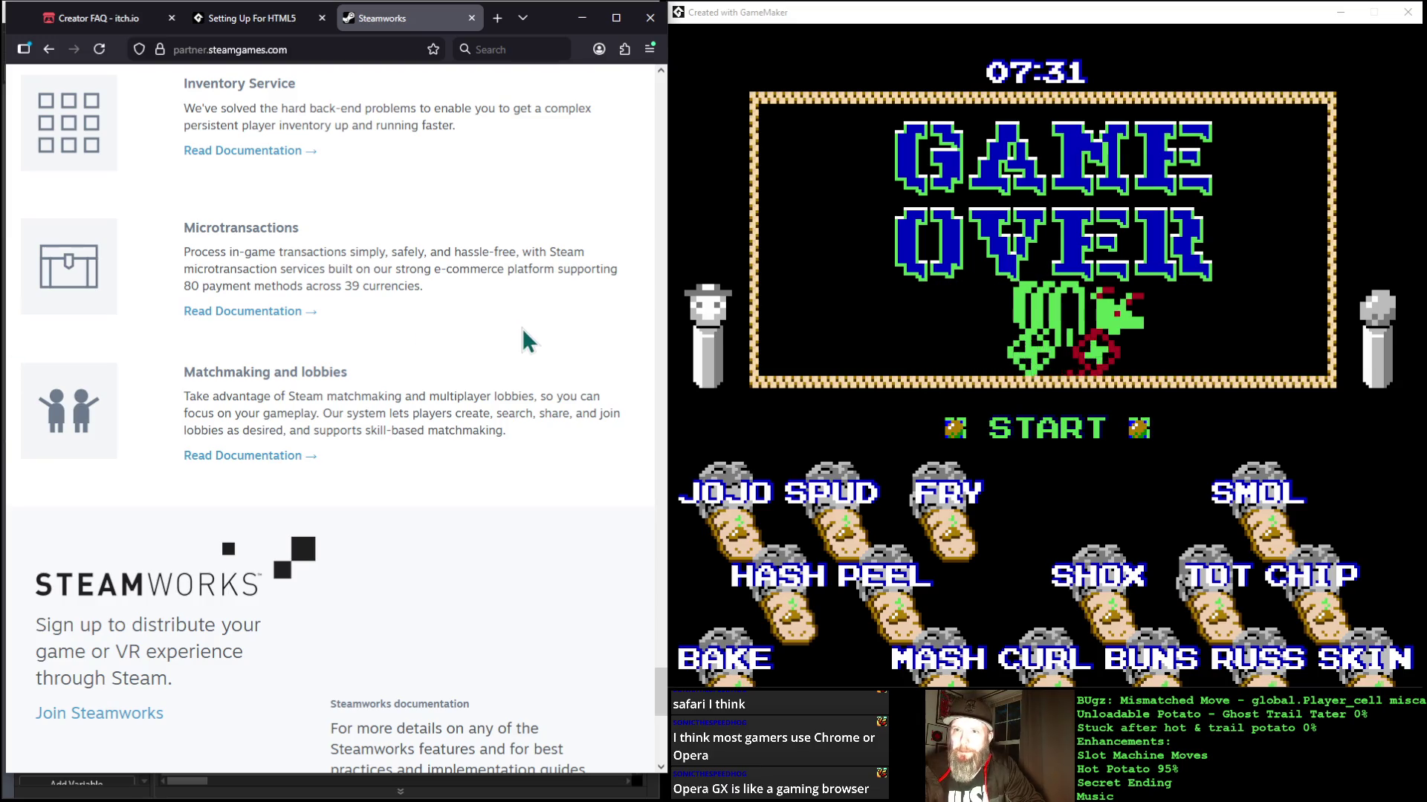
scroll(439, 341, down, 4)
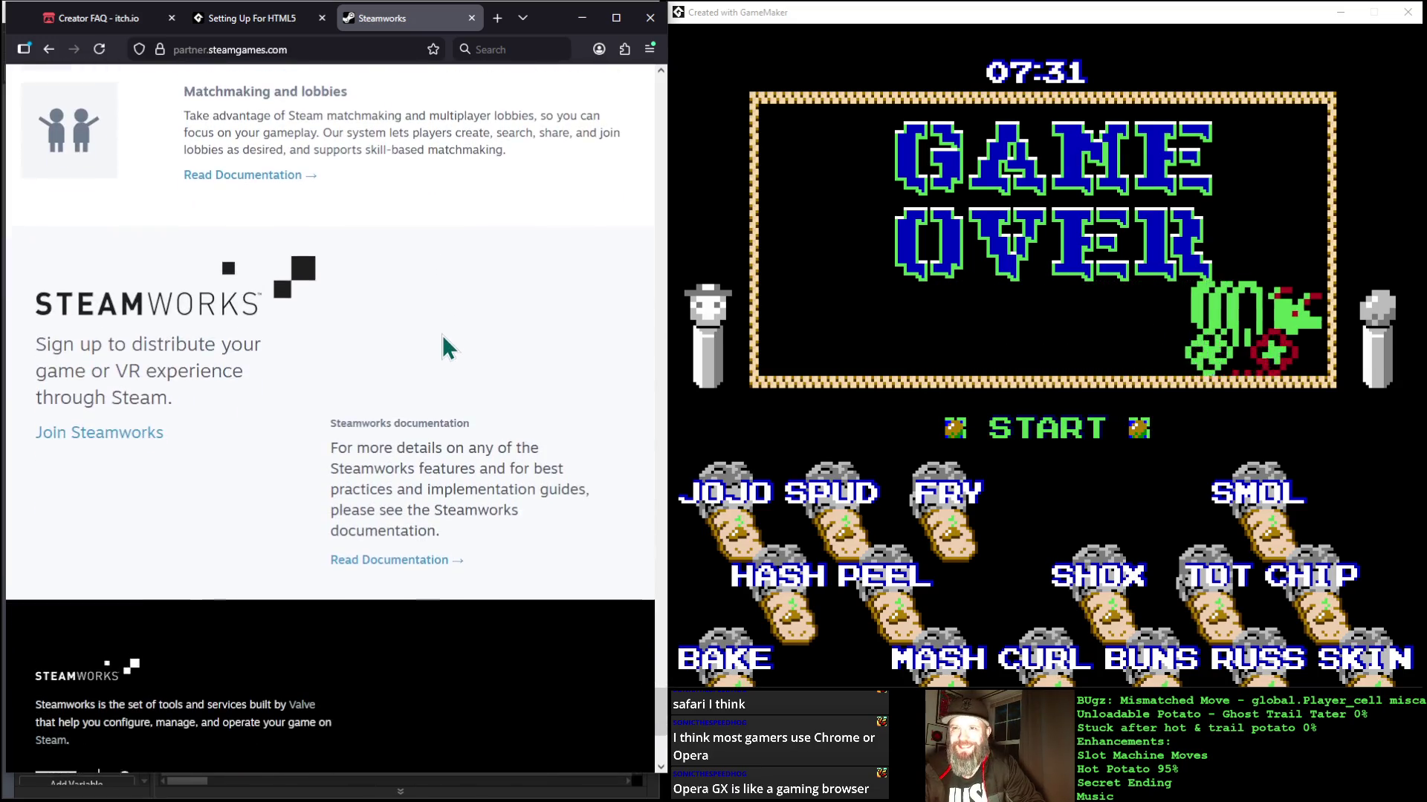
scroll(446, 327, down, 4)
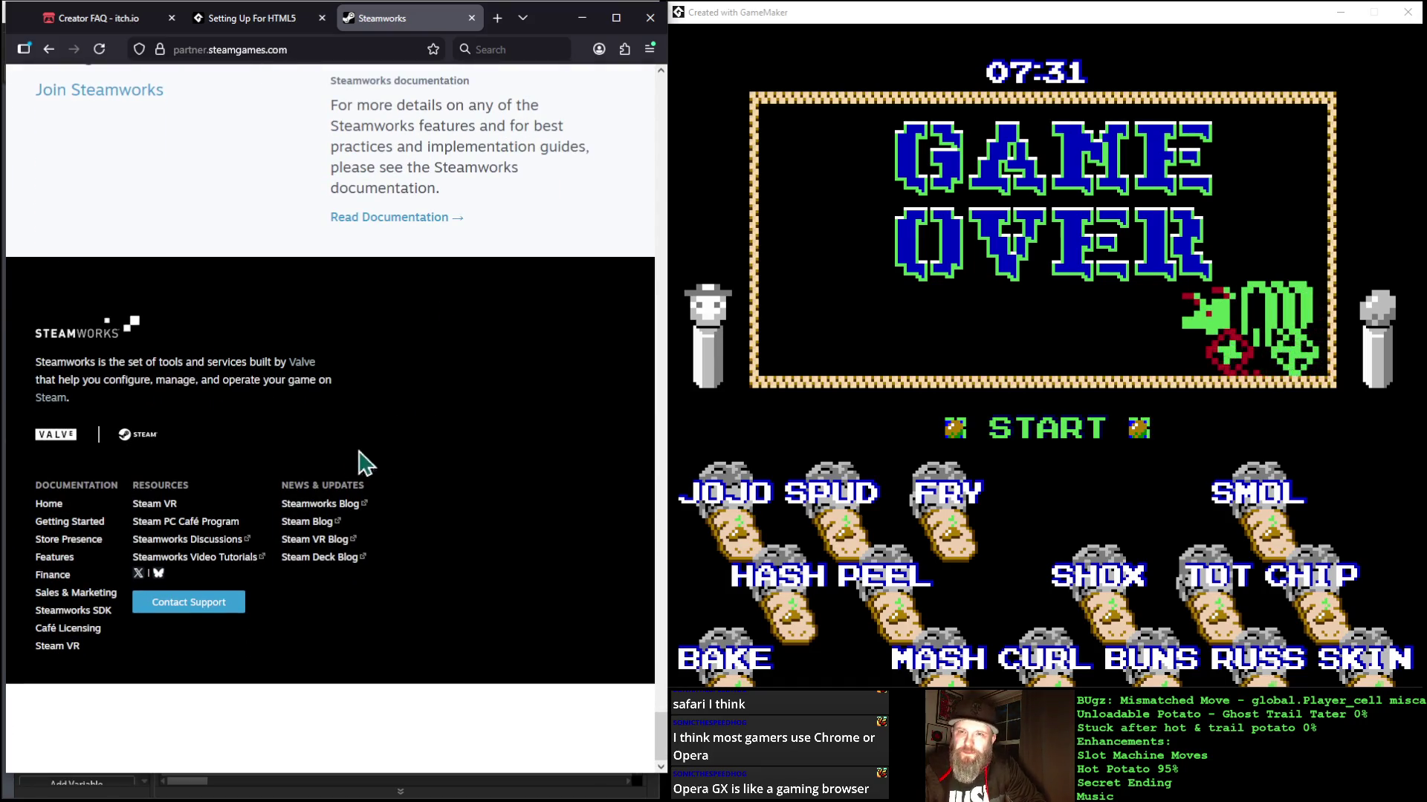
Step: Open and skim the Steamworks Getting Started documentation
click(95, 534)
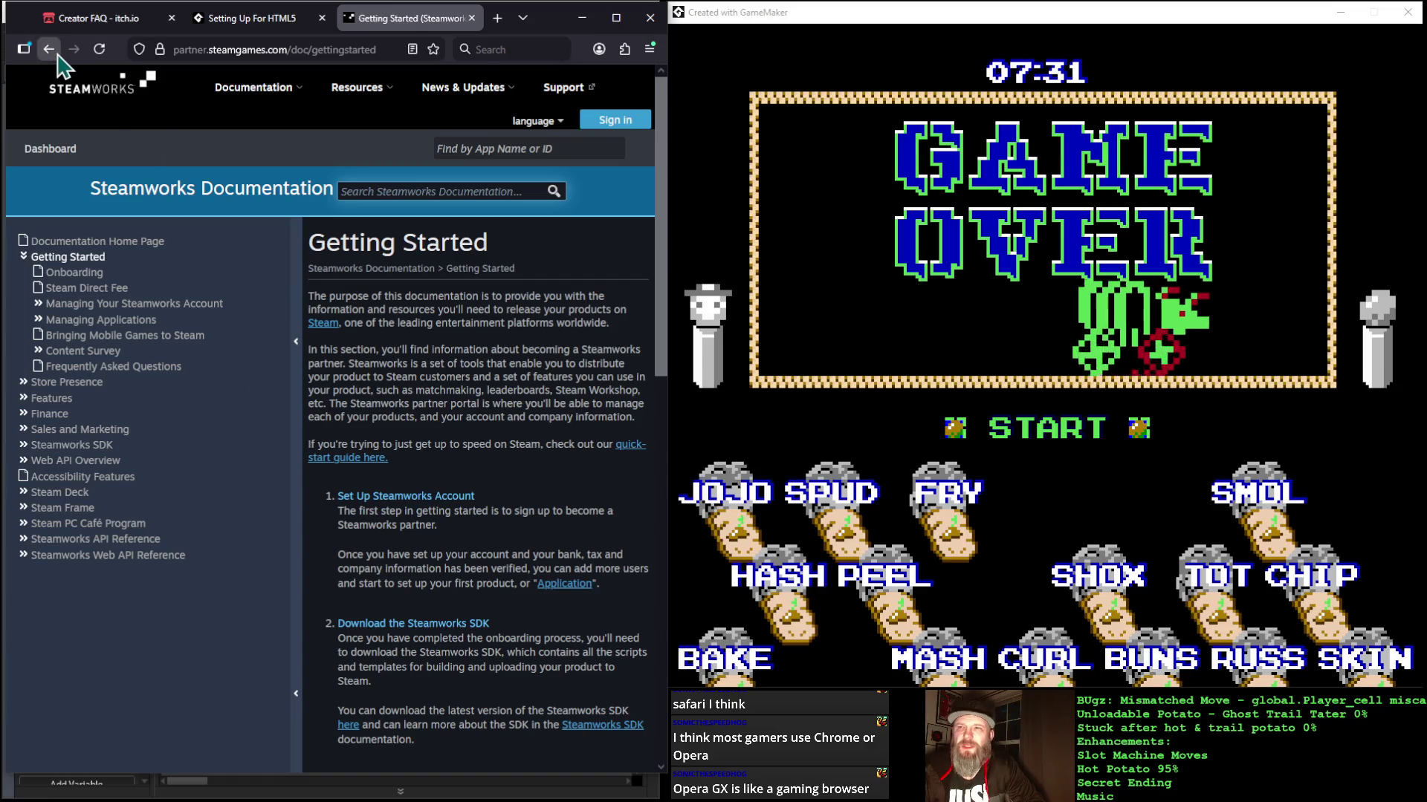
scroll(448, 536, down, 1)
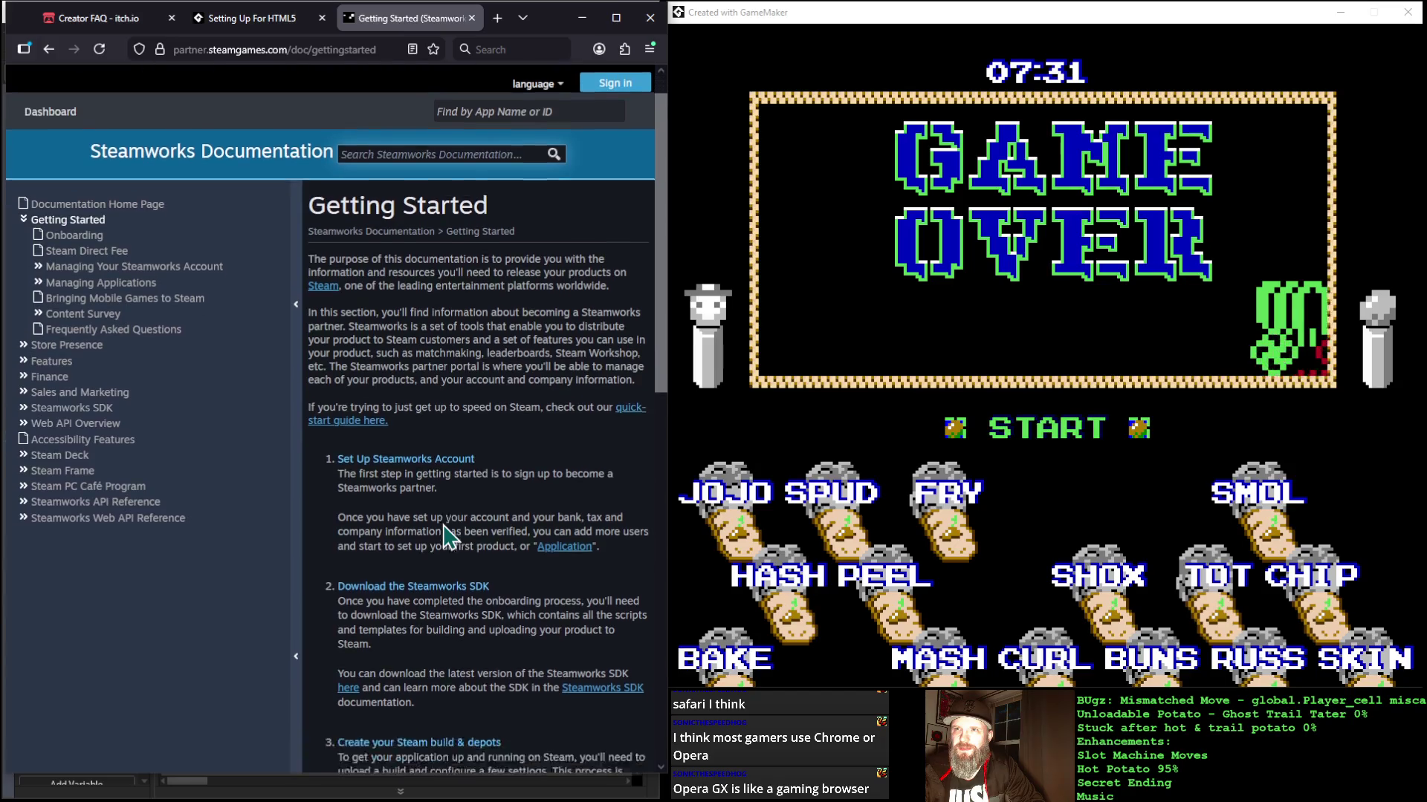
scroll(448, 536, down, 5)
scroll(56, 132, up, 4)
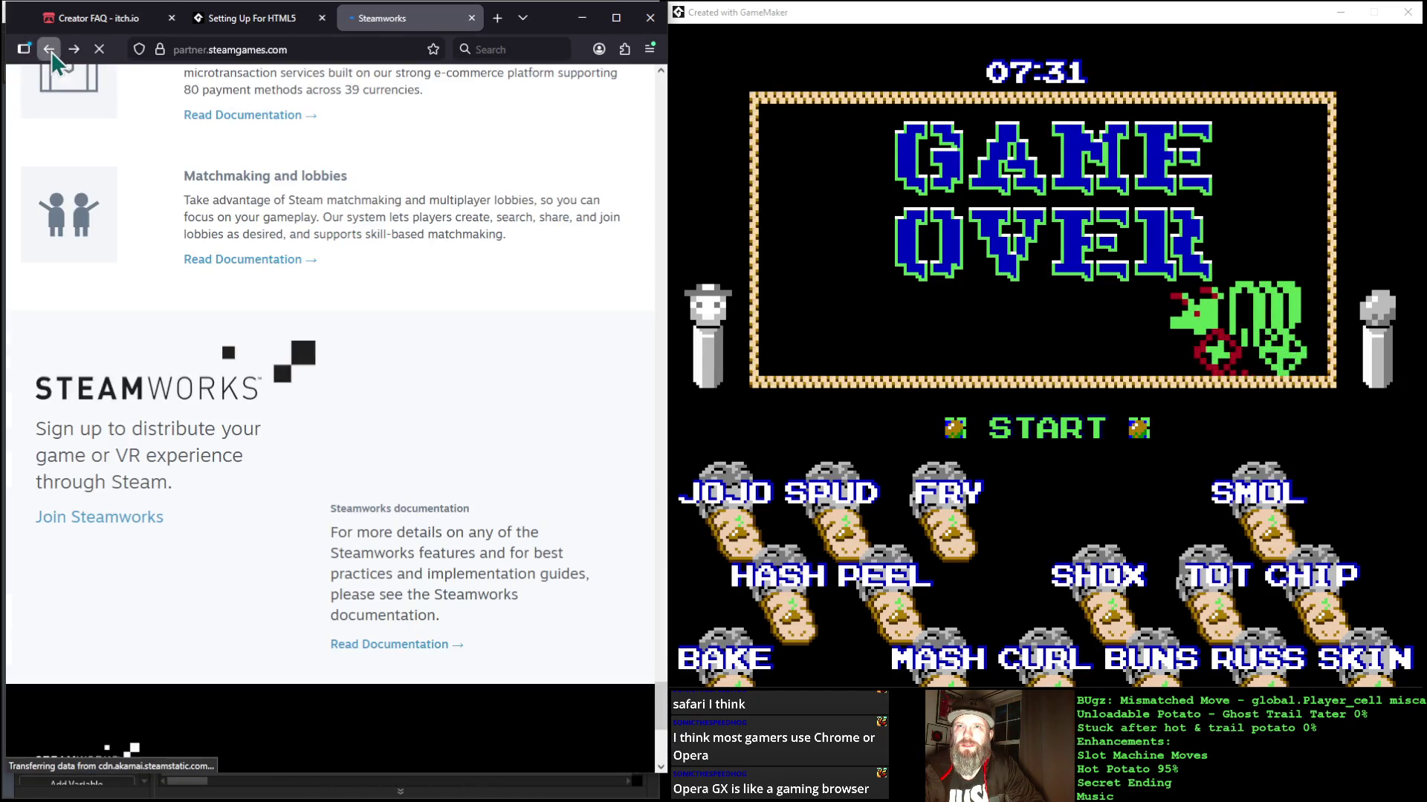
Step: Return to Steam's About page, scroll to Features, and open the mobile apps page
click(49, 51)
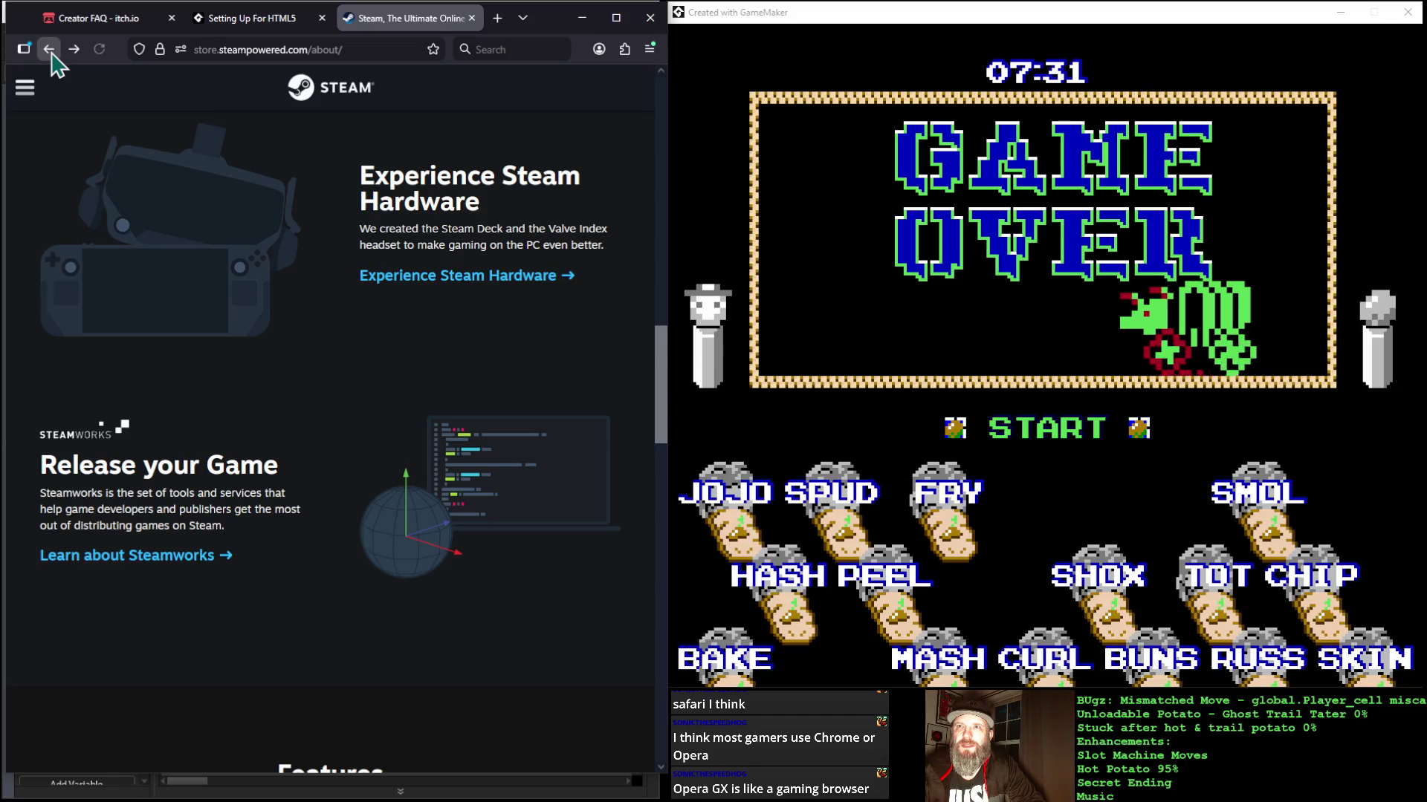
right_click(98, 302)
click(204, 669)
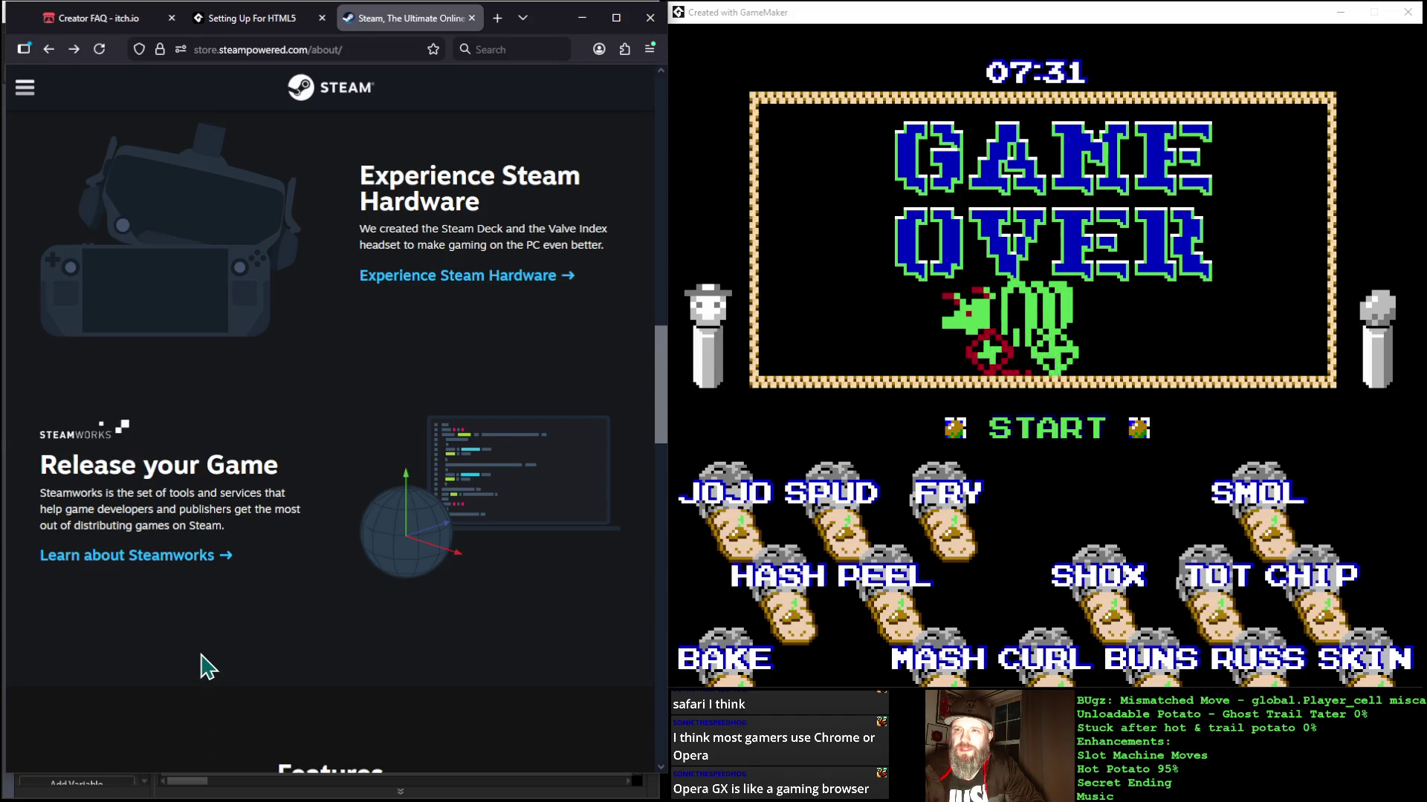
scroll(206, 667, down, 5)
scroll(207, 650, down, 2)
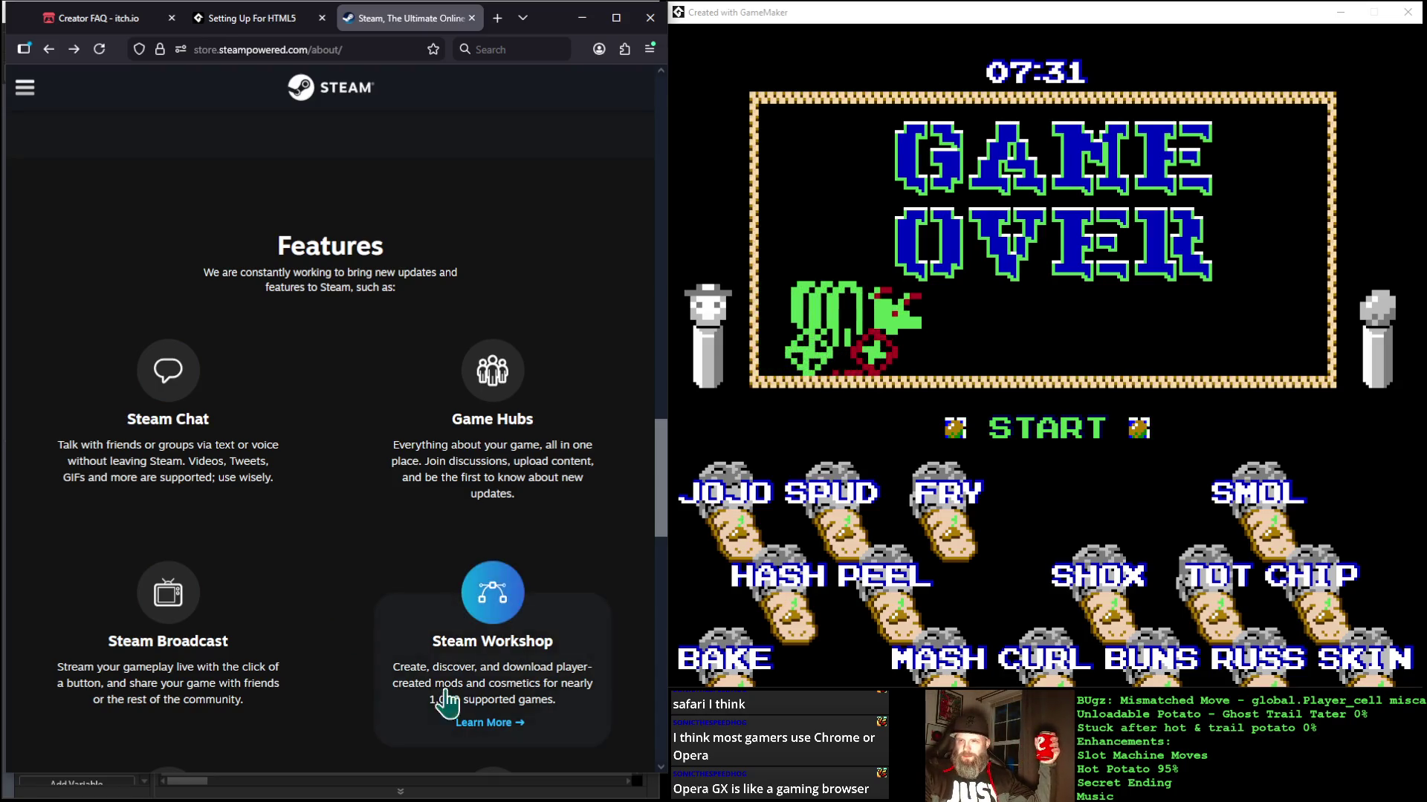
scroll(371, 652, down, 4)
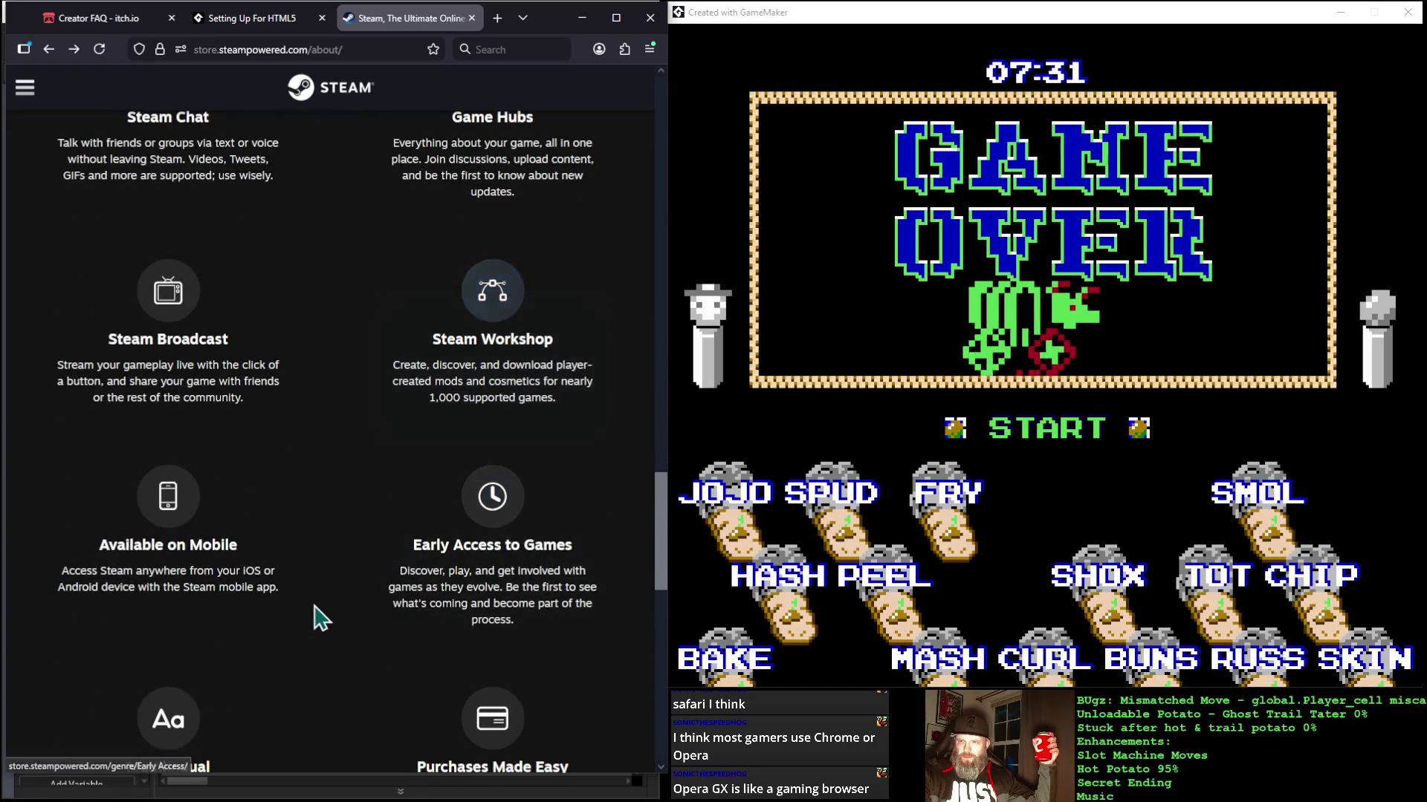
scroll(327, 617, down, 4)
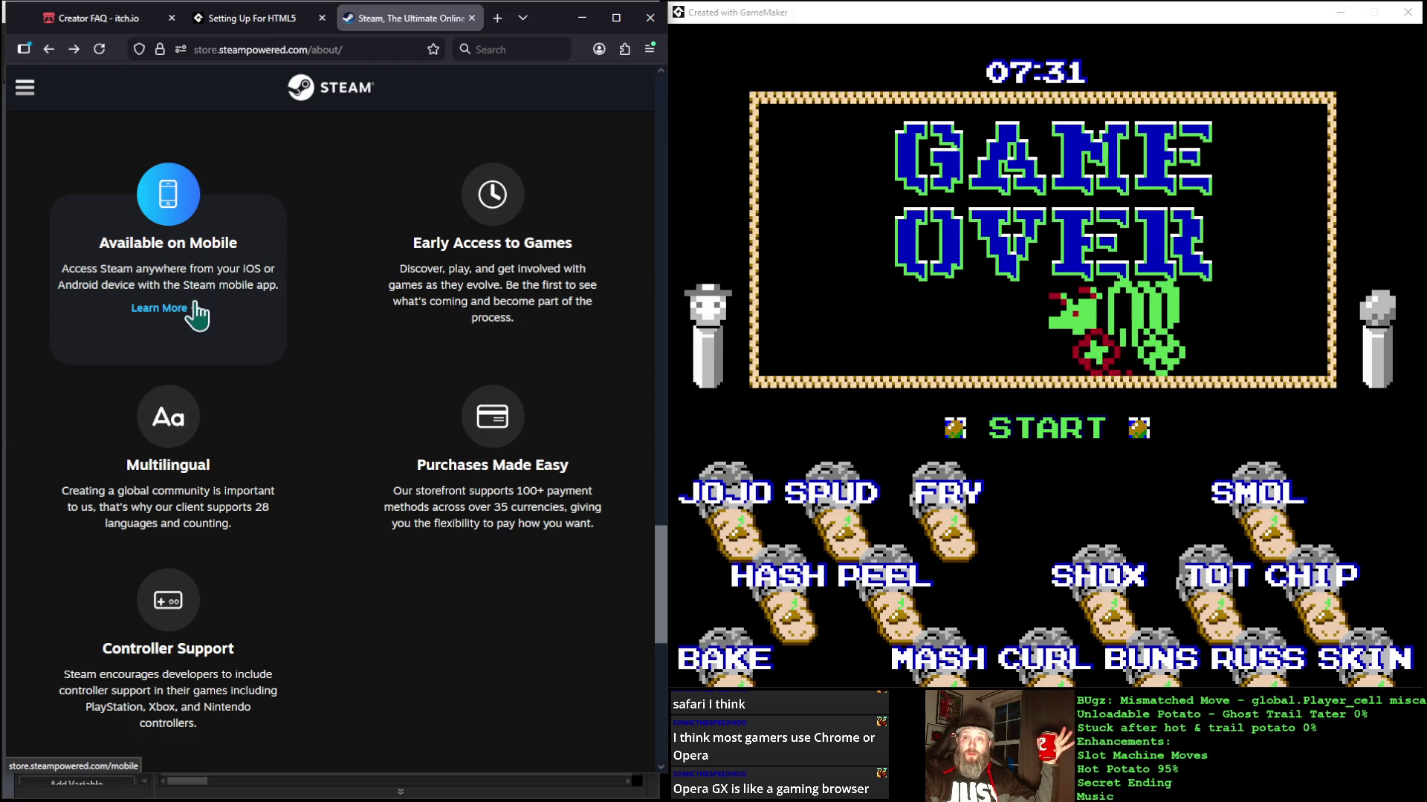
click(159, 309)
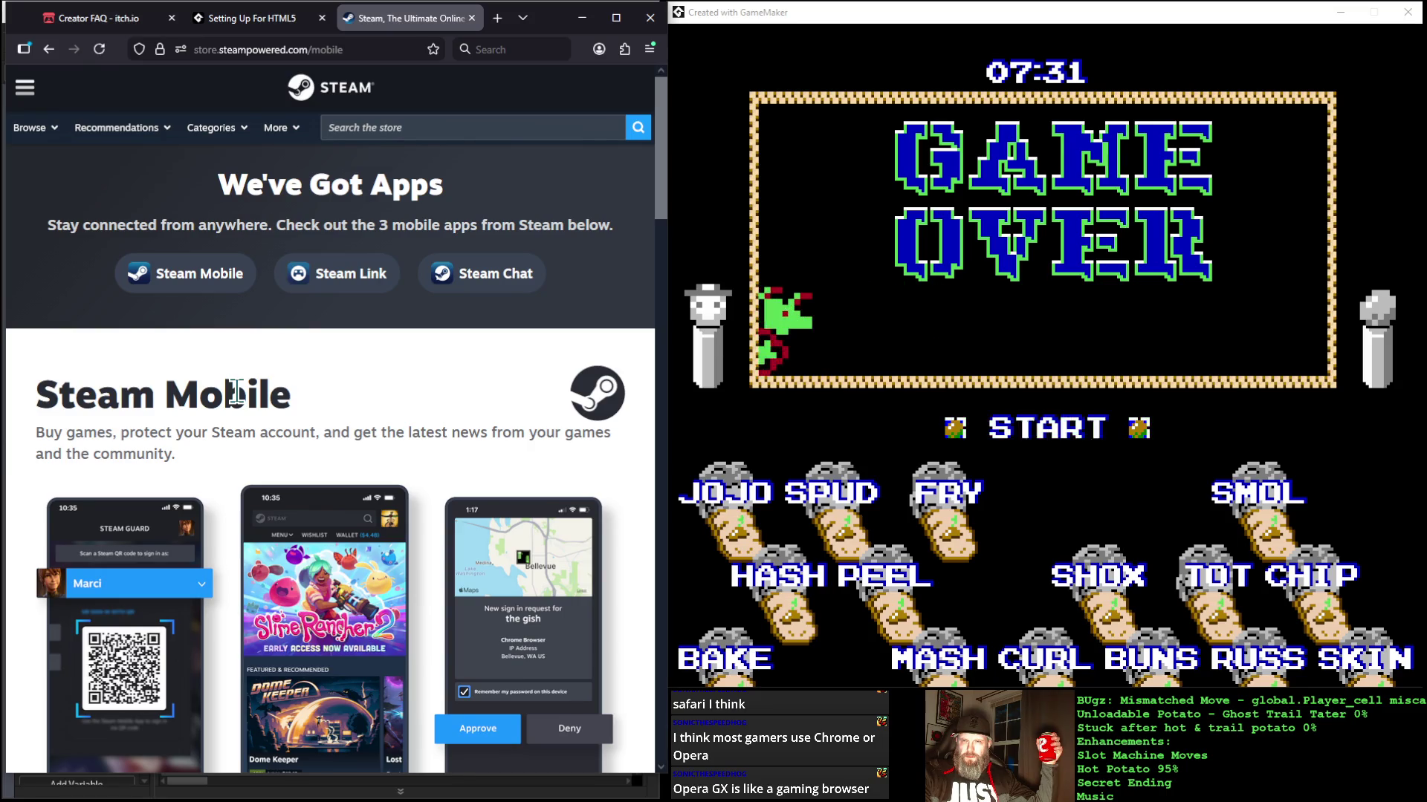
Step: Scroll down the 'We've Got Apps' page covering Steam Mobile, Steam Link and Steam Chat
scroll(237, 393, down, 1)
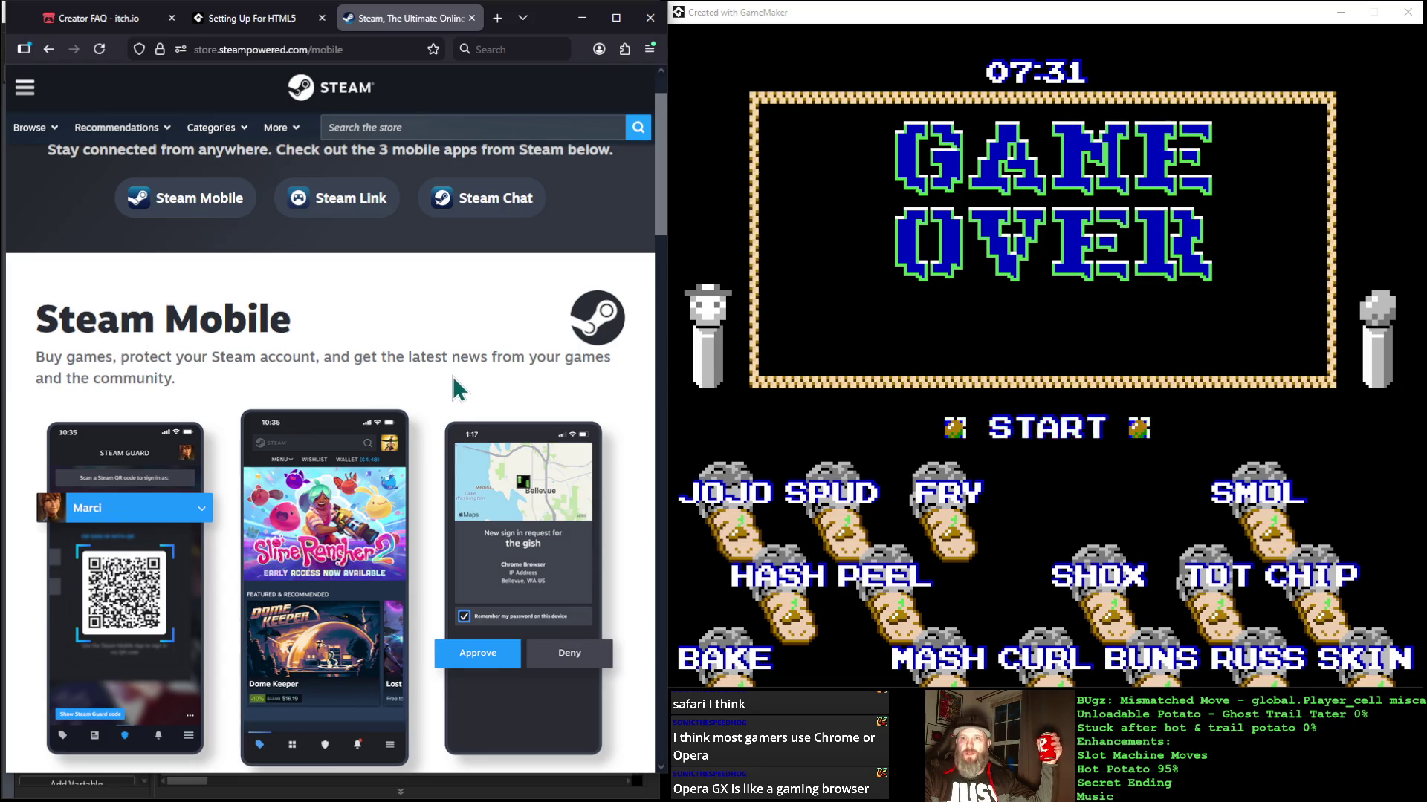
scroll(453, 378, down, 6)
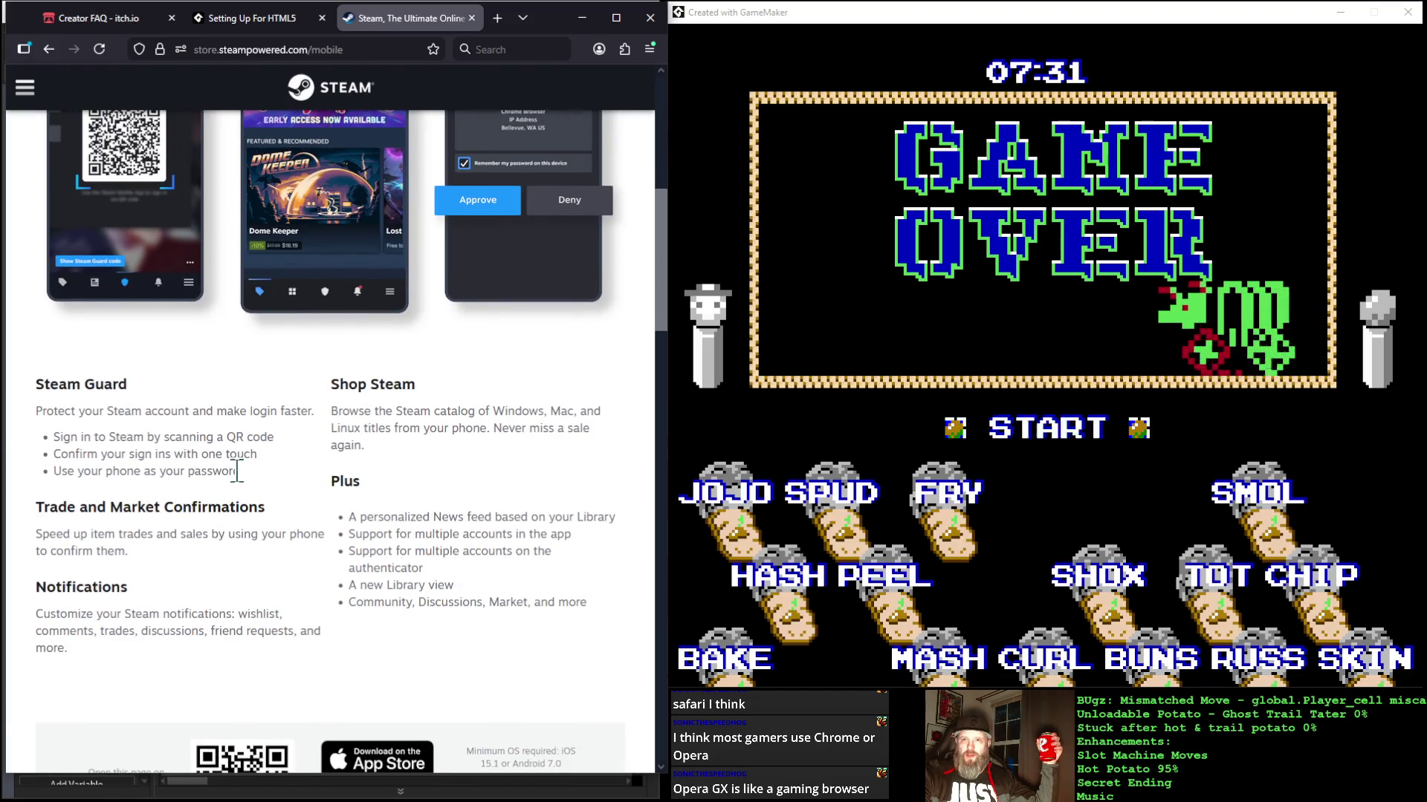
scroll(269, 574, down, 8)
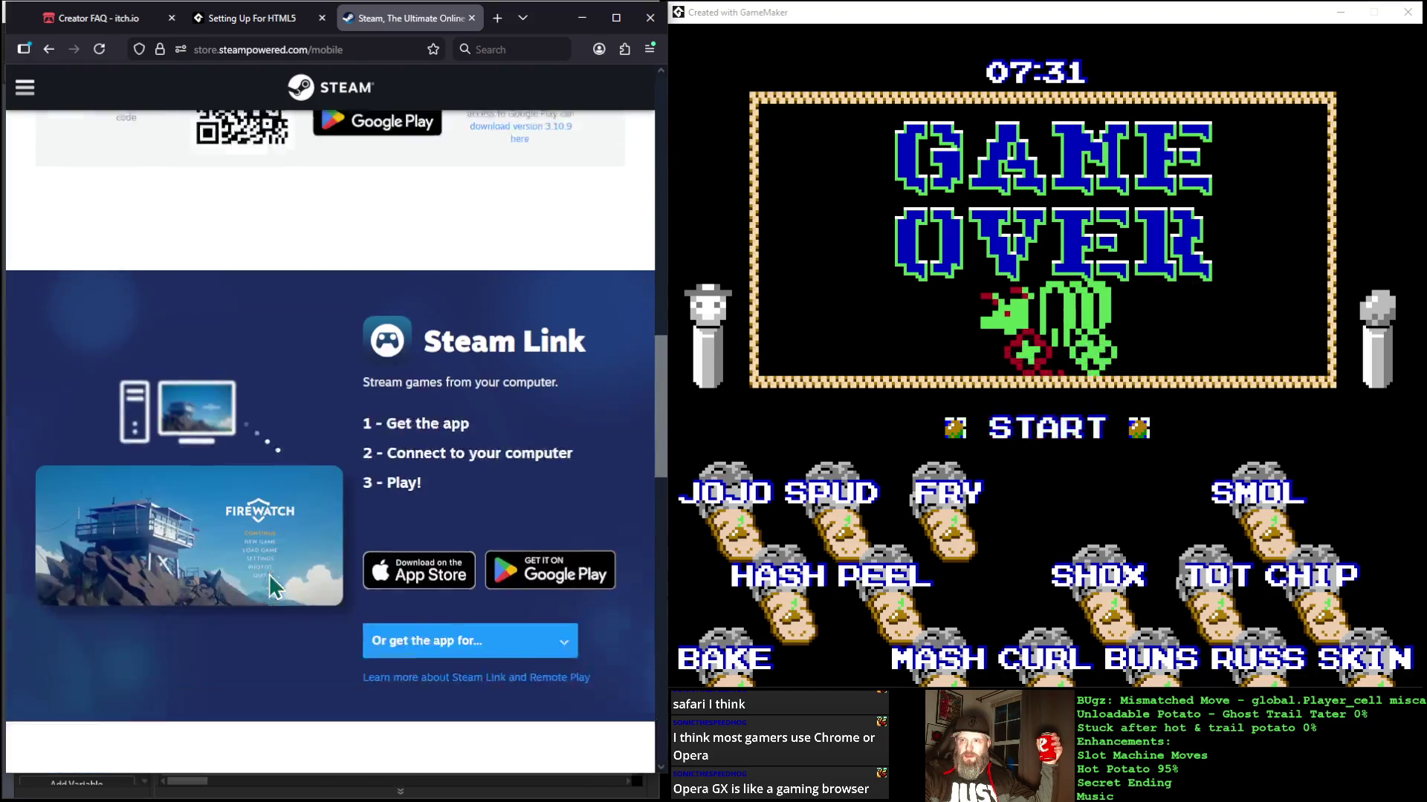
scroll(269, 573, down, 2)
scroll(269, 574, down, 3)
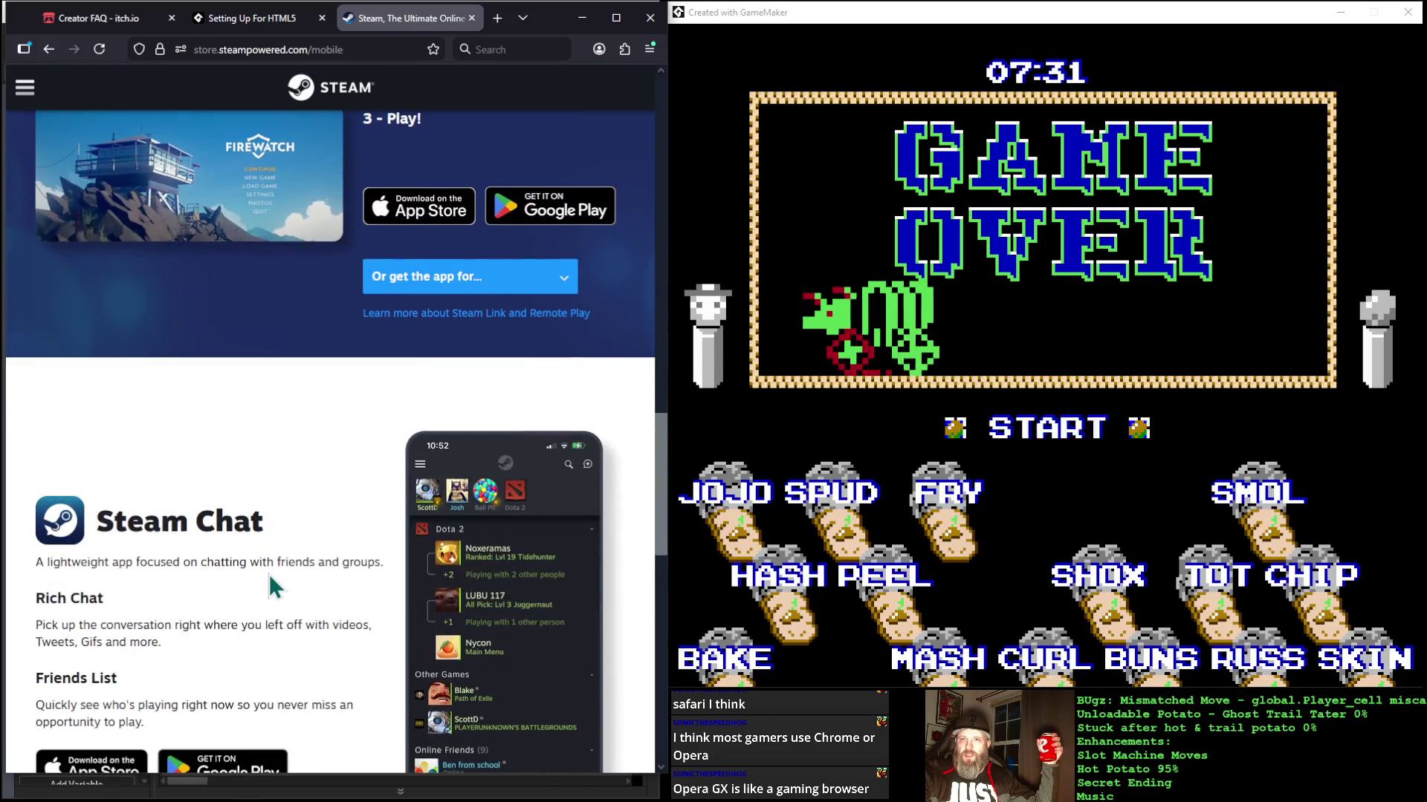
scroll(268, 573, down, 2)
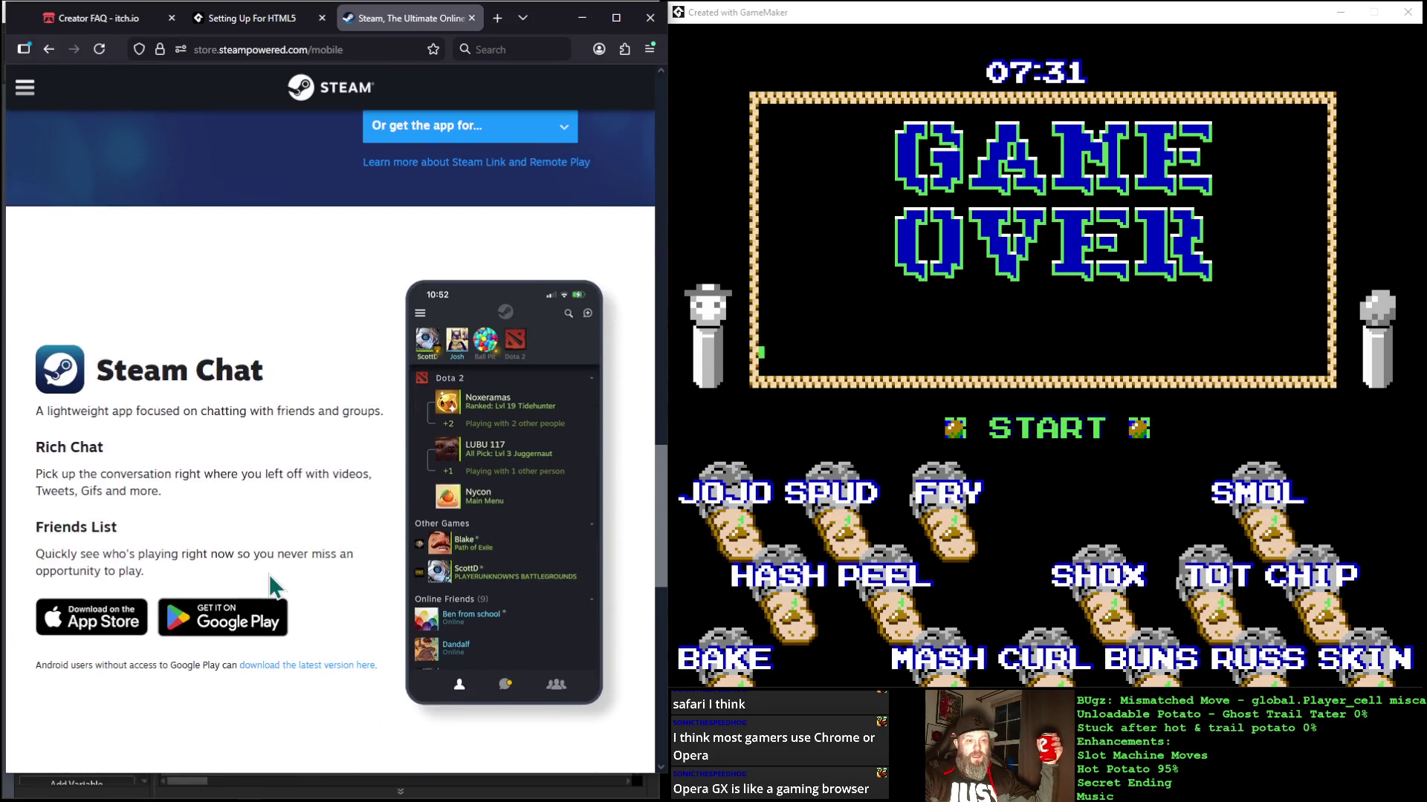
scroll(270, 576, down, 2)
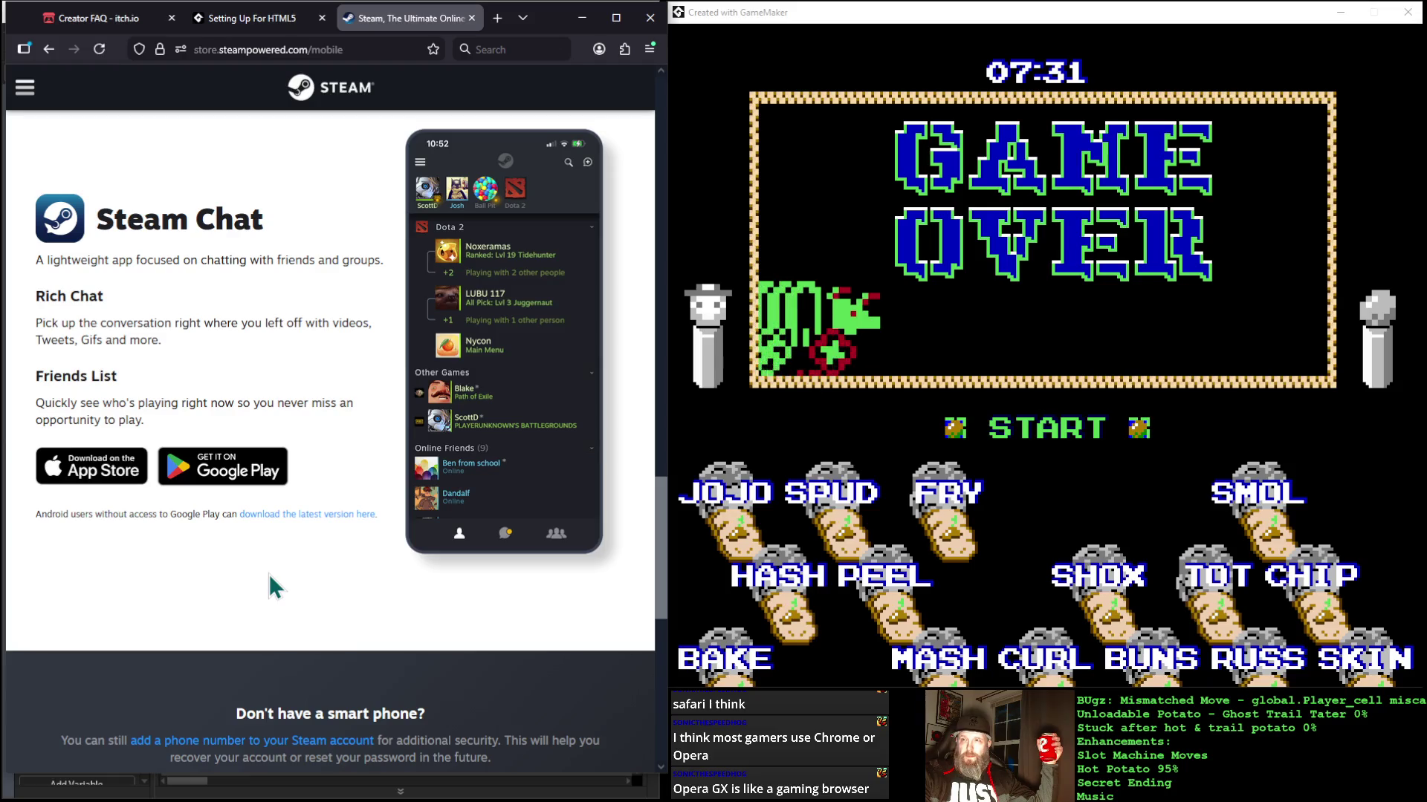
scroll(269, 576, down, 7)
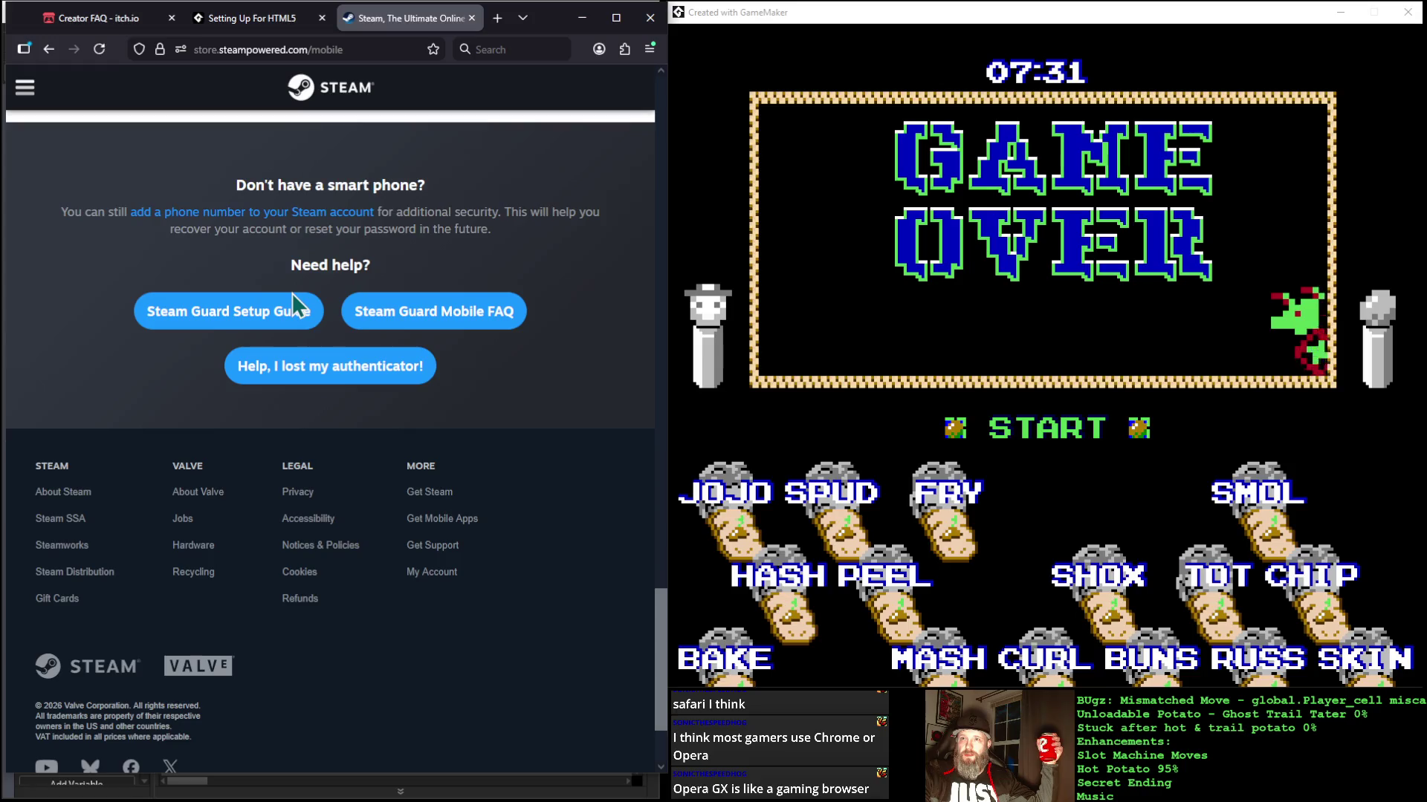
scroll(292, 292, down, 1)
Step: Review the apps page again, then go back to the About page and scroll to its footer
scroll(292, 292, up, 6)
scroll(291, 292, down, 3)
scroll(292, 292, up, 9)
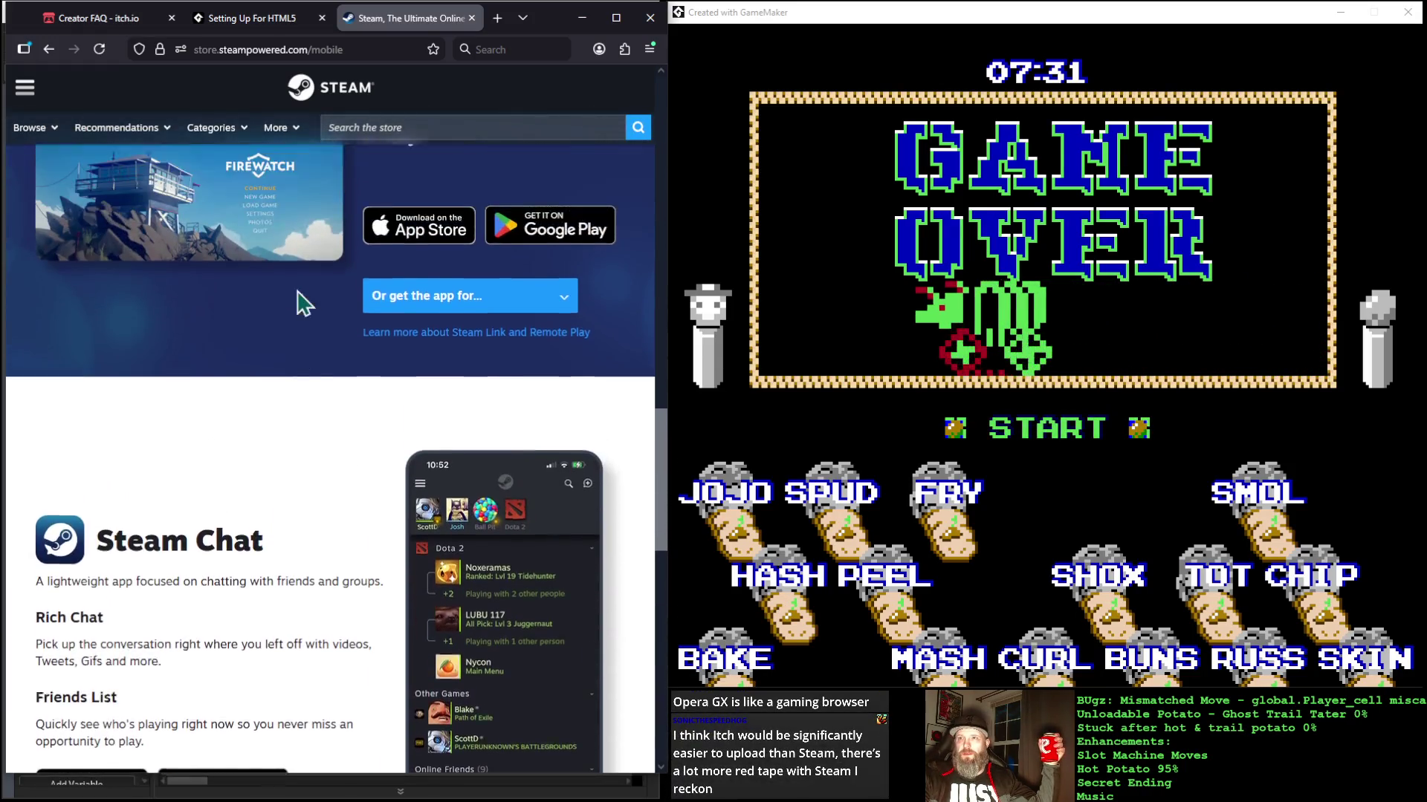
scroll(297, 291, up, 10)
scroll(298, 291, down, 6)
scroll(298, 291, up, 1)
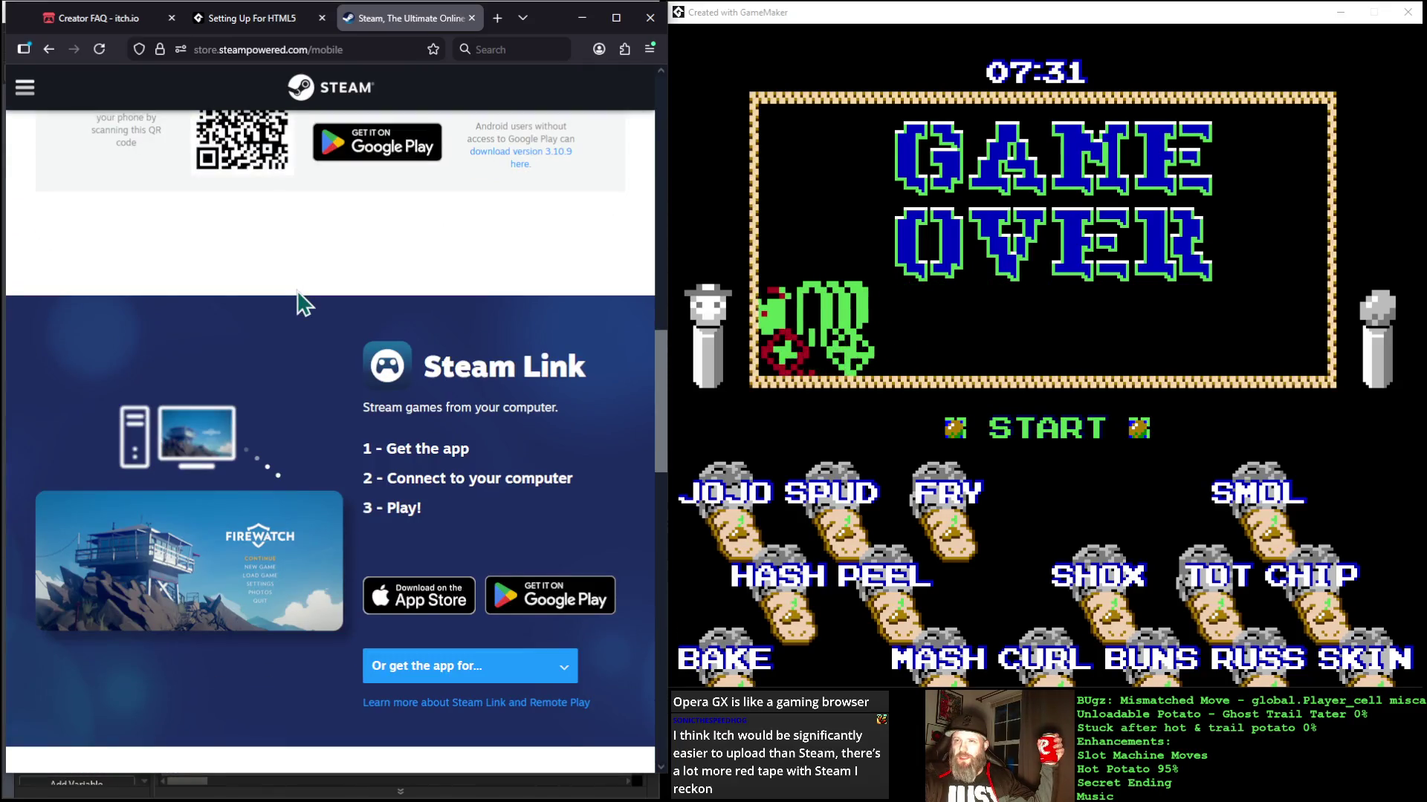
scroll(301, 301, down, 1)
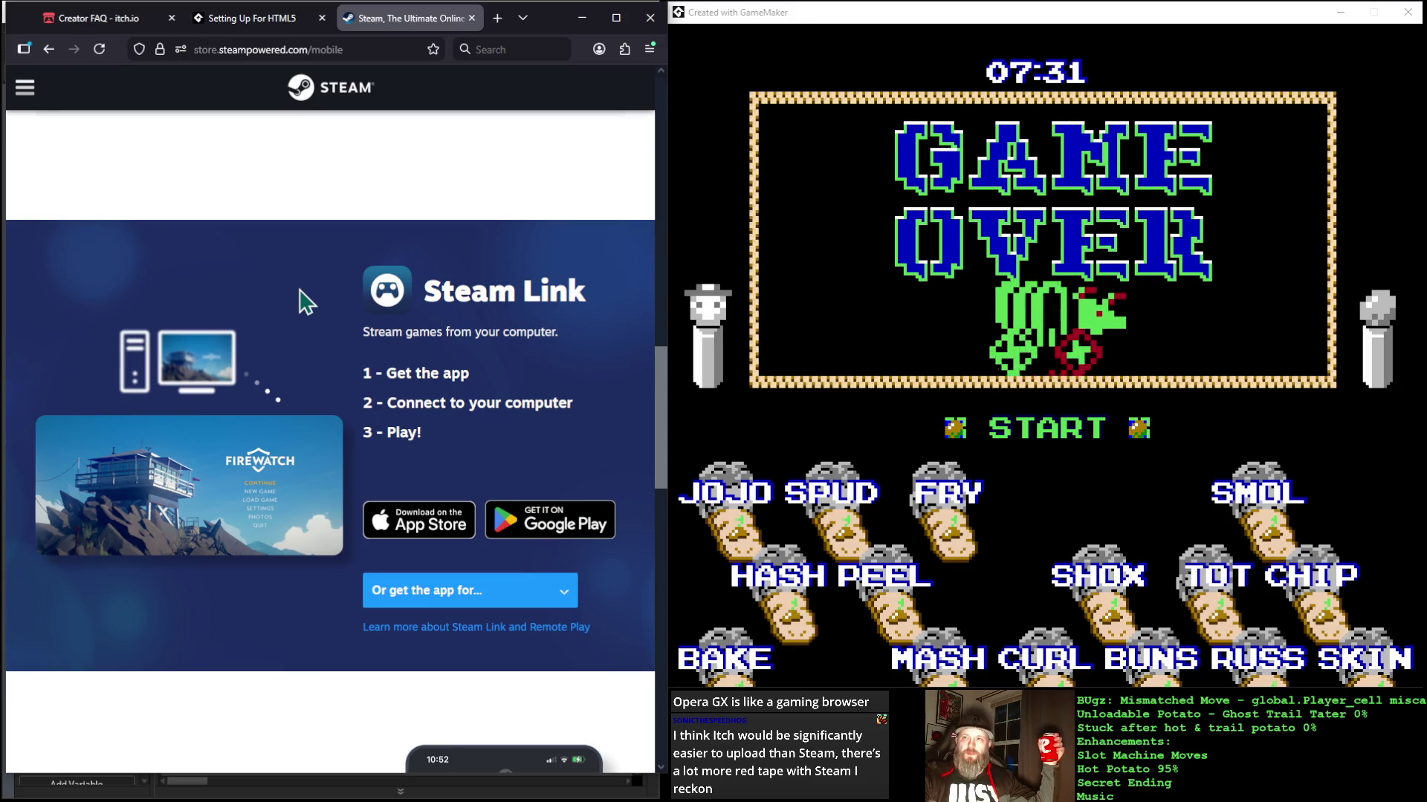
scroll(299, 291, up, 6)
scroll(301, 291, up, 10)
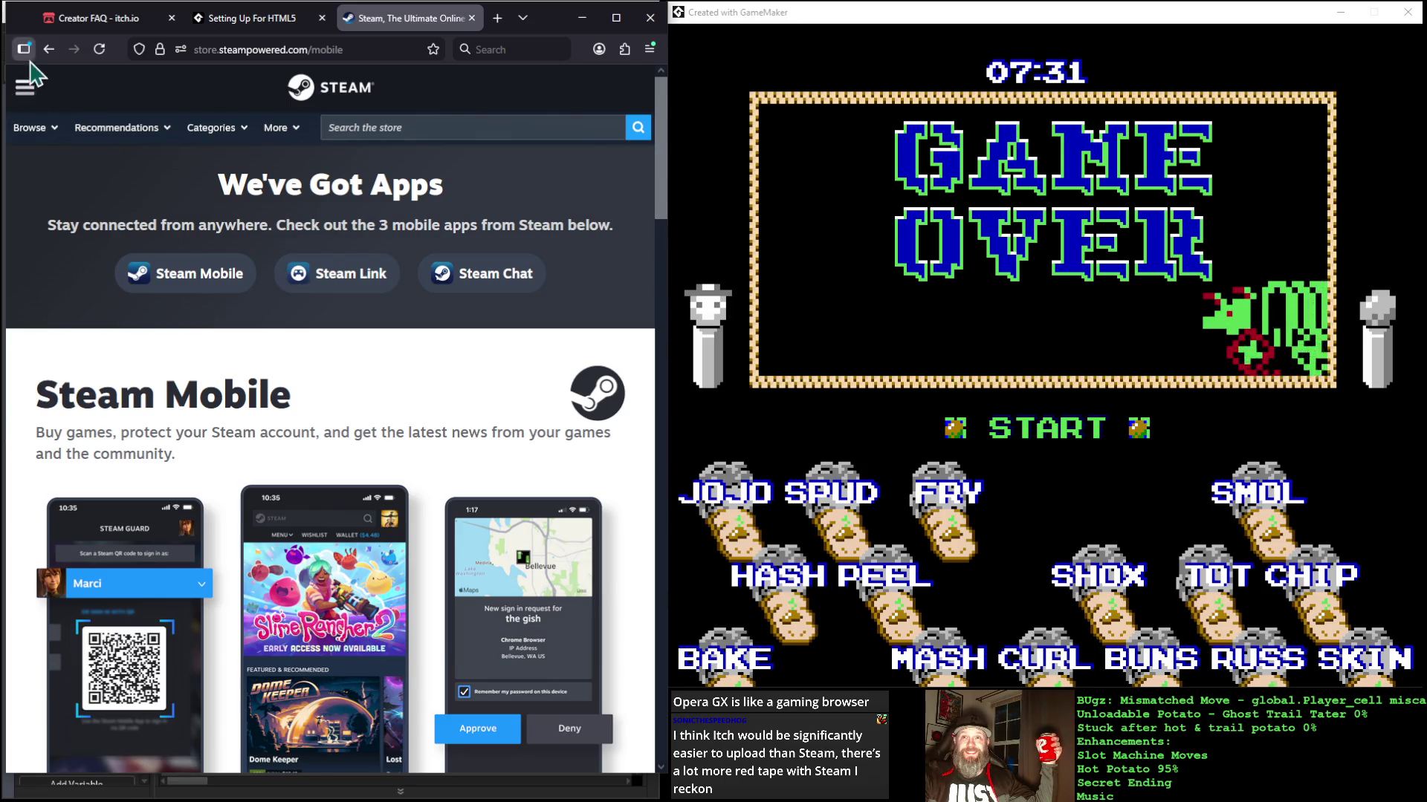
click(49, 49)
scroll(352, 401, down, 10)
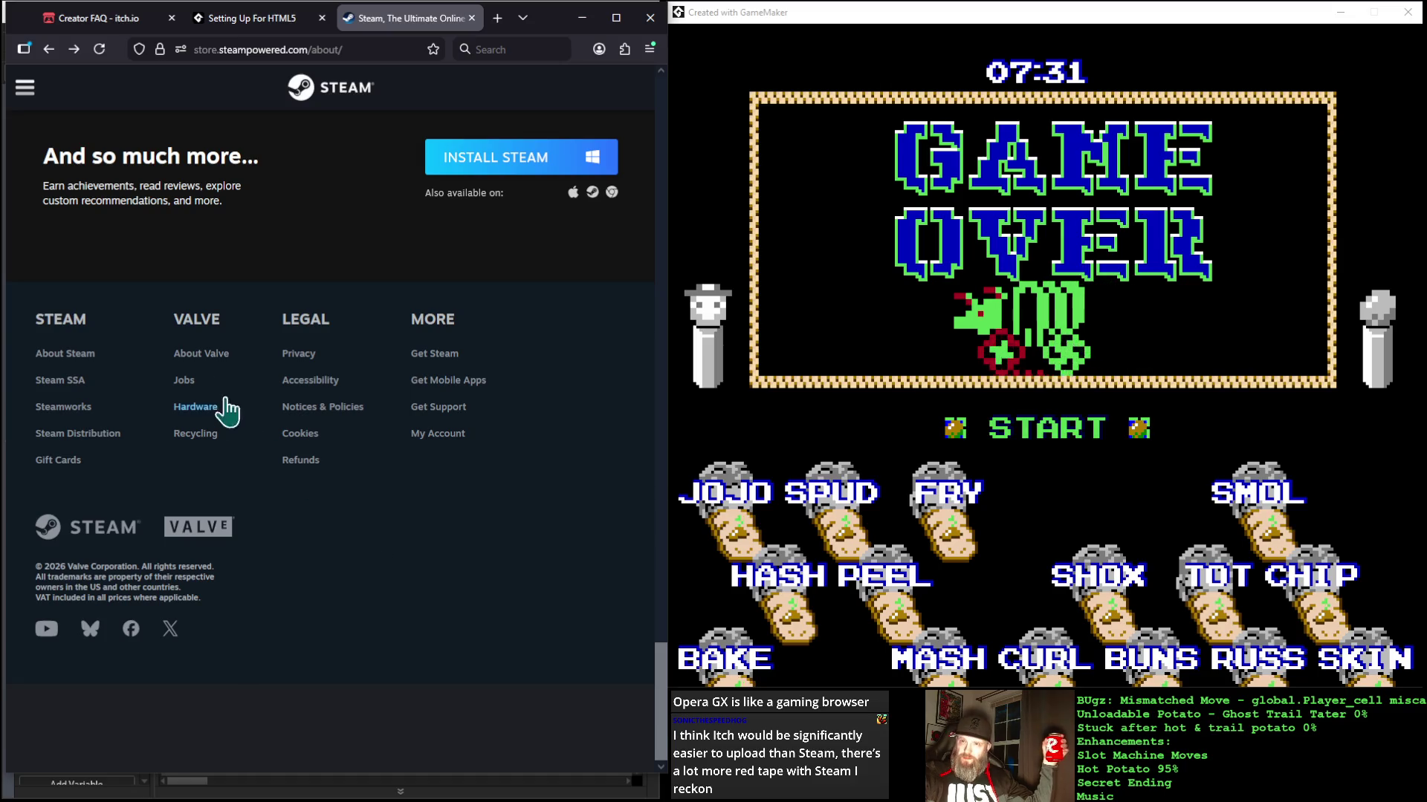
Step: Open and close the Hardware Recycling page, then open the Steam Distribution page
click(206, 439)
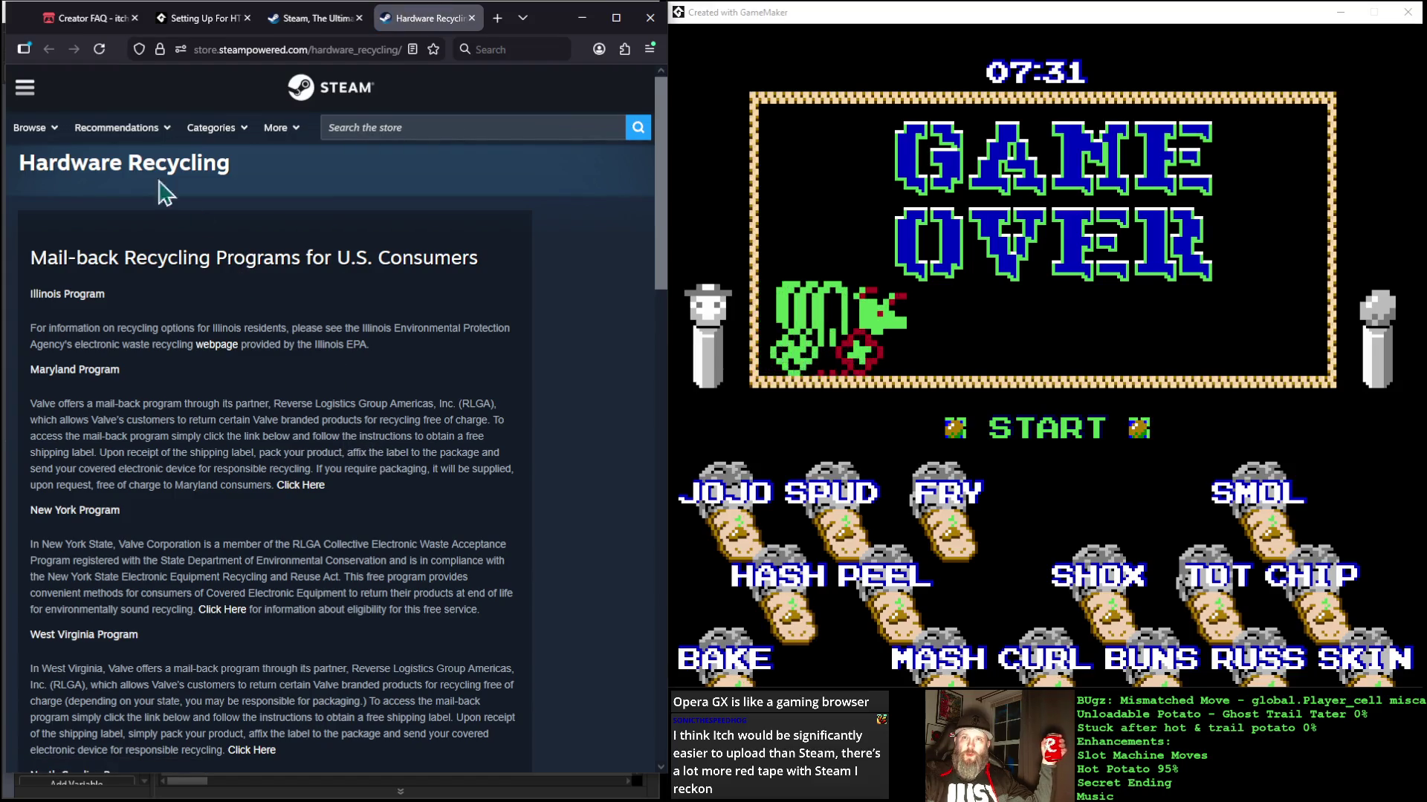
click(471, 17)
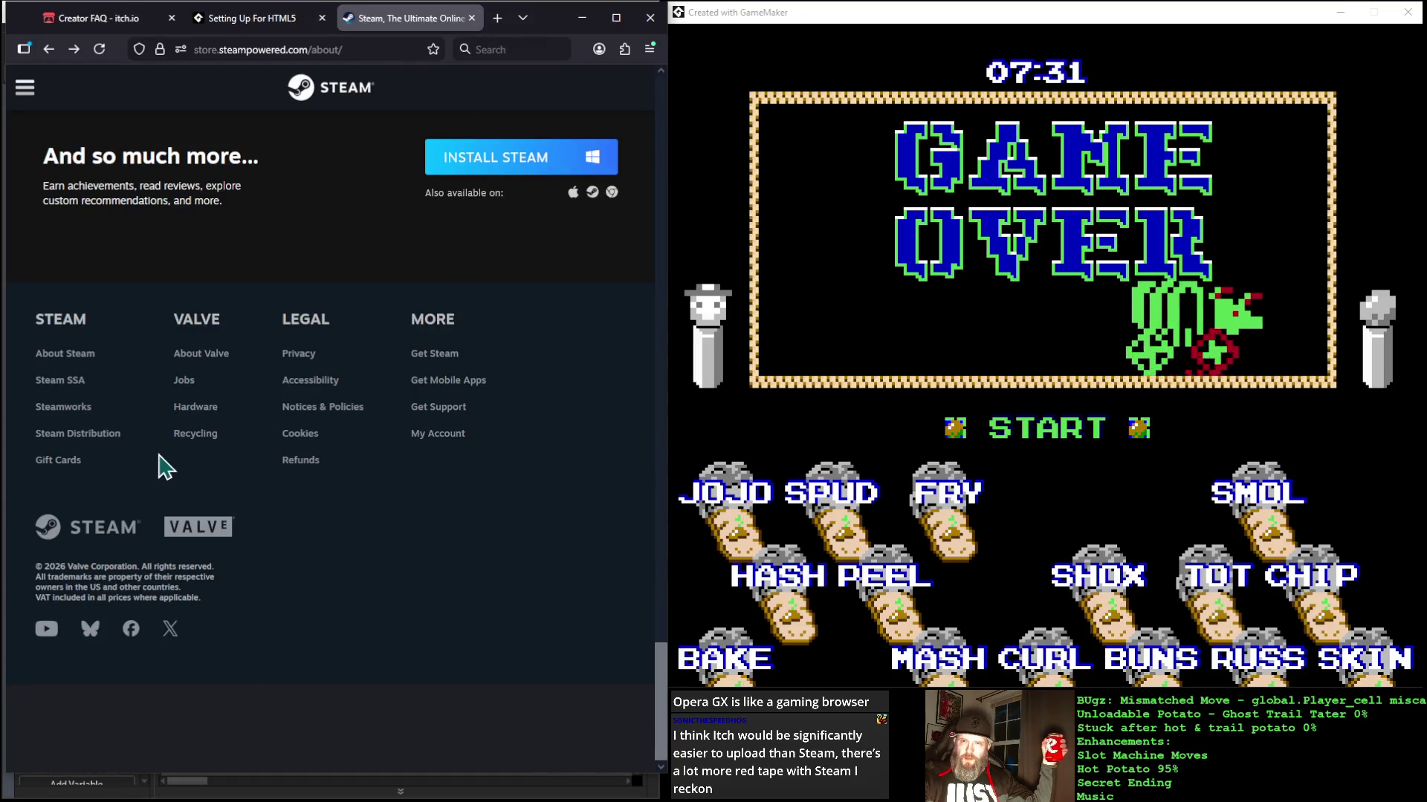
click(71, 438)
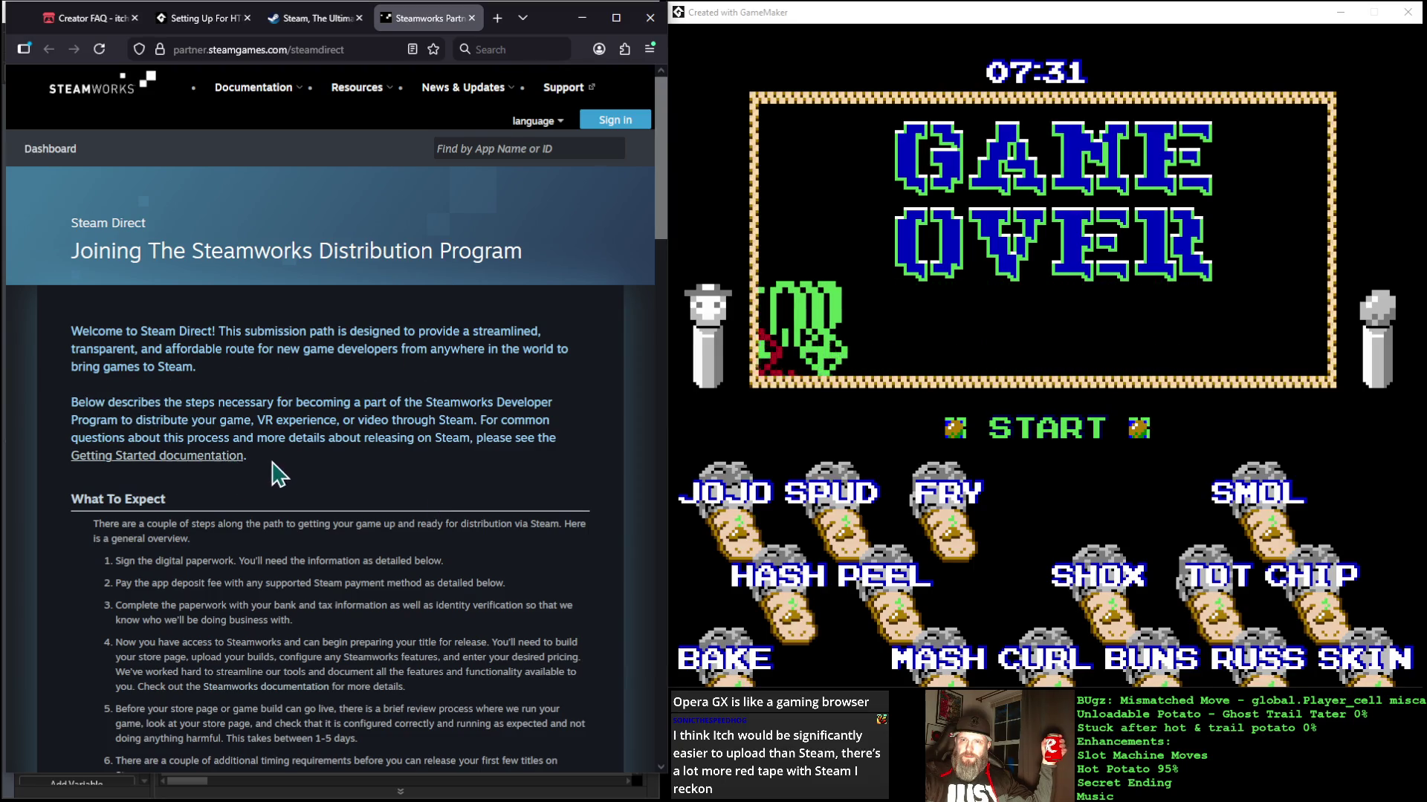
scroll(277, 474, down, 3)
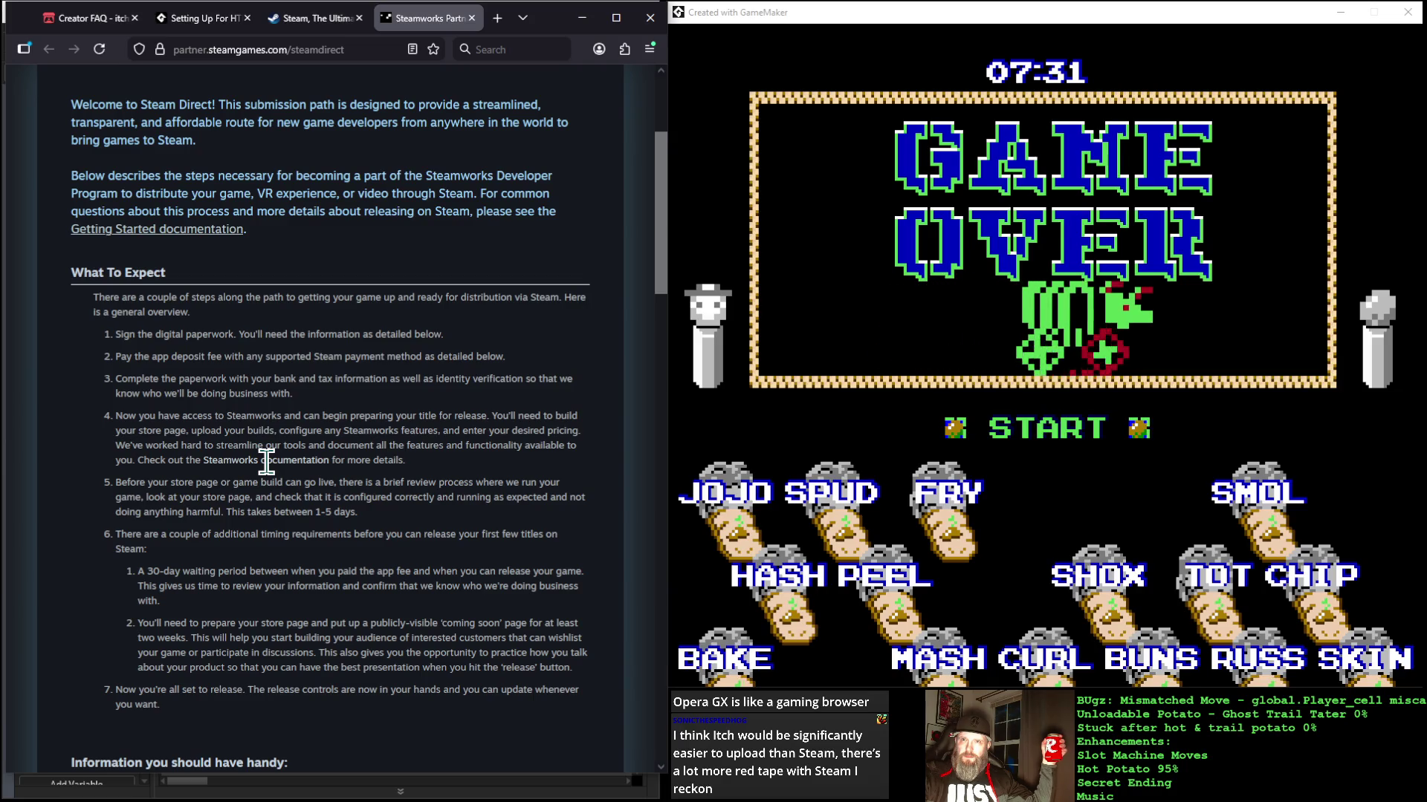
mouse_move(219, 105)
mouse_down()
mouse_move(258, 120)
mouse_move(251, 141)
mouse_move(223, 128)
mouse_move(305, 153)
mouse_up()
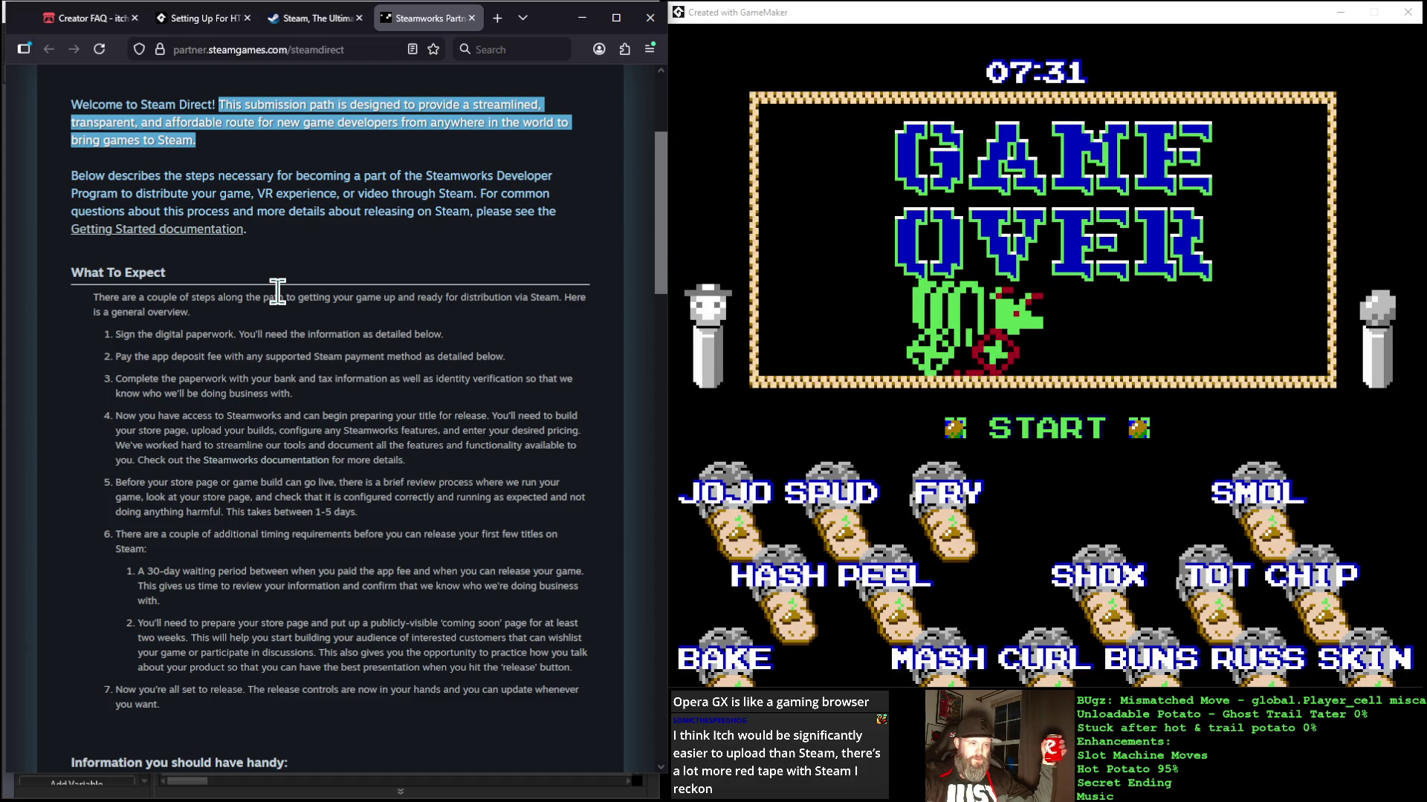
scroll(277, 292, down, 2)
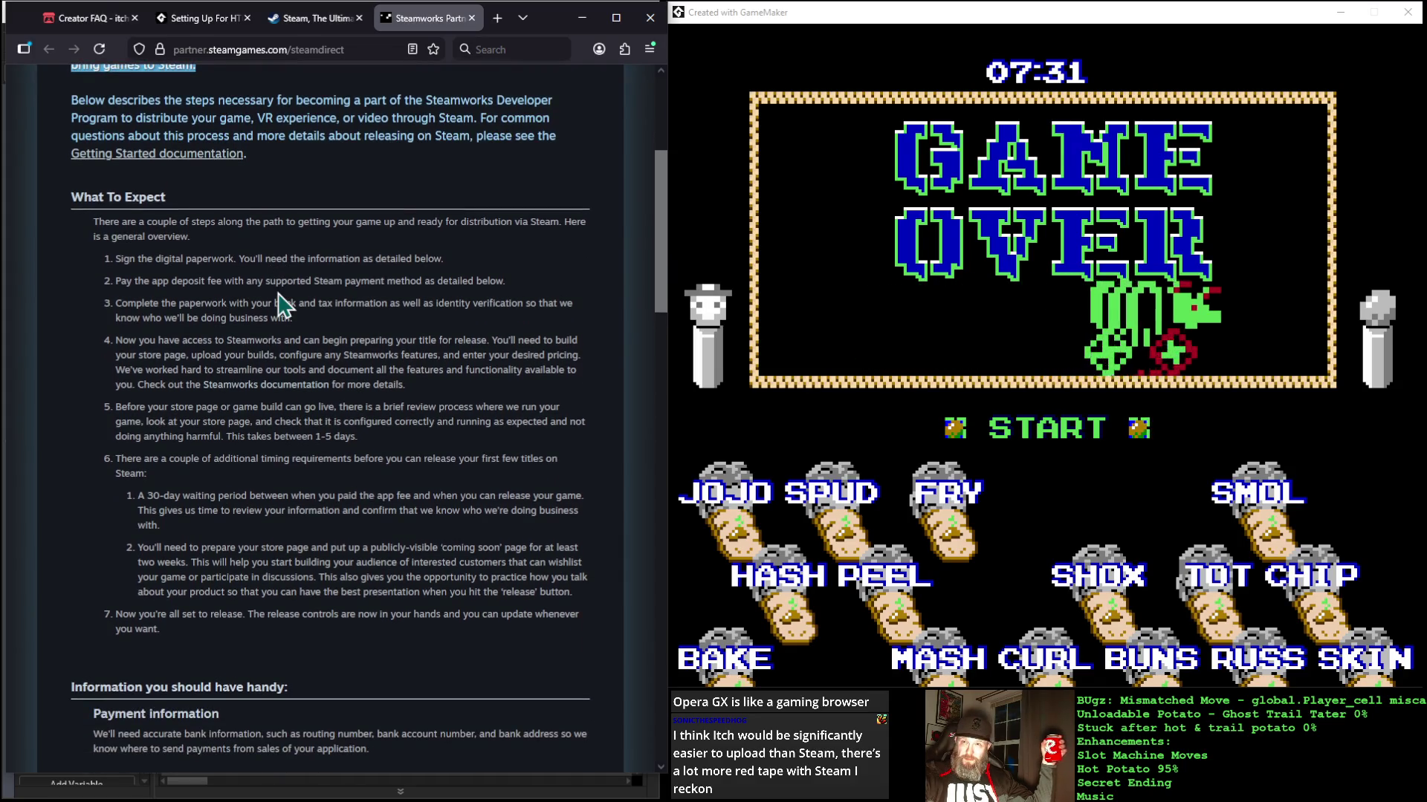
scroll(277, 292, down, 2)
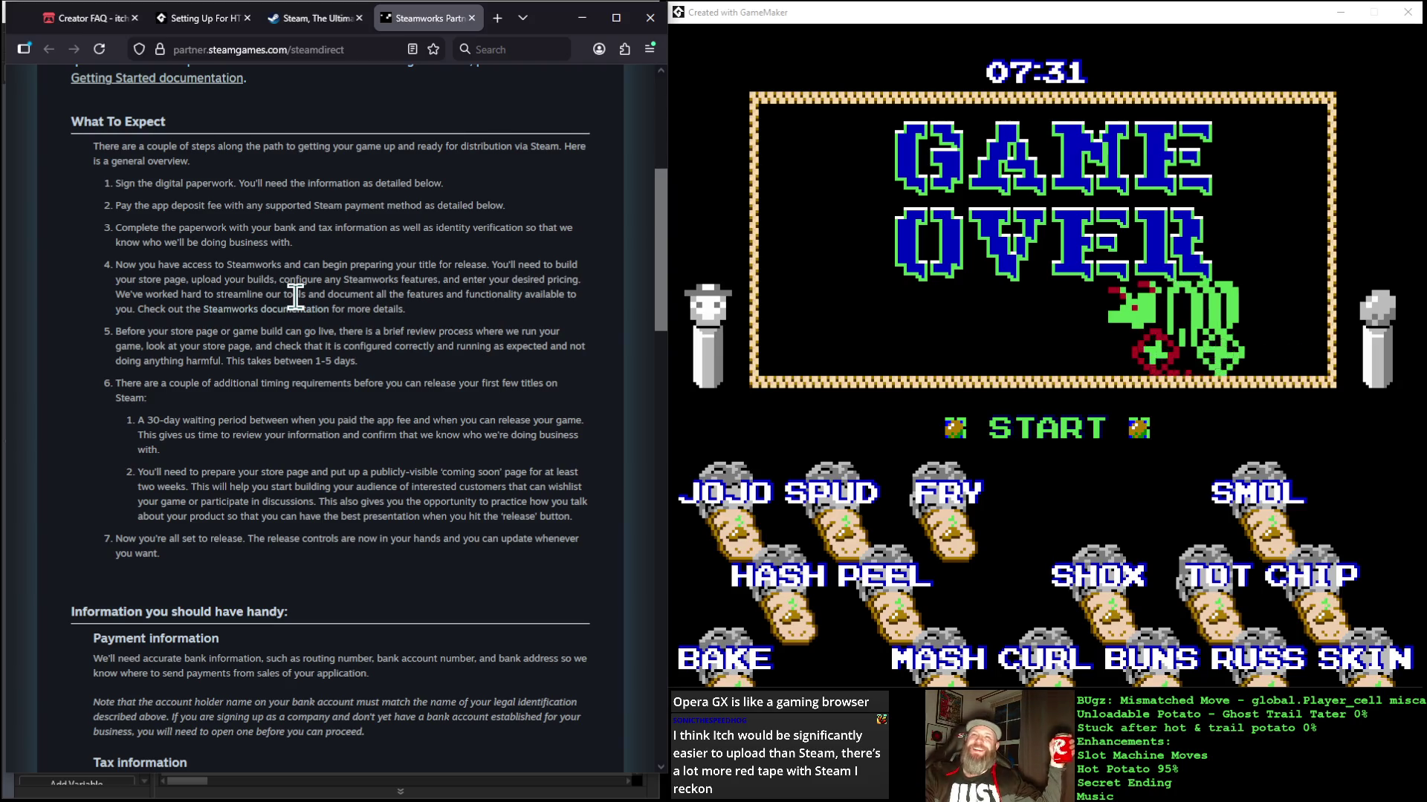
scroll(296, 299, down, 1)
scroll(296, 297, down, 1)
scroll(297, 301, up, 2)
scroll(297, 306, down, 2)
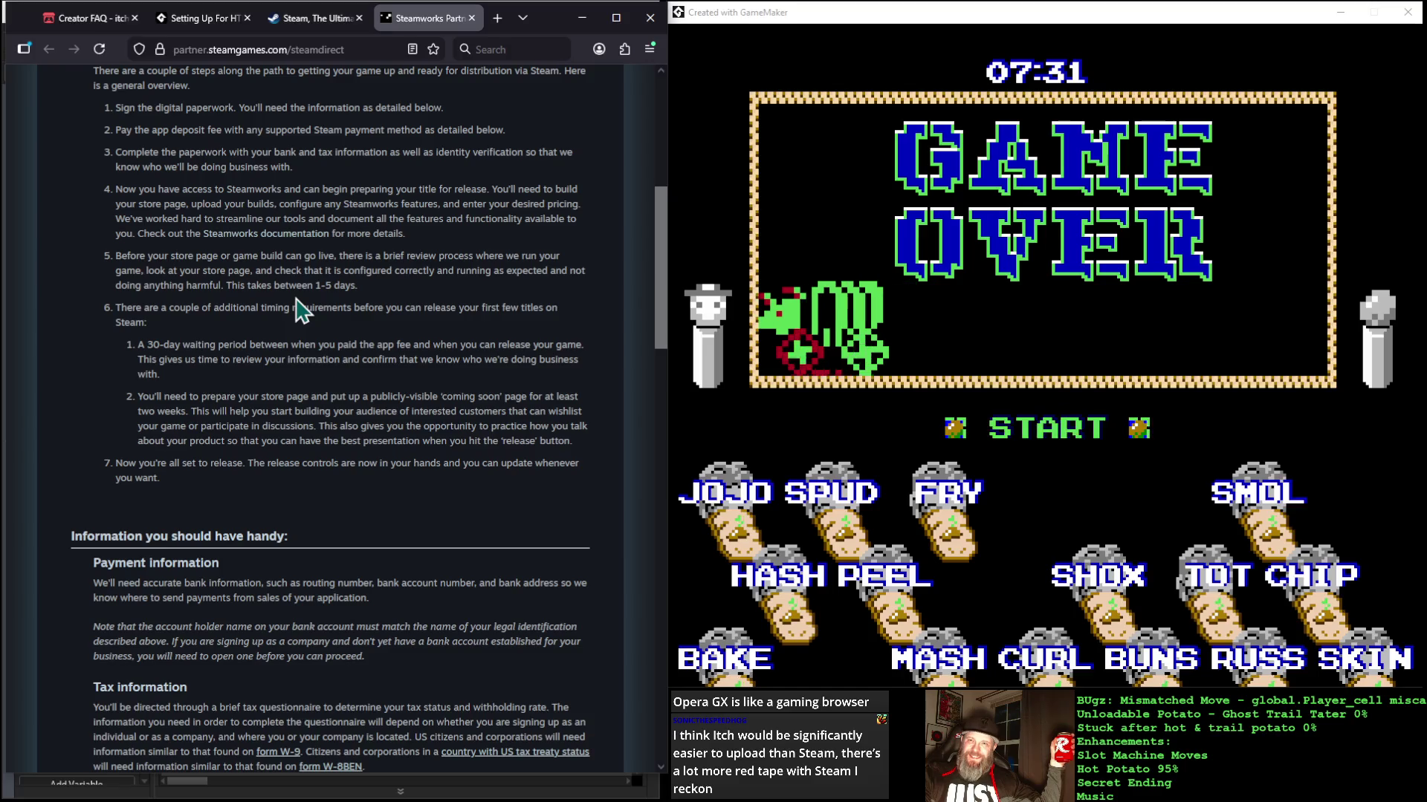
scroll(297, 308, down, 4)
scroll(299, 308, down, 2)
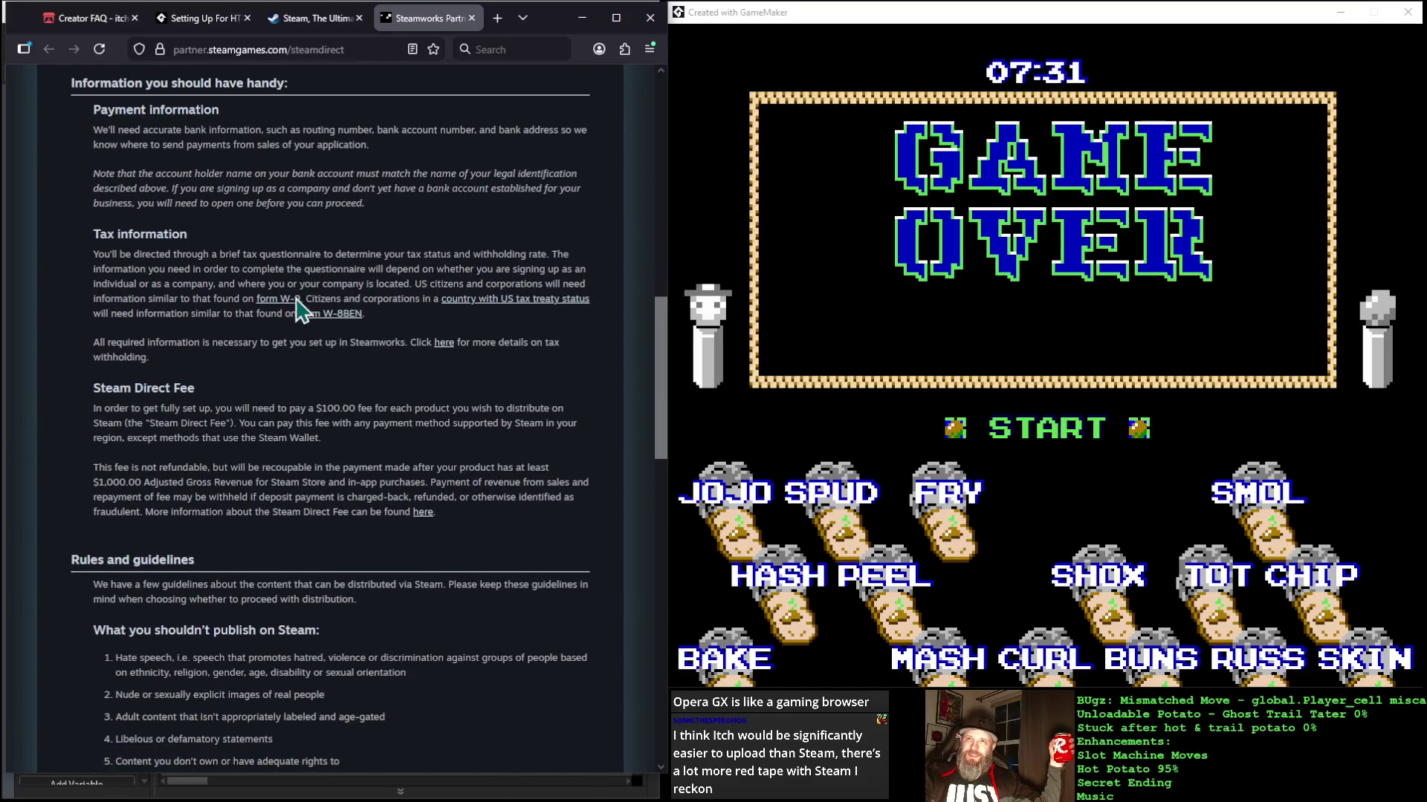
scroll(297, 310, down, 6)
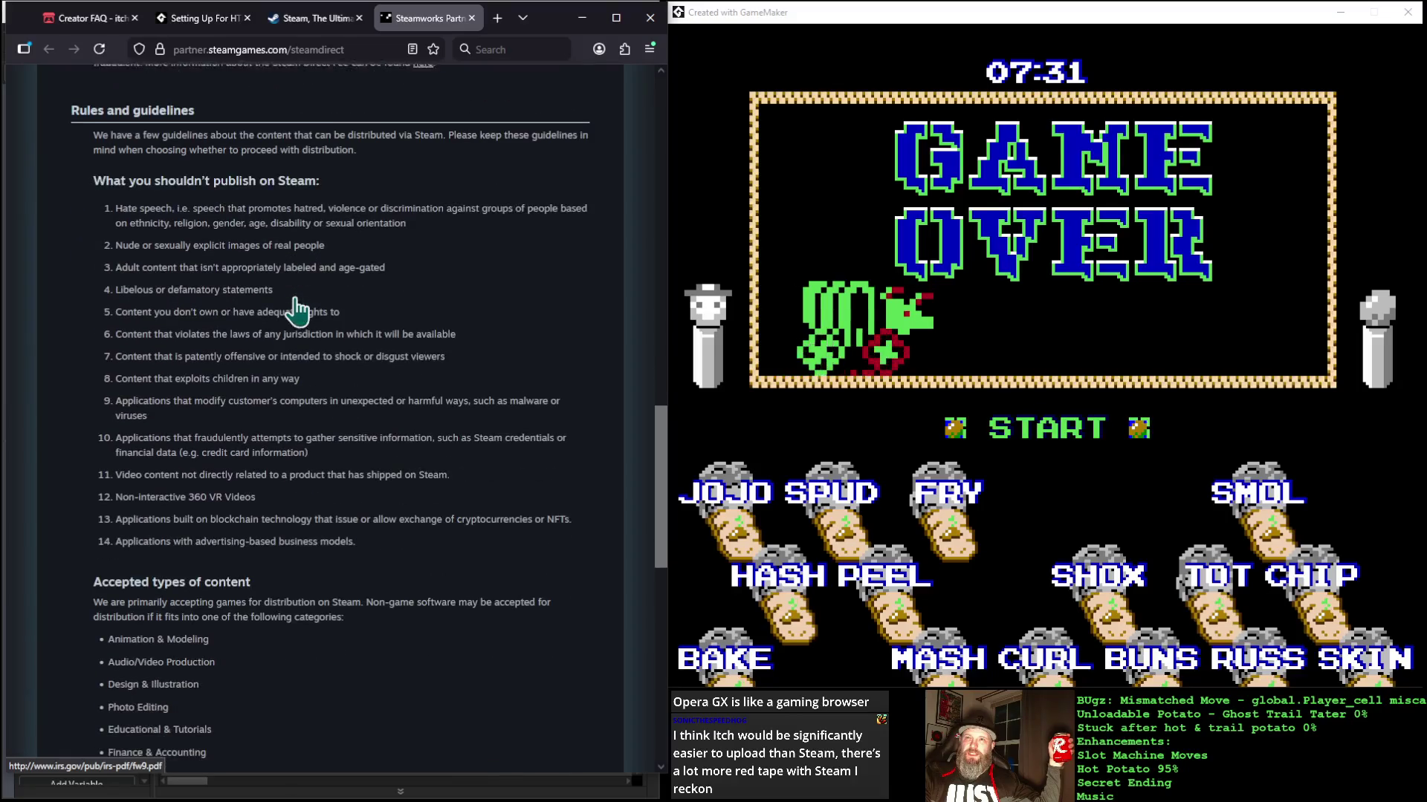
scroll(300, 309, down, 2)
scroll(300, 311, down, 1)
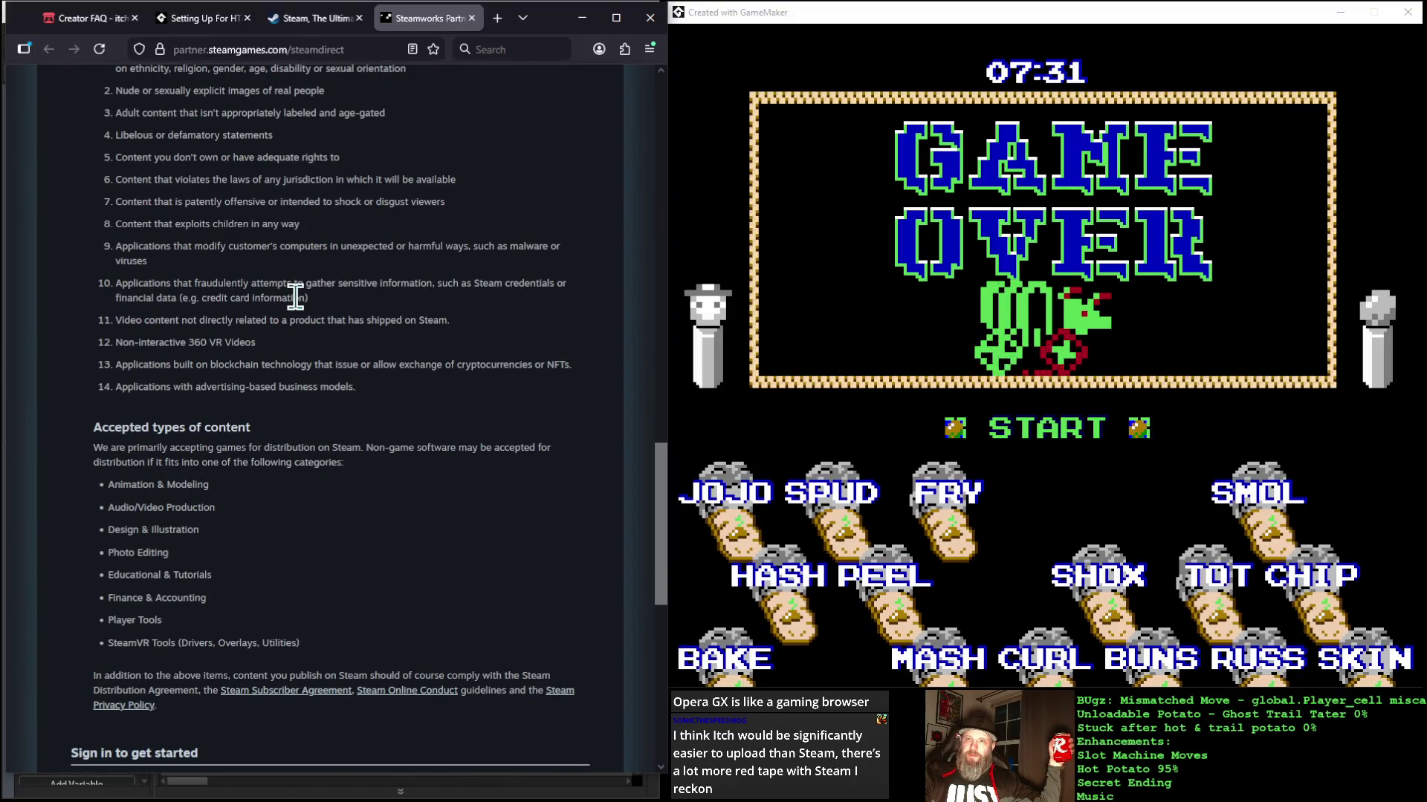
scroll(300, 310, down, 1)
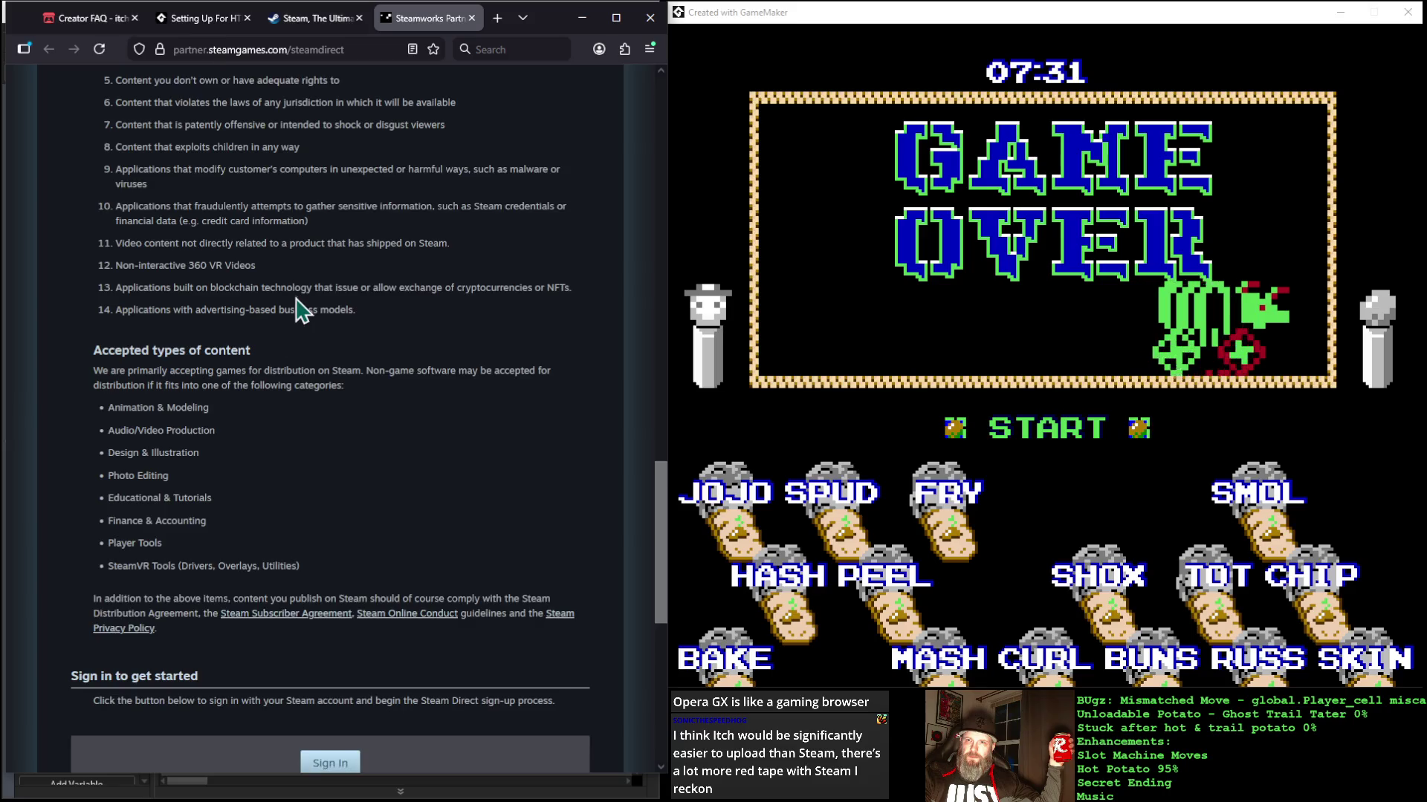
scroll(301, 305, down, 1)
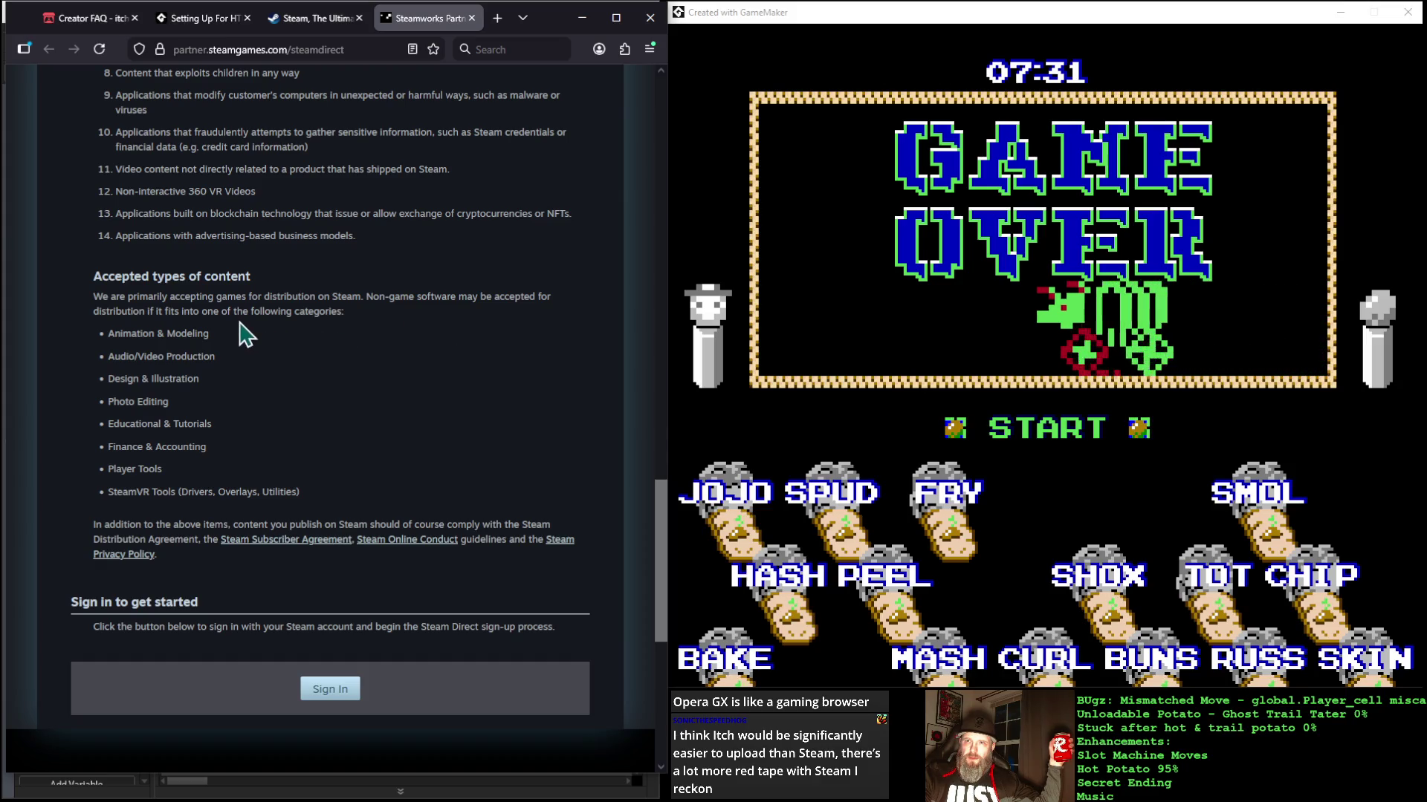
scroll(292, 465, up, 4)
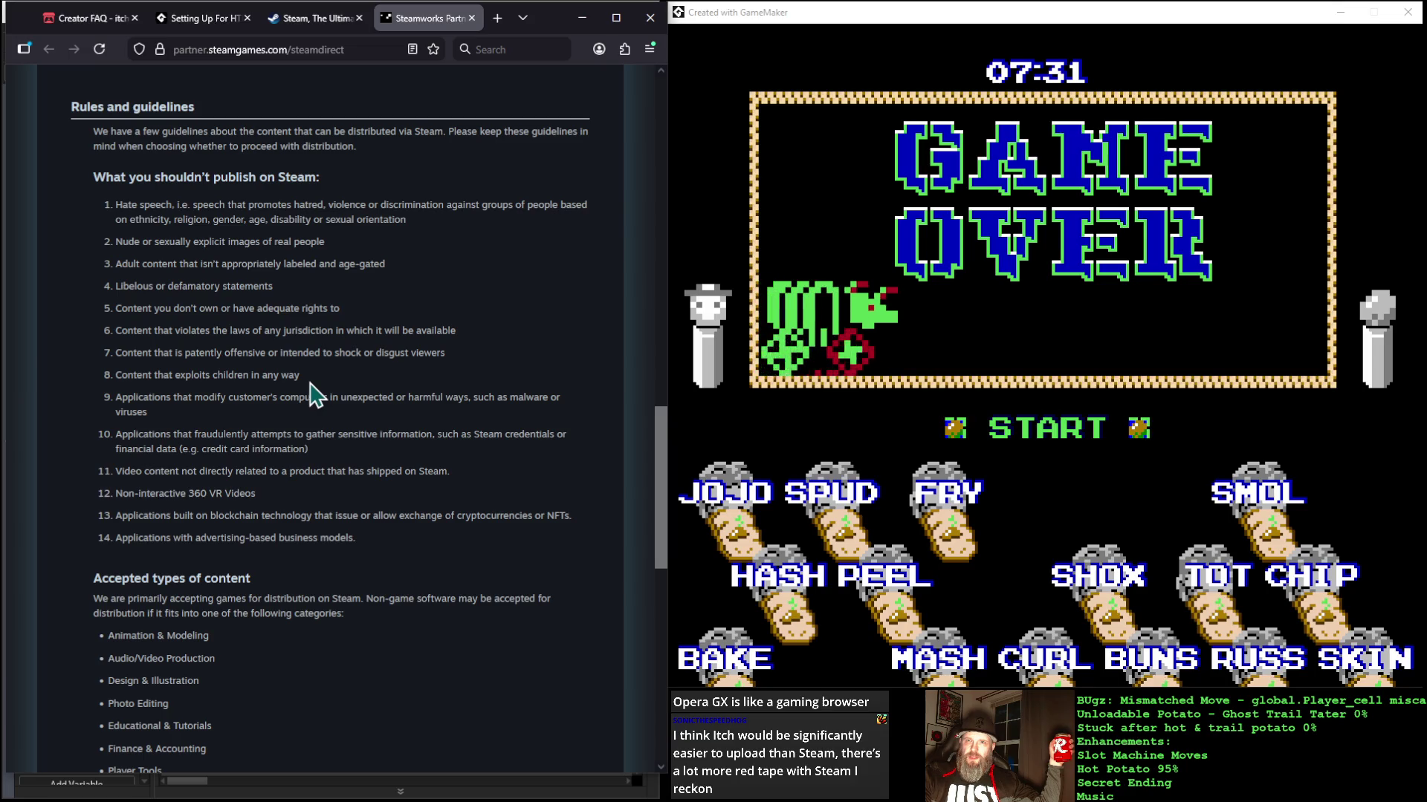
Step: Skim the Steamworks Getting Started docs, then switch back to the Creator FAQ - itch.io tab
scroll(315, 394, down, 1)
scroll(312, 390, up, 12)
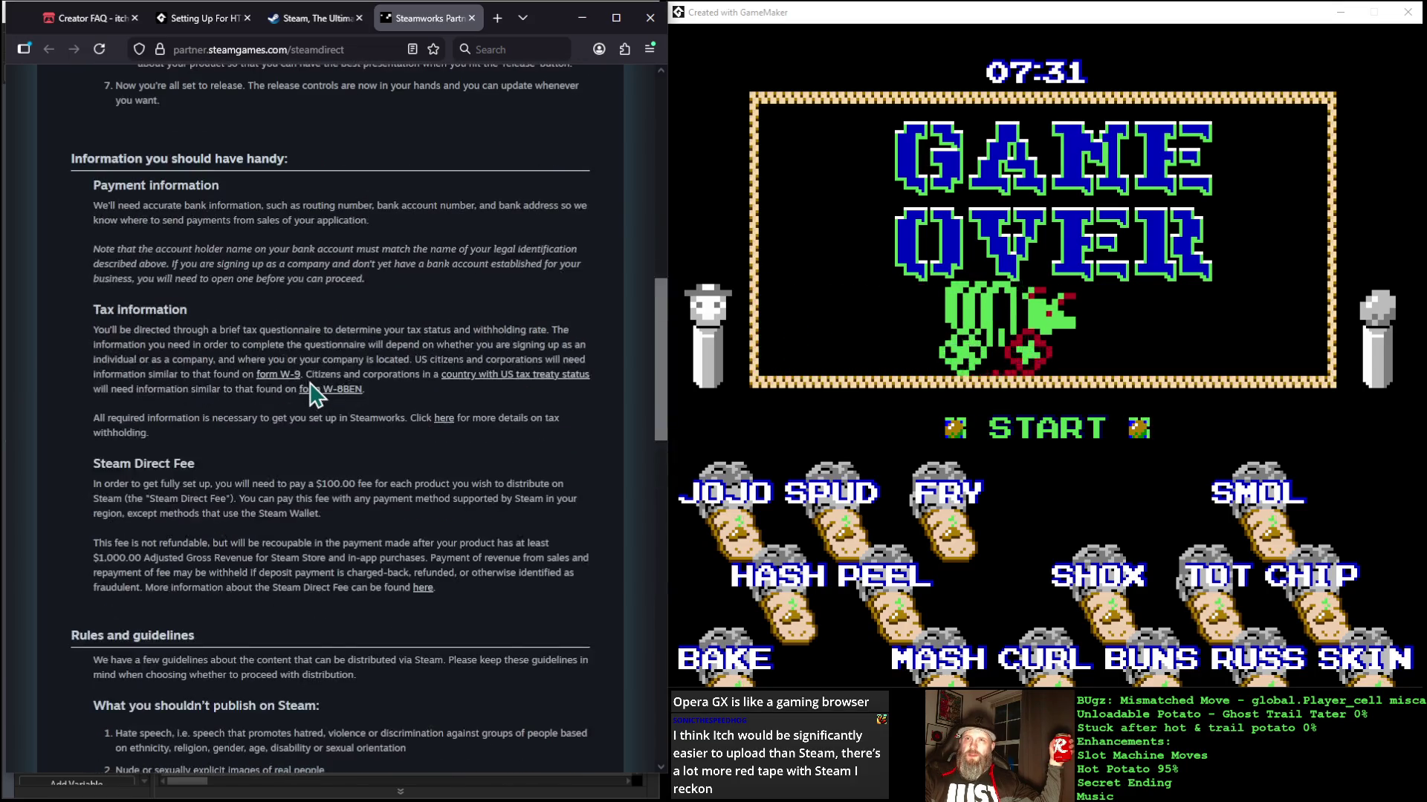
scroll(309, 383, down, 6)
scroll(309, 382, up, 7)
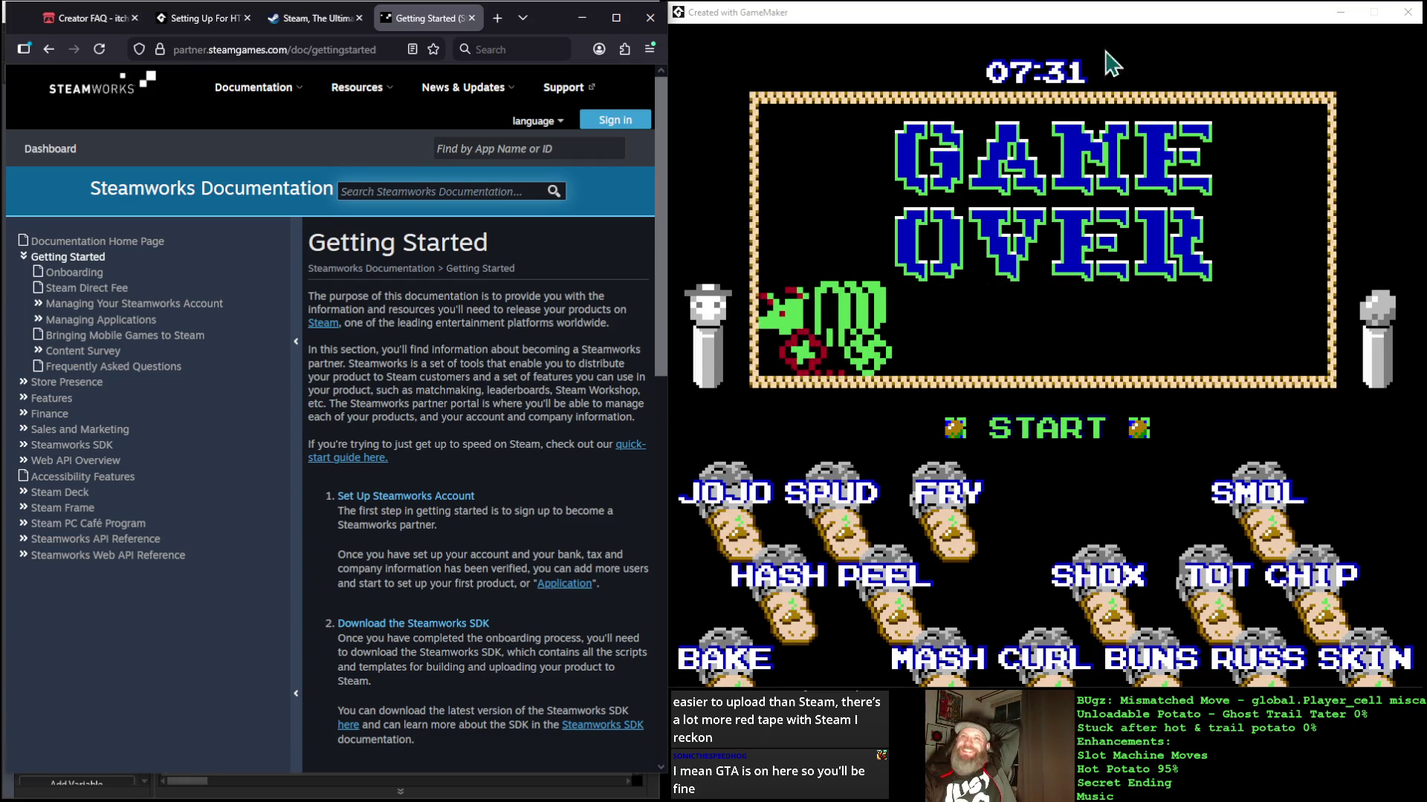
click(89, 19)
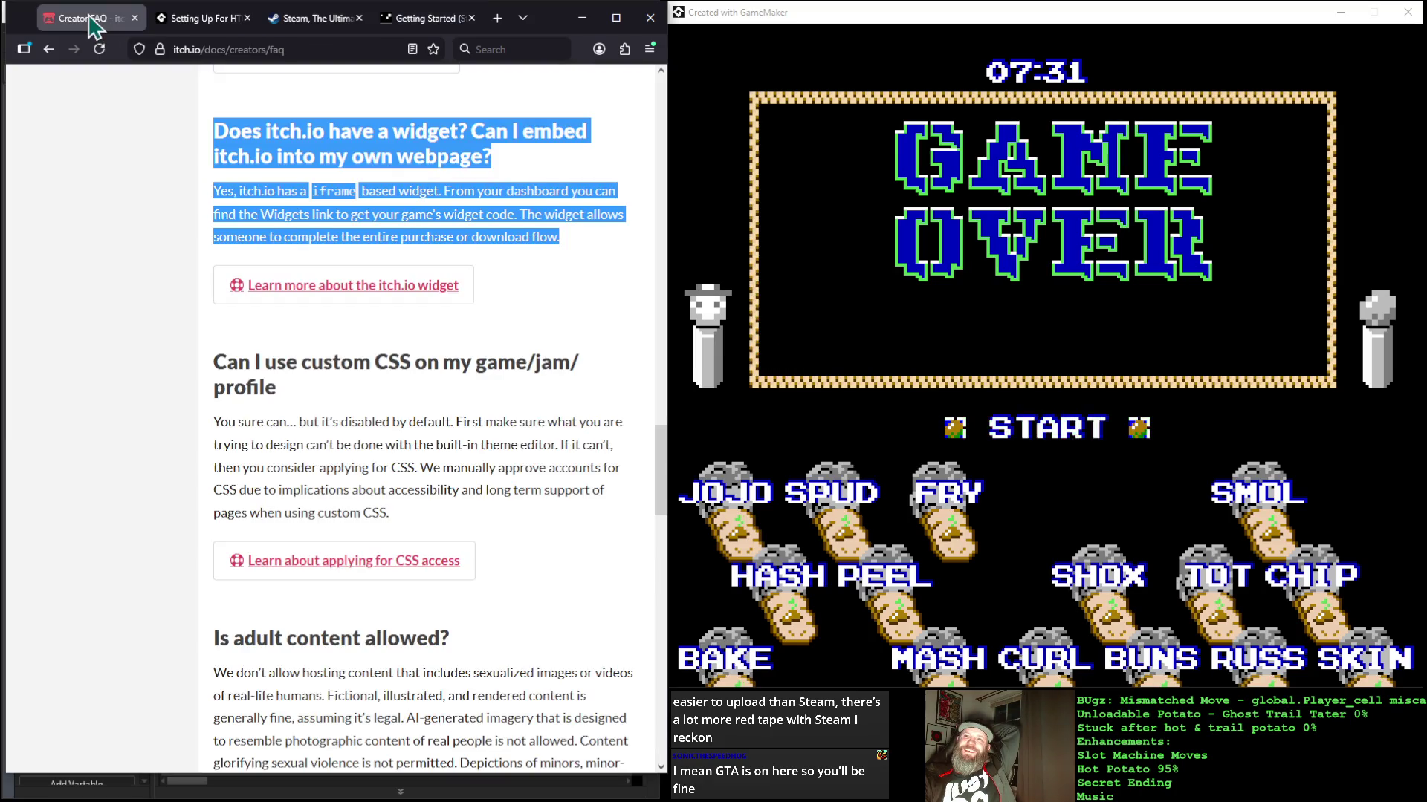
click(186, 180)
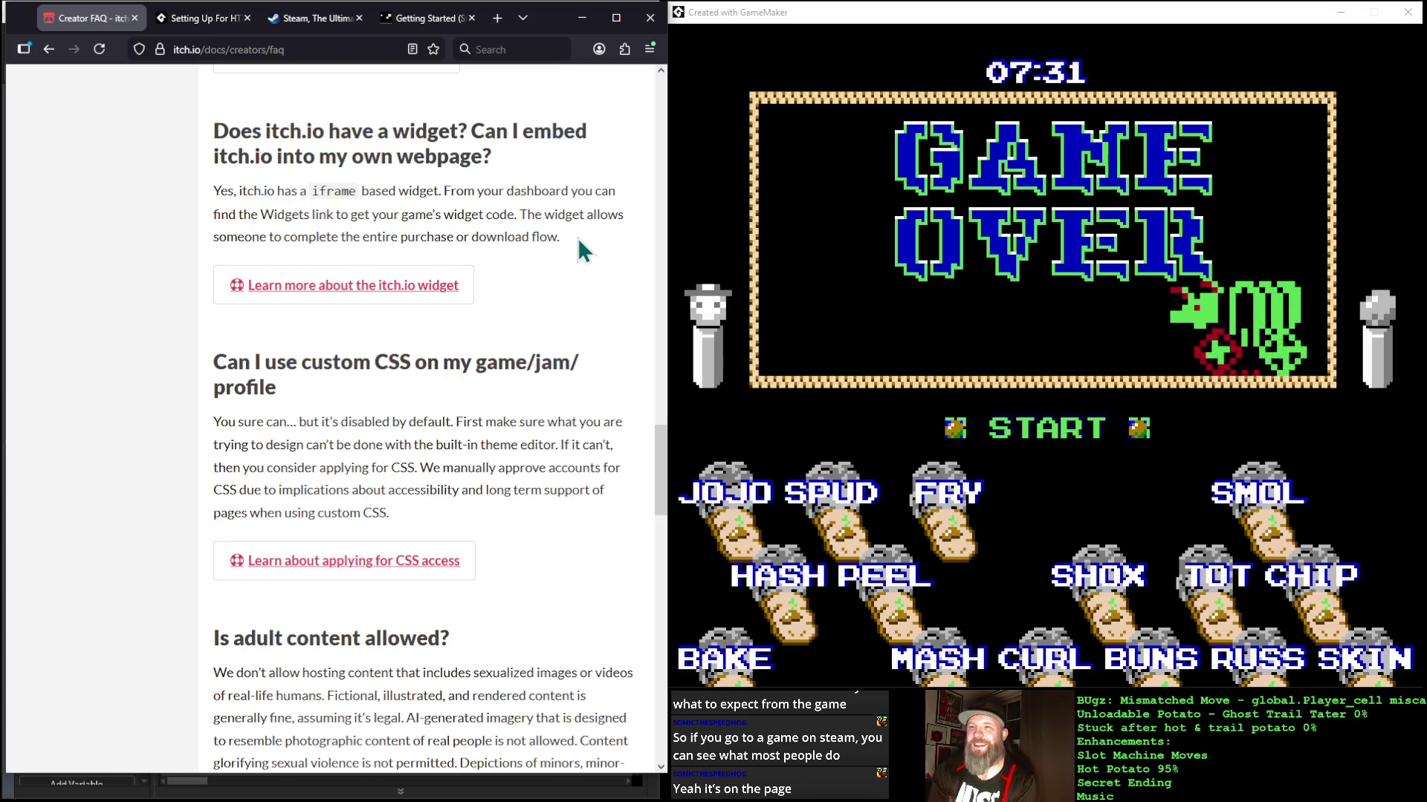
scroll(56, 271, up, 20)
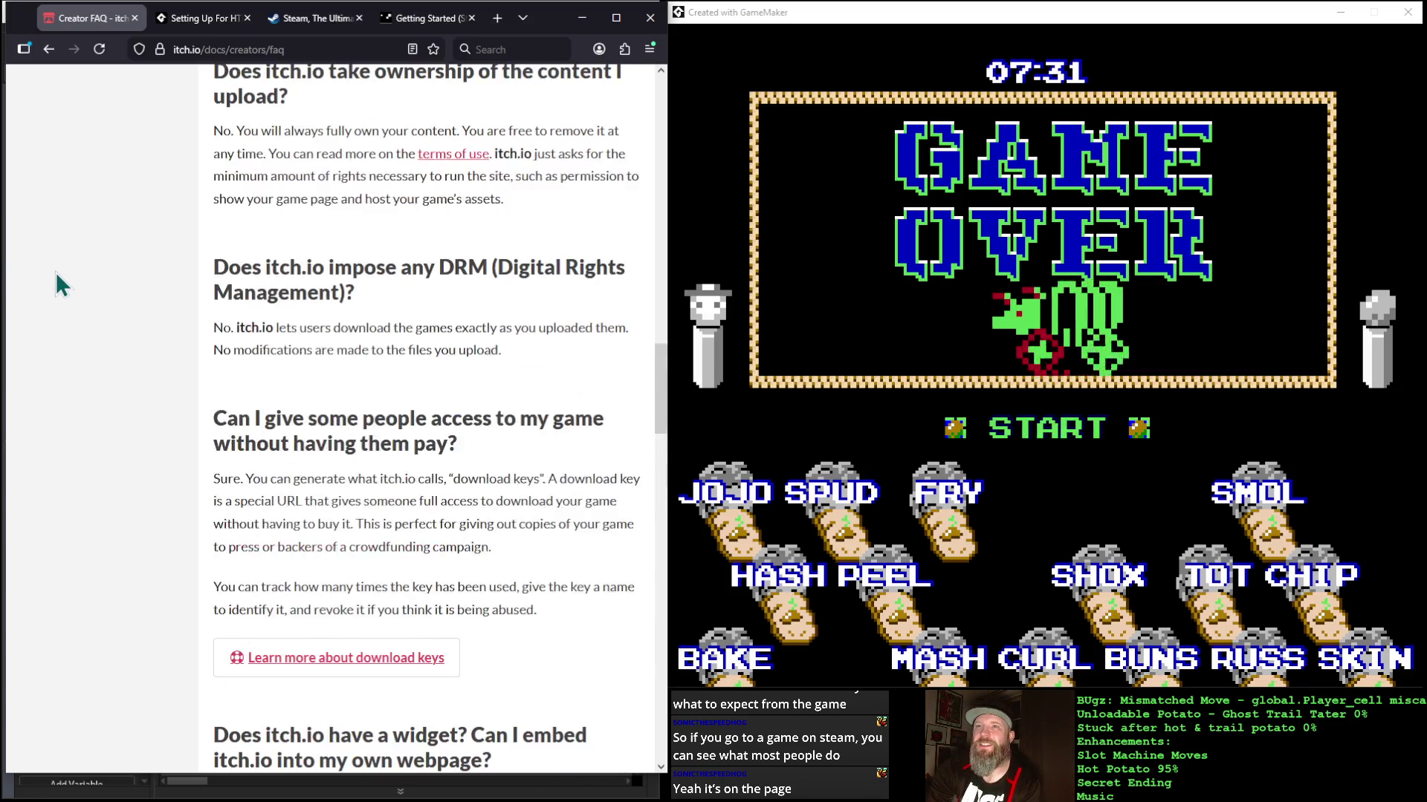
Step: Scroll to the top and open Game development tools from the Browse Games menu
scroll(56, 272, up, 1)
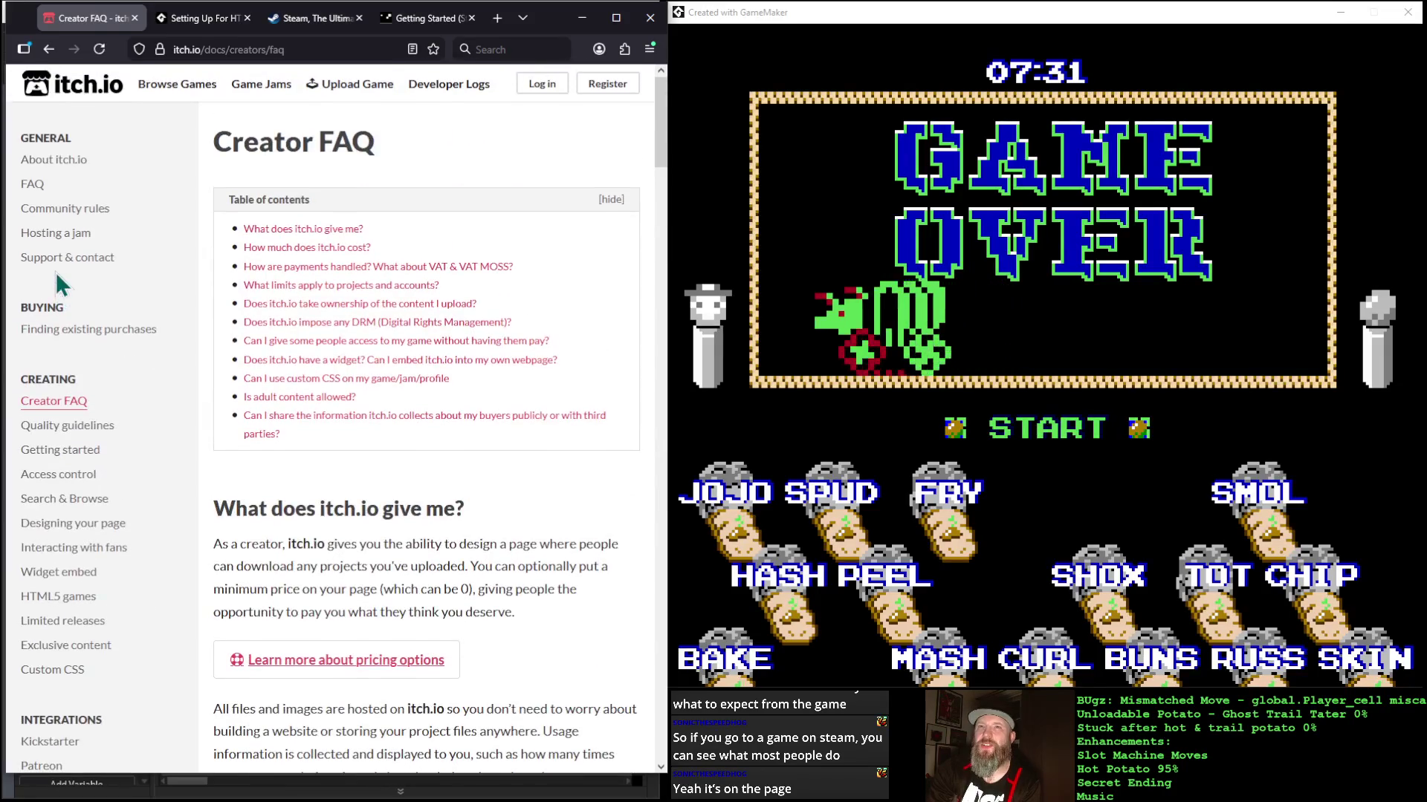
mouse_move(204, 93)
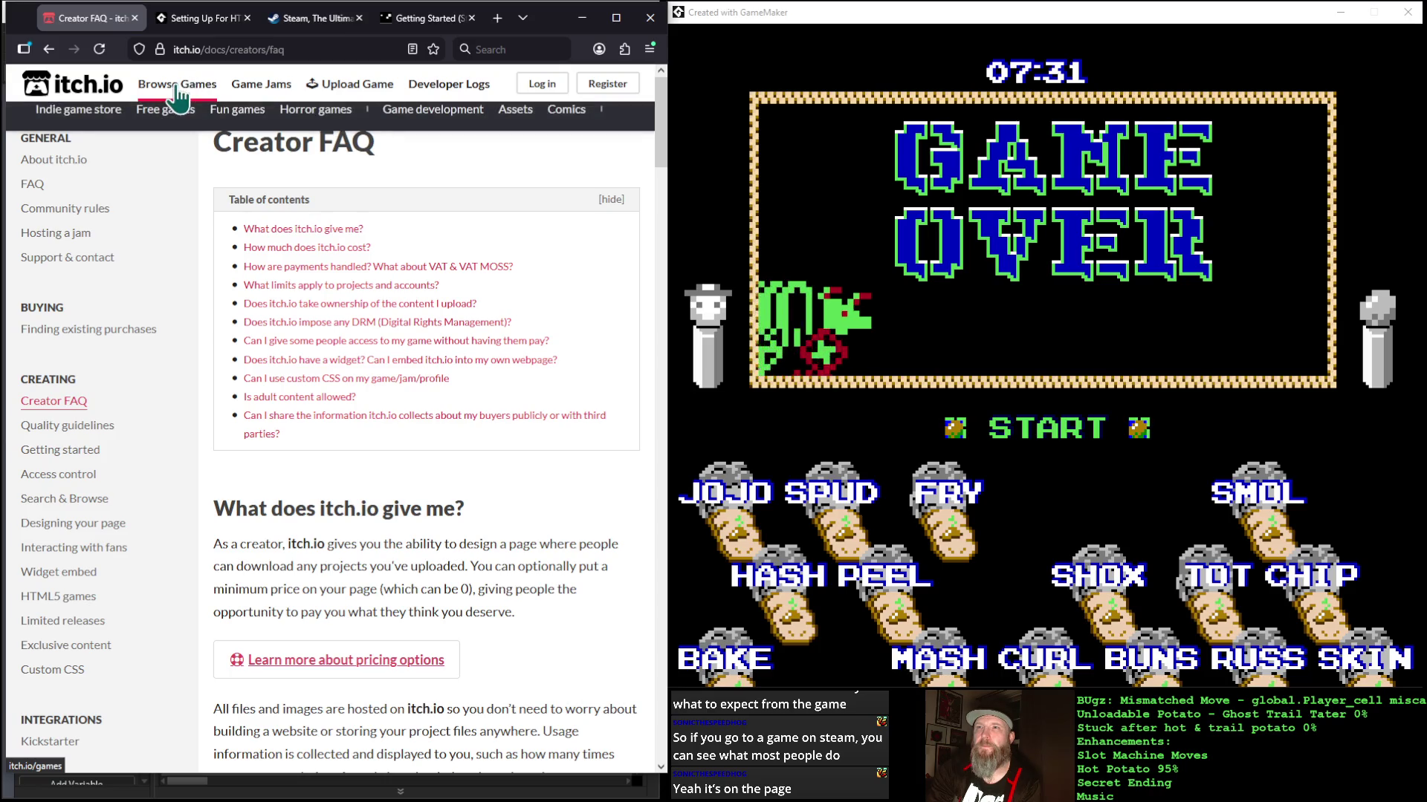
click(439, 113)
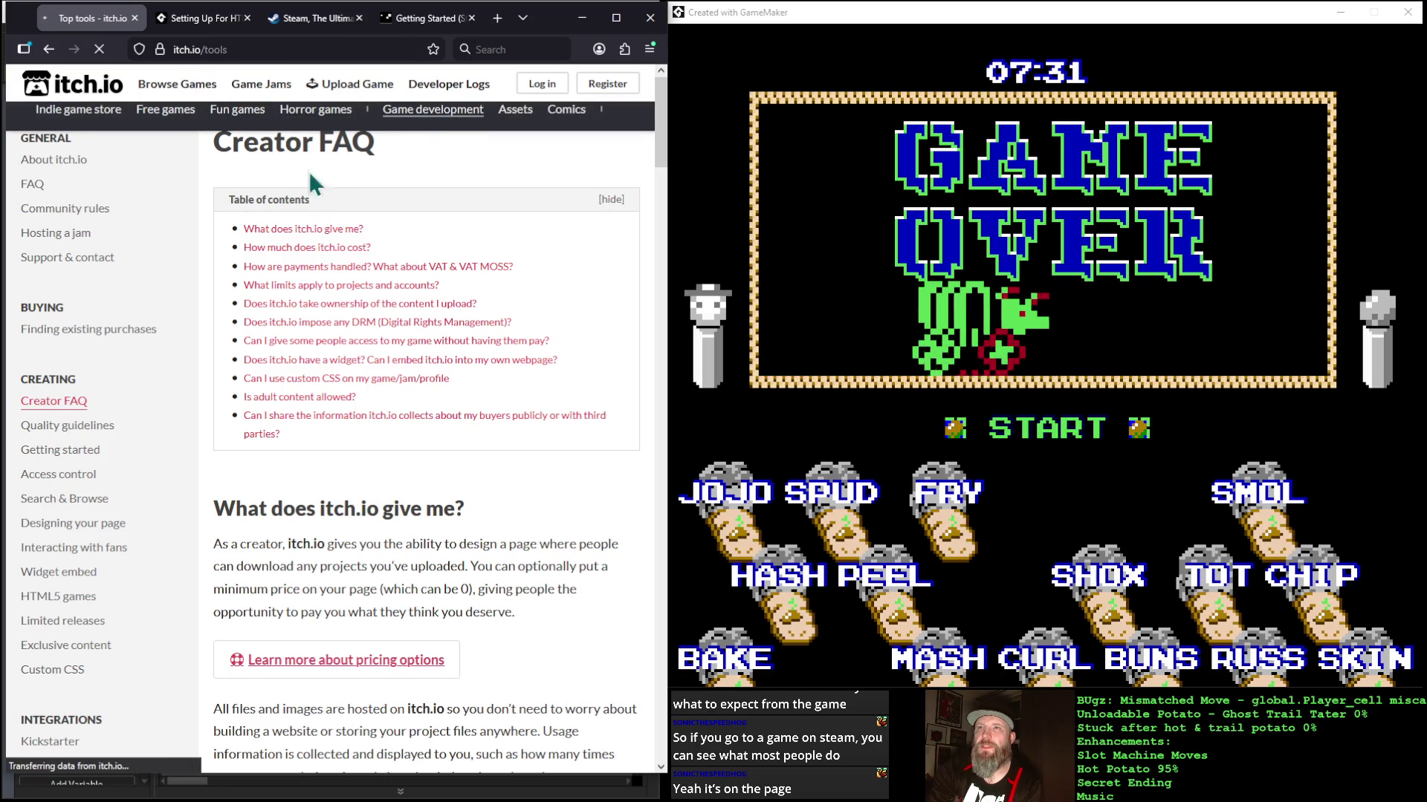
mouse_move(177, 84)
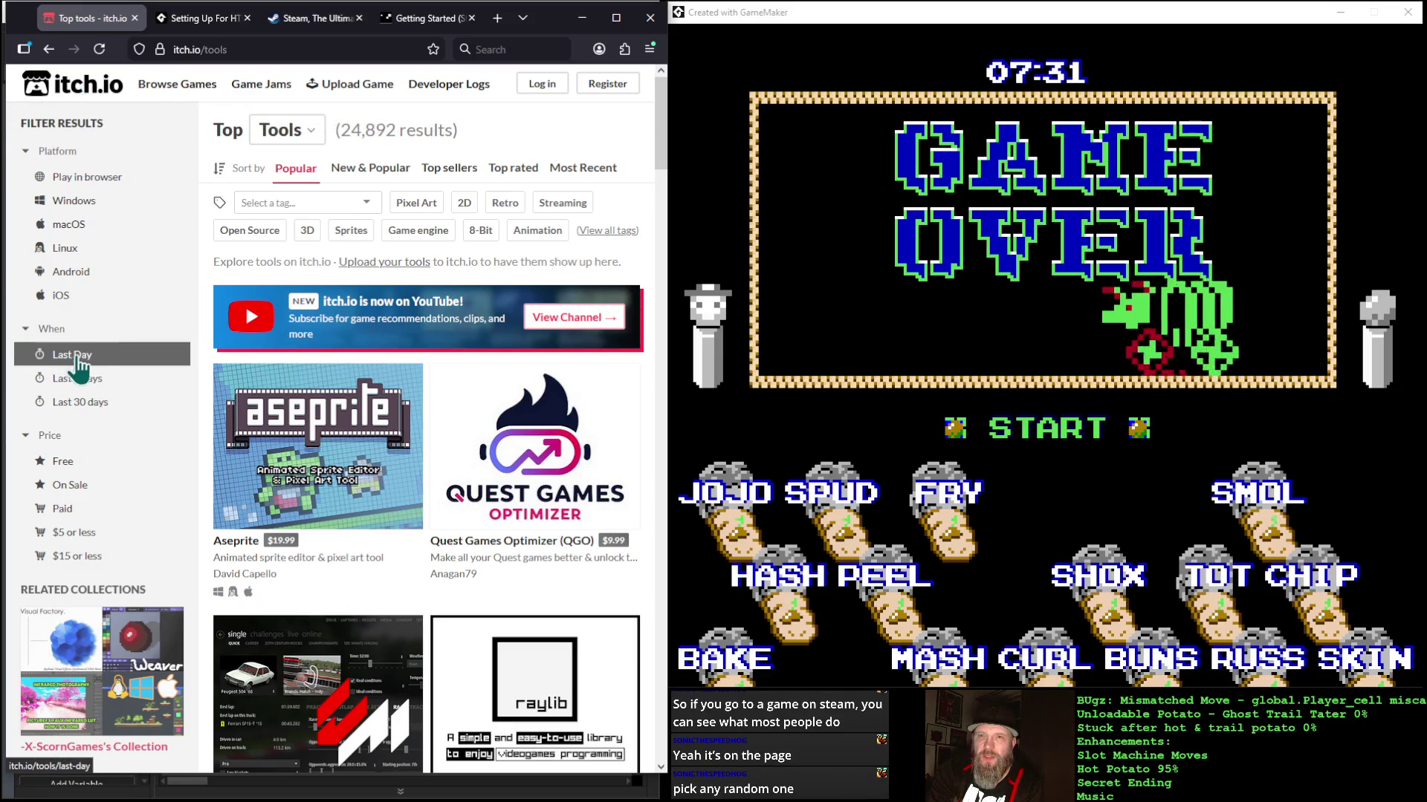
Step: Scroll through the Top Tools results led by Aseprite, then open the New & Popular sort choice
scroll(123, 410, down, 1)
scroll(122, 411, down, 1)
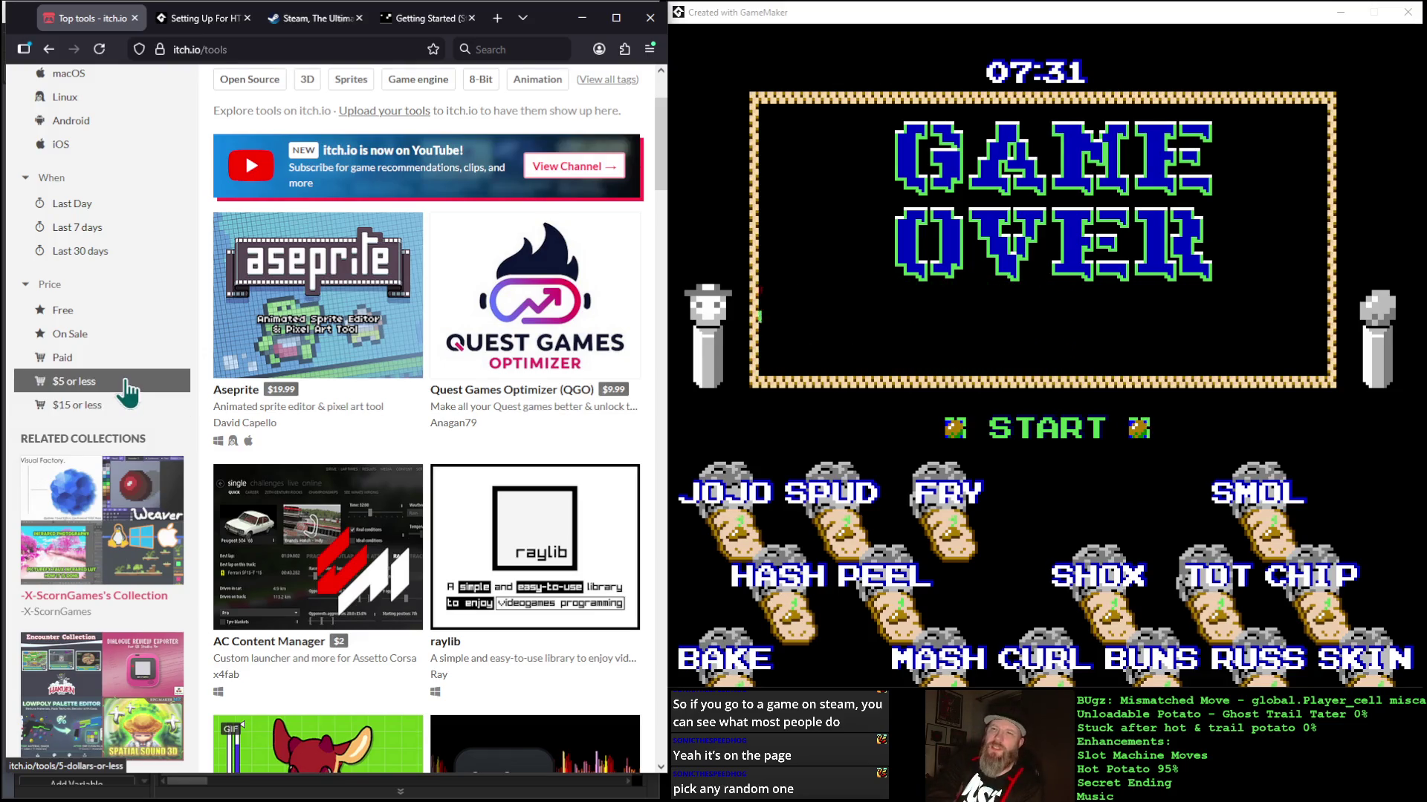
scroll(117, 332, up, 3)
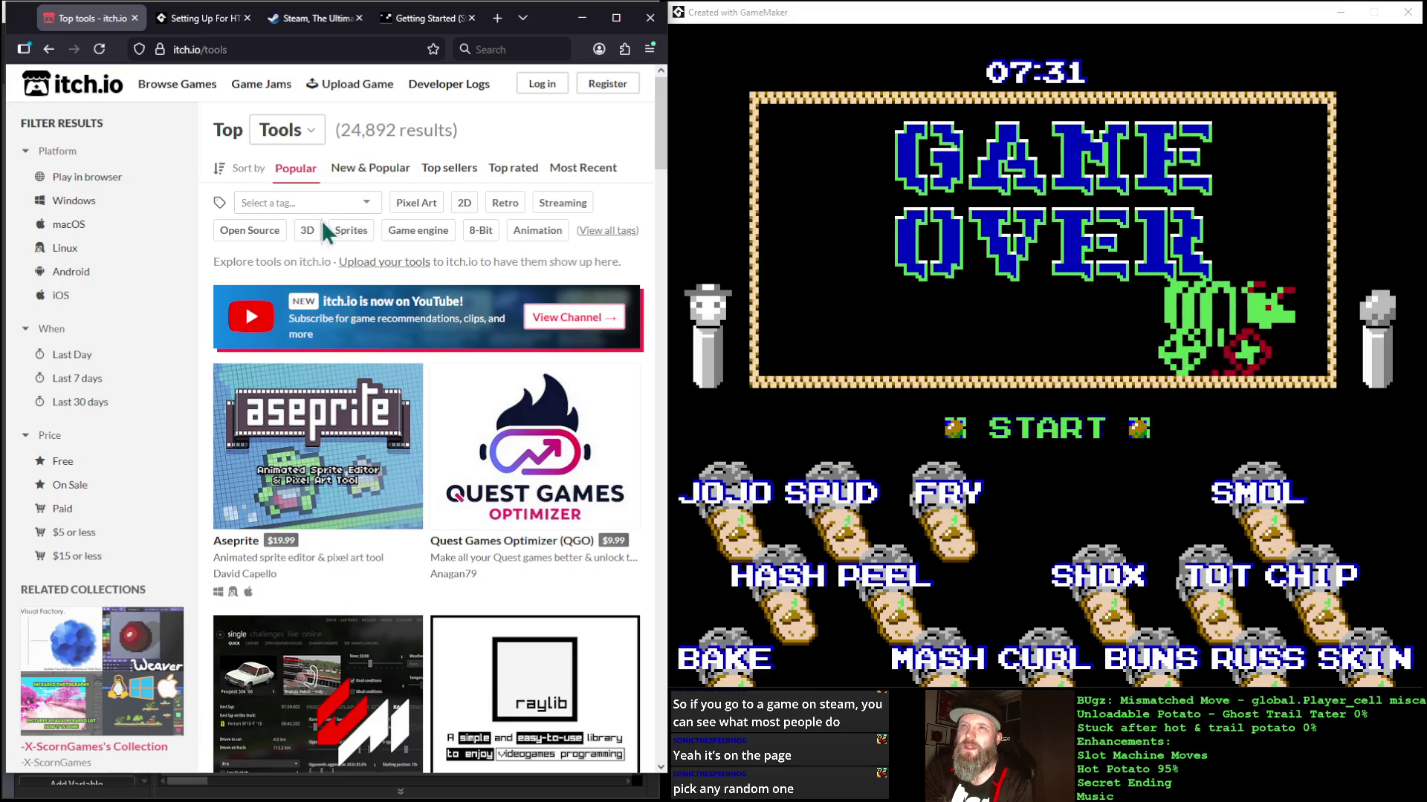
scroll(315, 312, down, 3)
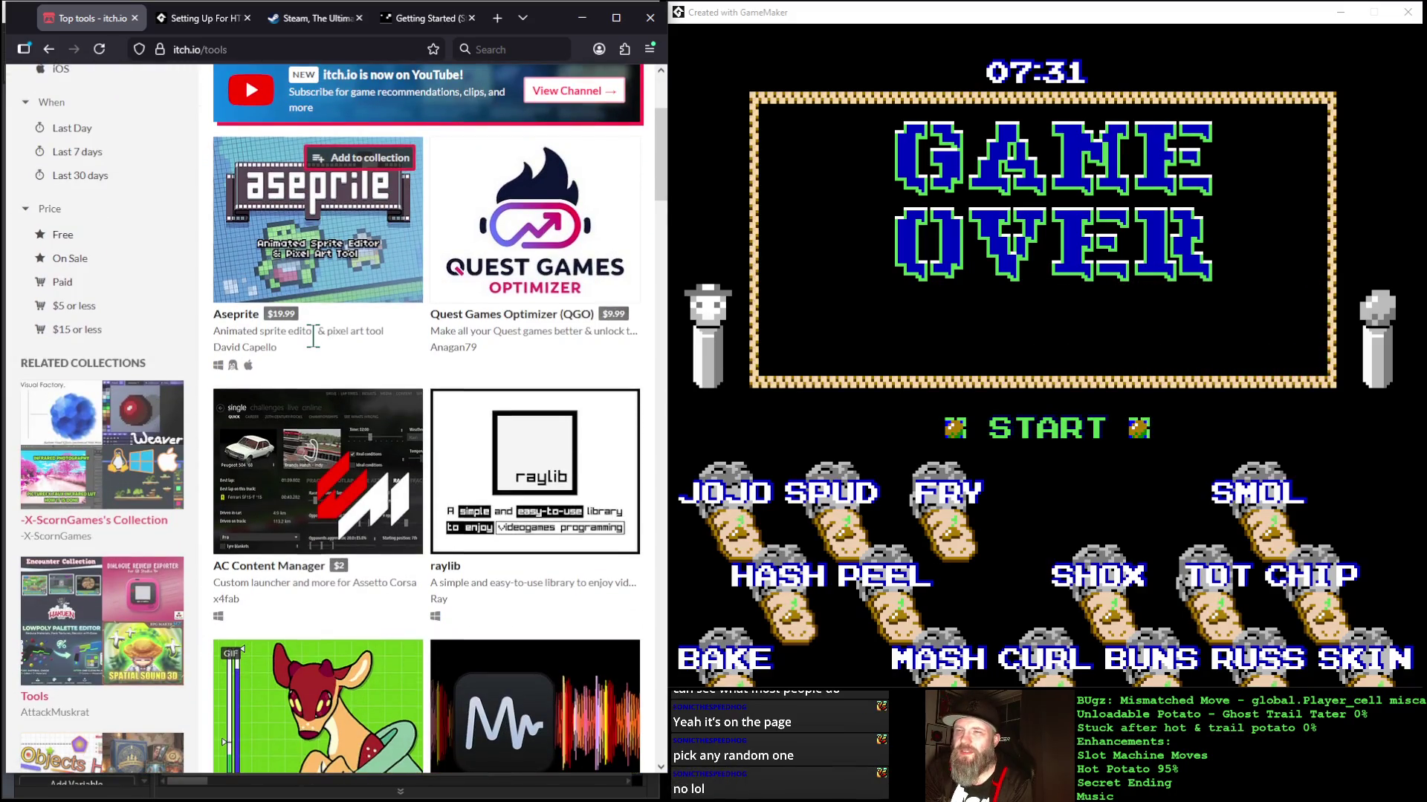
scroll(313, 335, down, 3)
scroll(316, 342, up, 2)
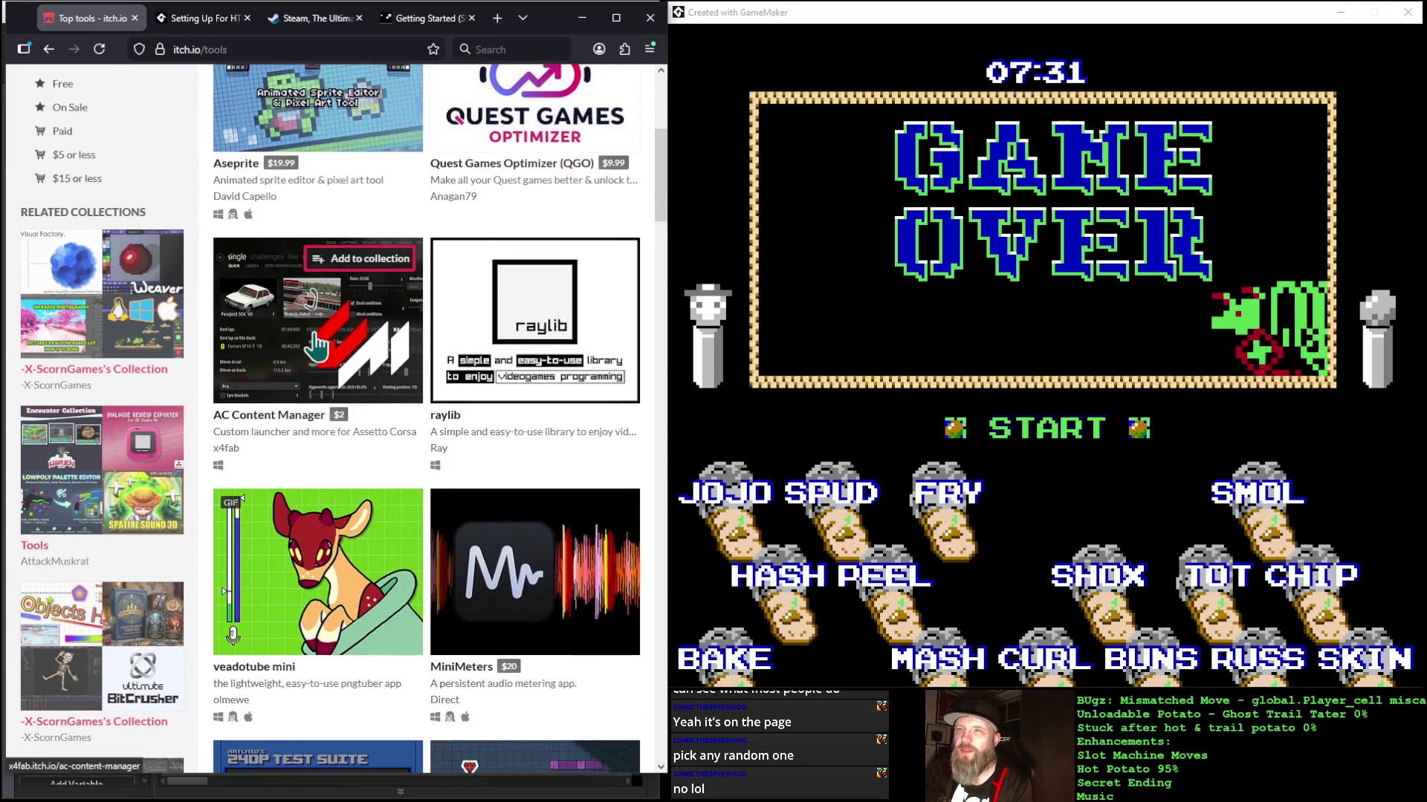
scroll(316, 343, down, 4)
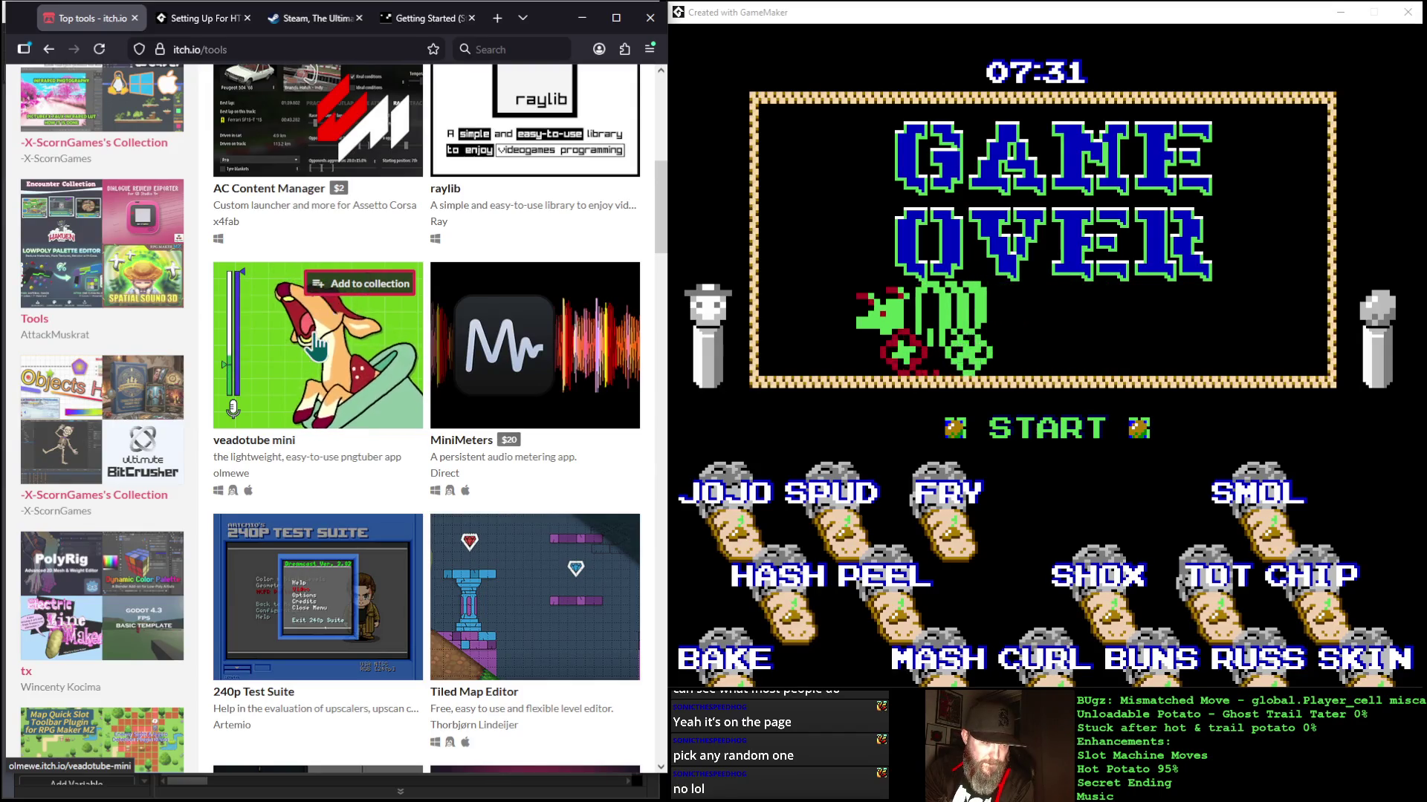
scroll(316, 344, up, 6)
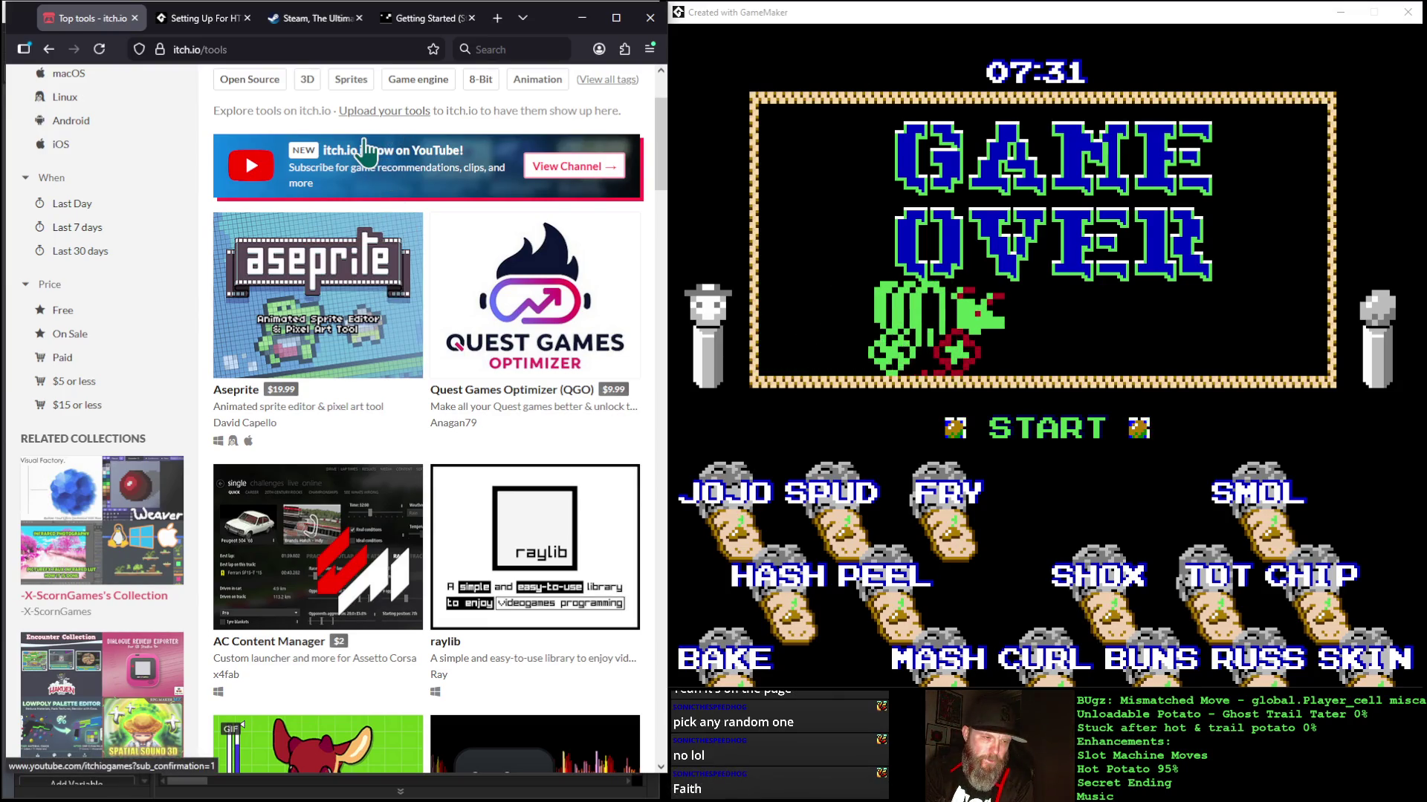
scroll(368, 148, down, 10)
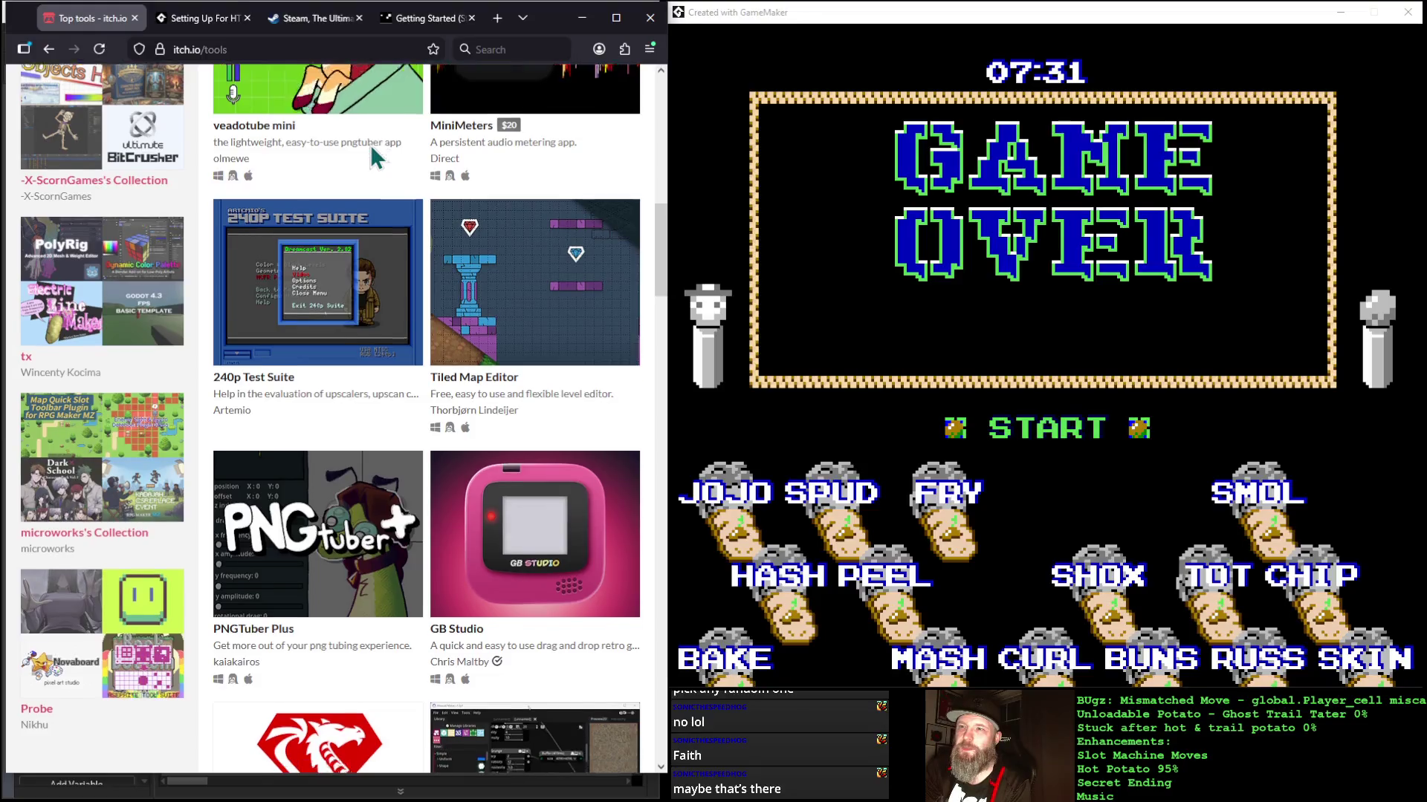
scroll(364, 433, up, 12)
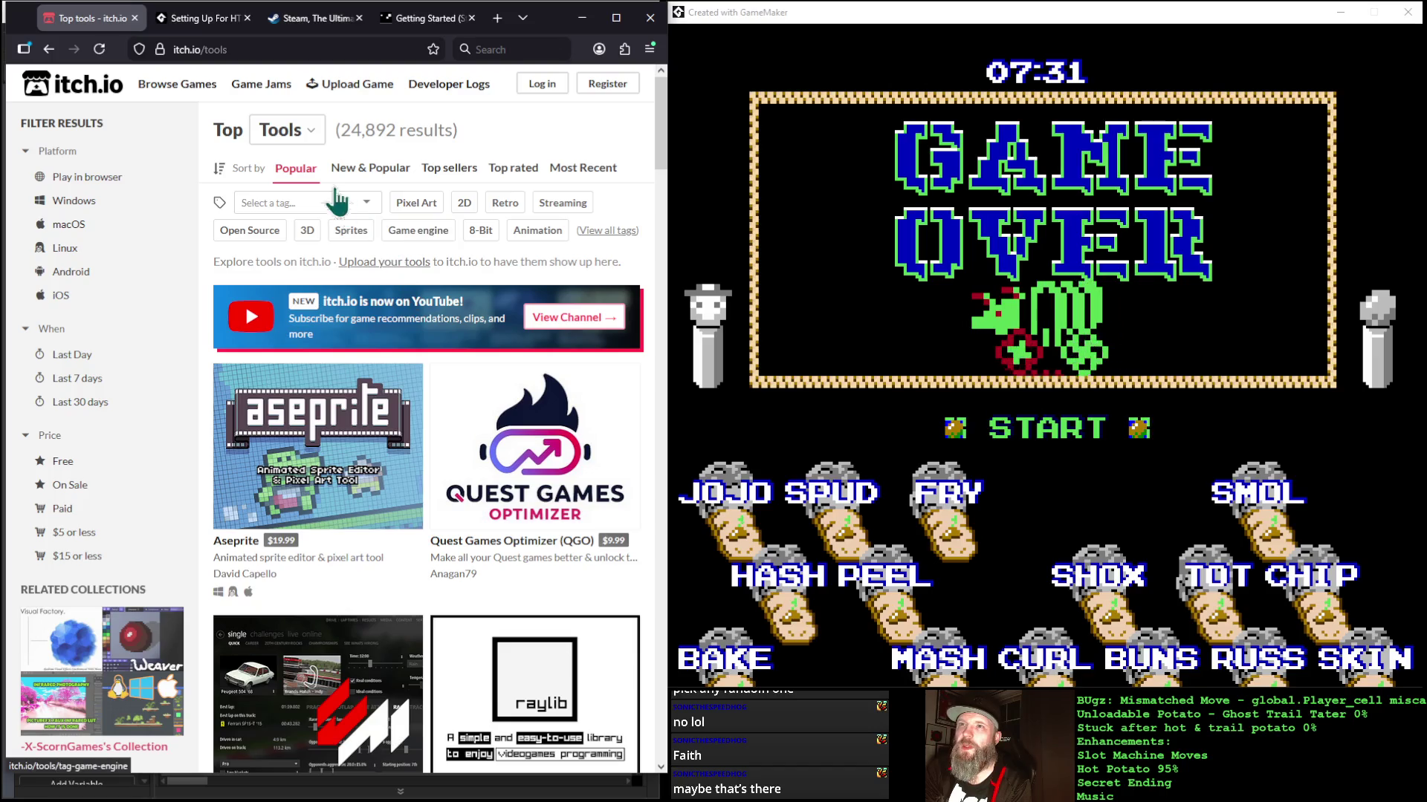
click(374, 169)
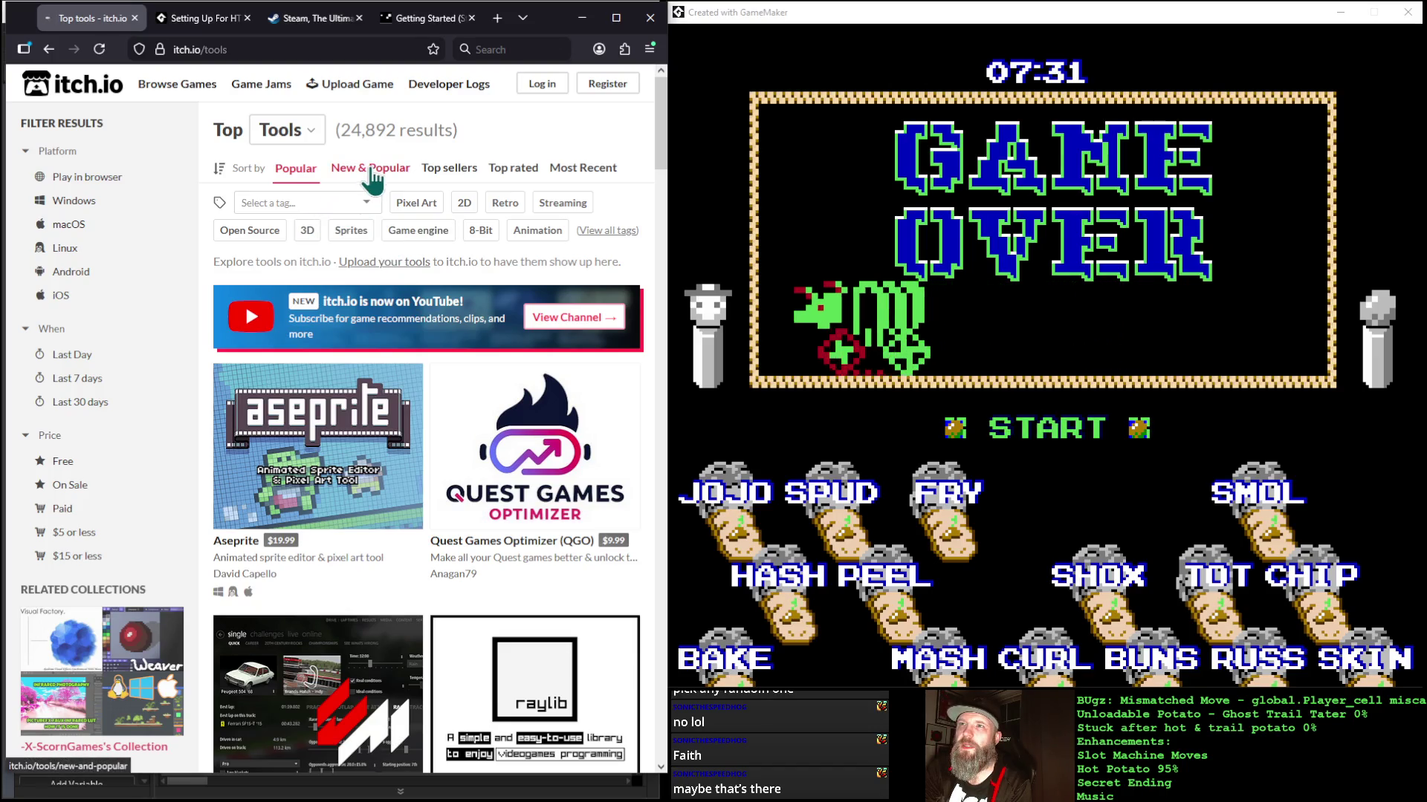
Step: Sort the tools by Top rated and open the Medieval Fantasy City Generator page
click(440, 172)
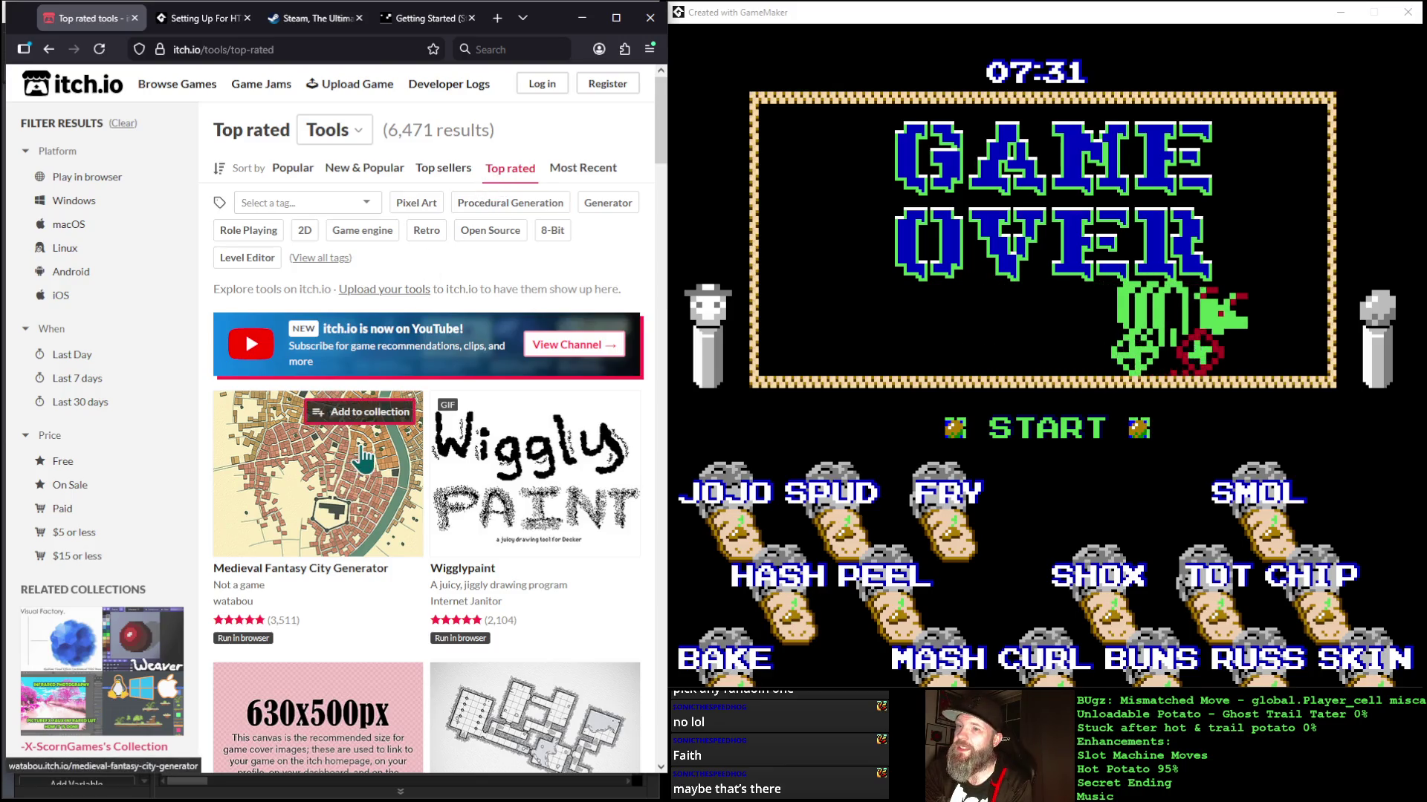
click(346, 461)
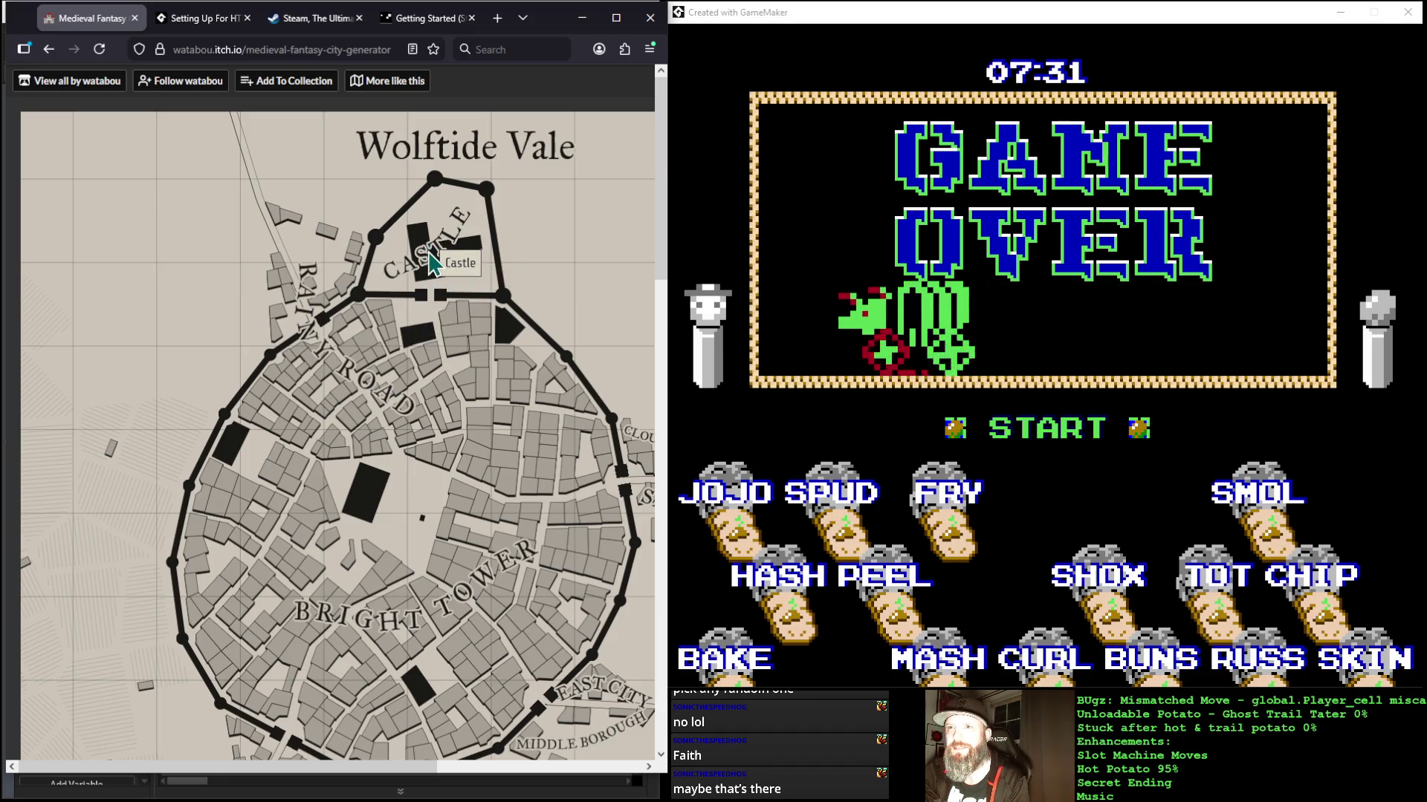
click(347, 315)
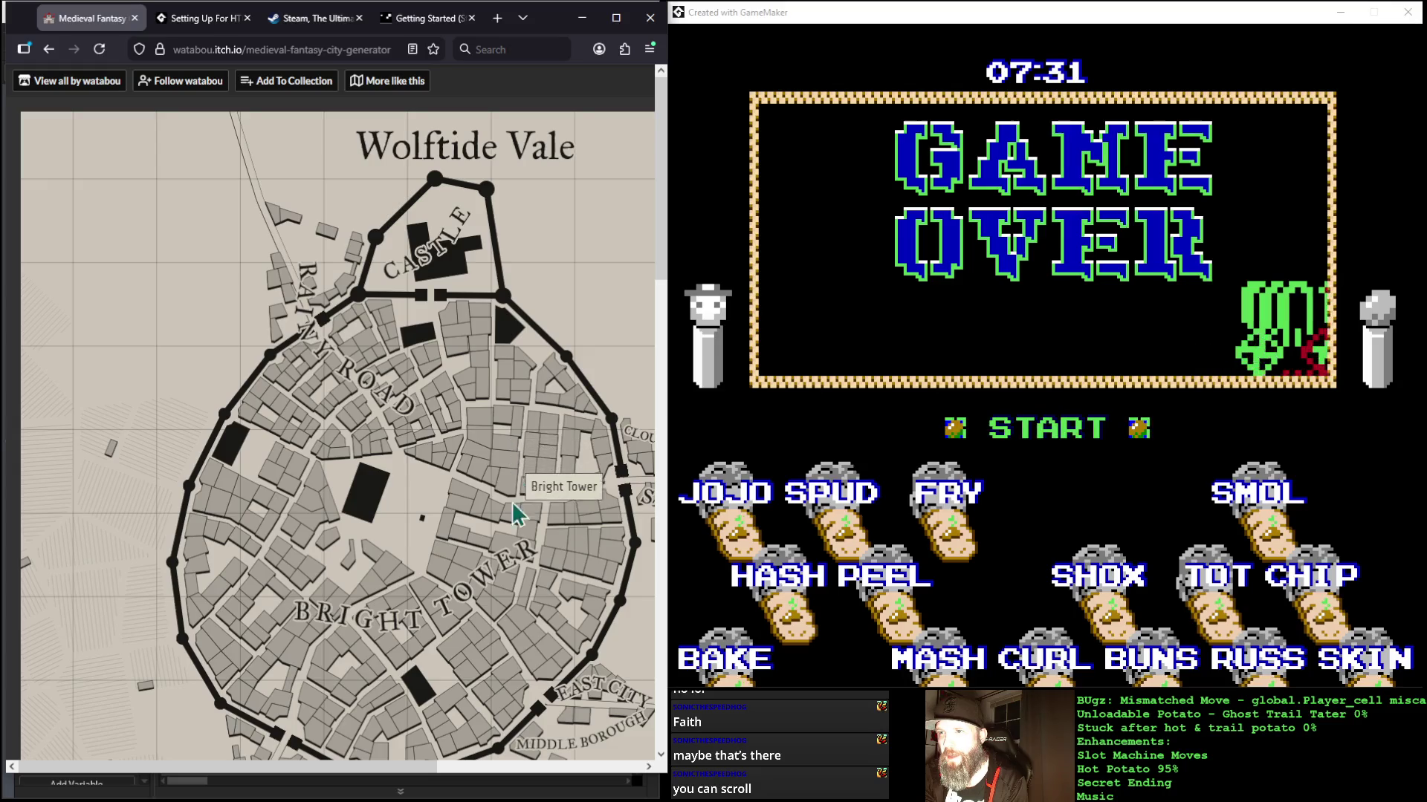
scroll(492, 433, down, 7)
scroll(525, 482, up, 5)
scroll(525, 477, down, 5)
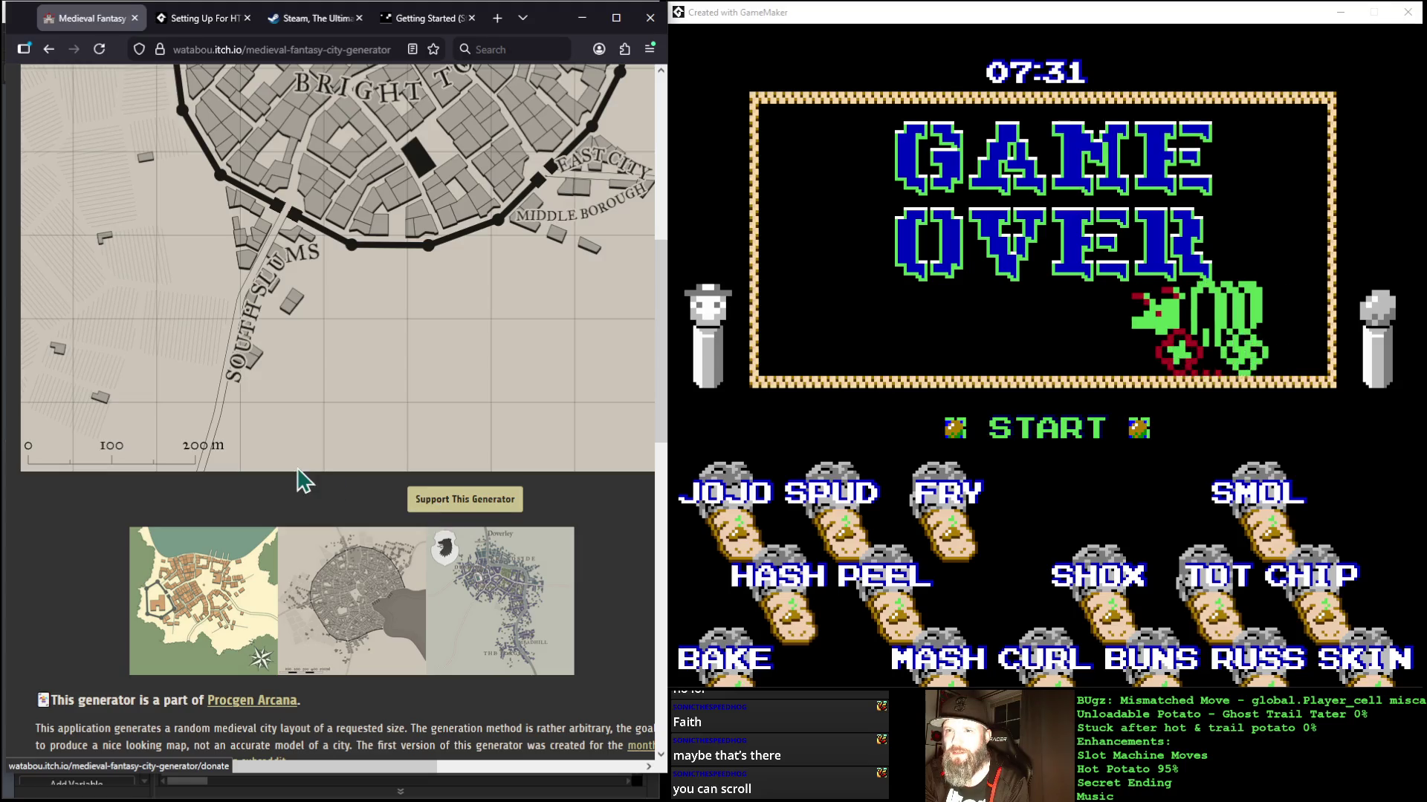
scroll(292, 627, down, 5)
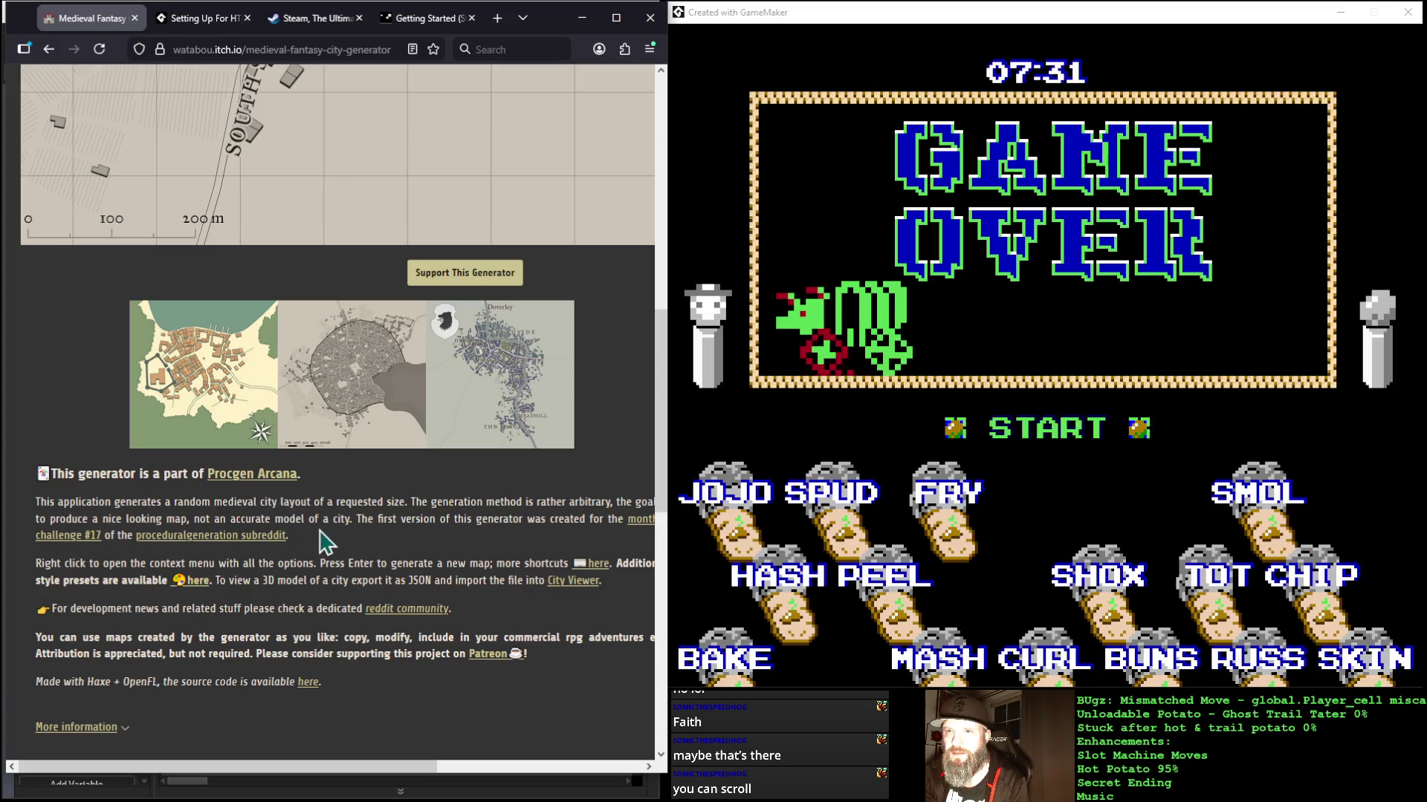
scroll(394, 554, up, 15)
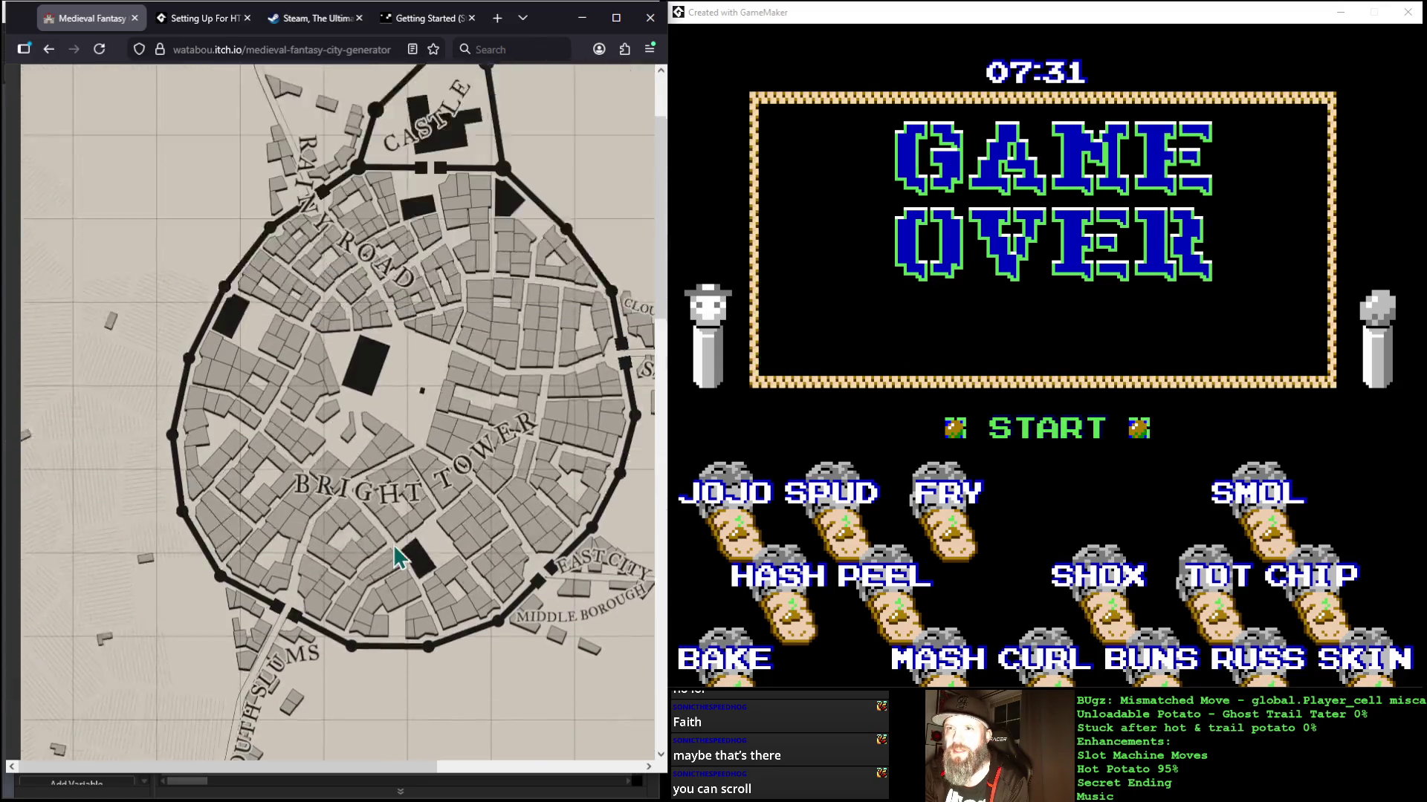
scroll(289, 520, down, 5)
scroll(290, 513, up, 5)
click(49, 51)
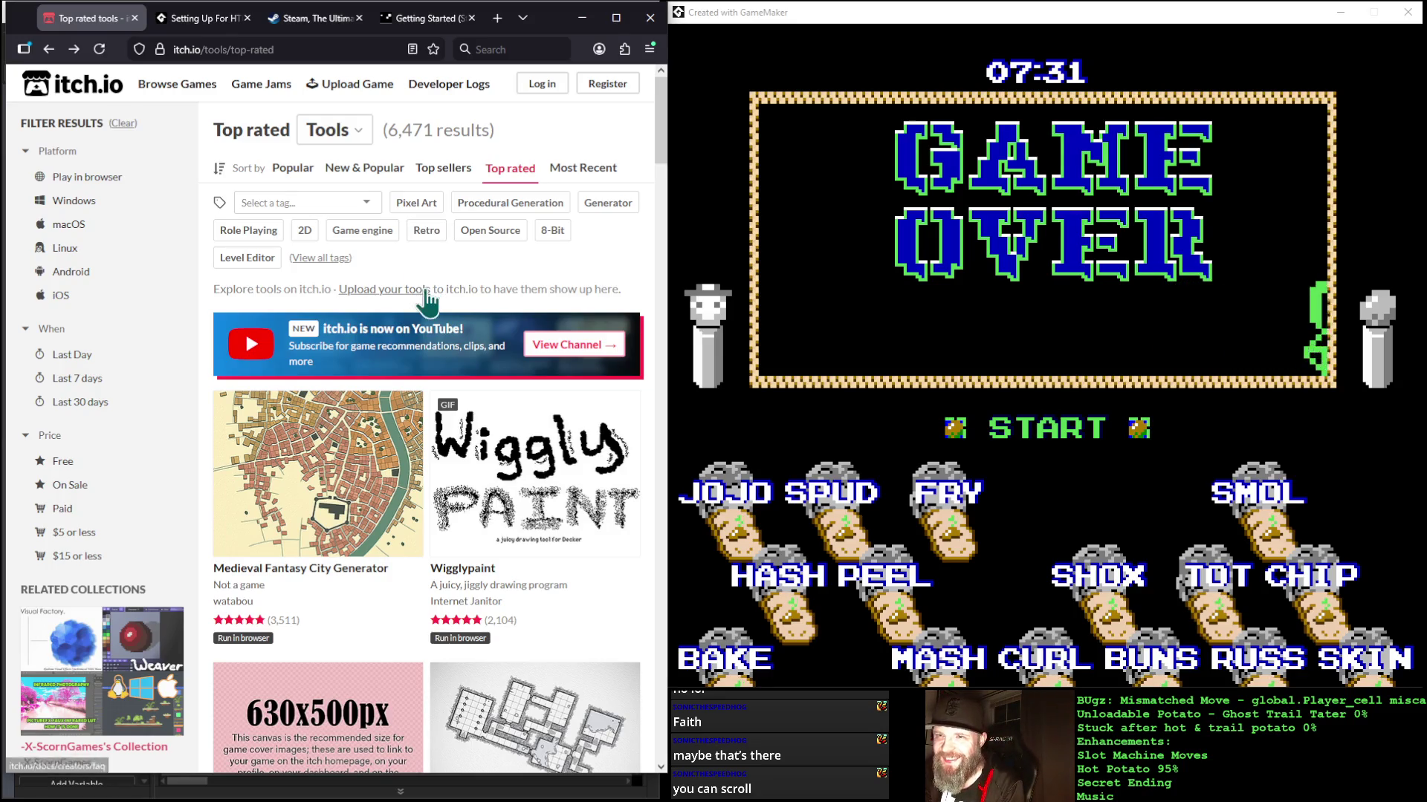
Step: Switch the listing category from Tools to Games, showing Top Games by popularity
scroll(425, 304, down, 1)
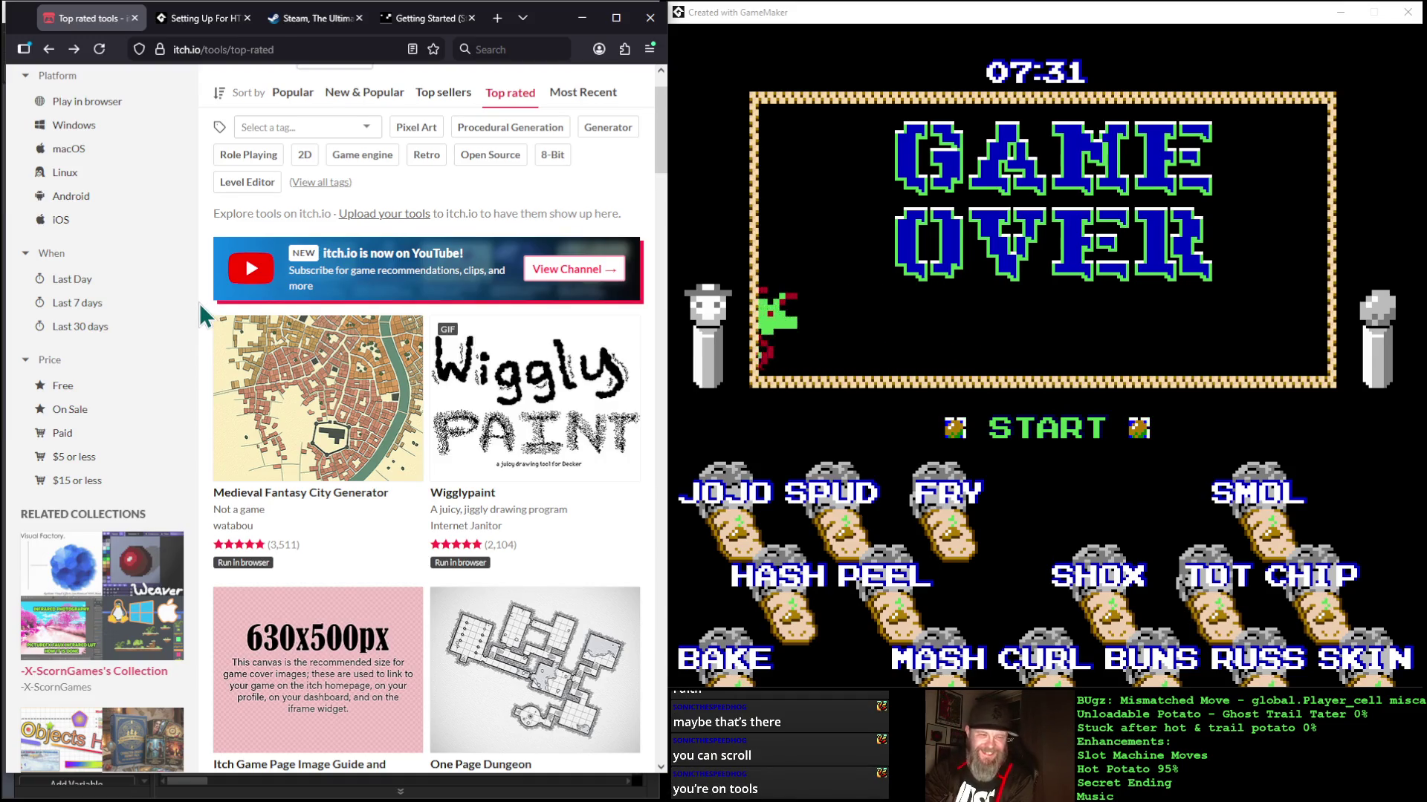
scroll(200, 305, down, 1)
scroll(223, 297, up, 3)
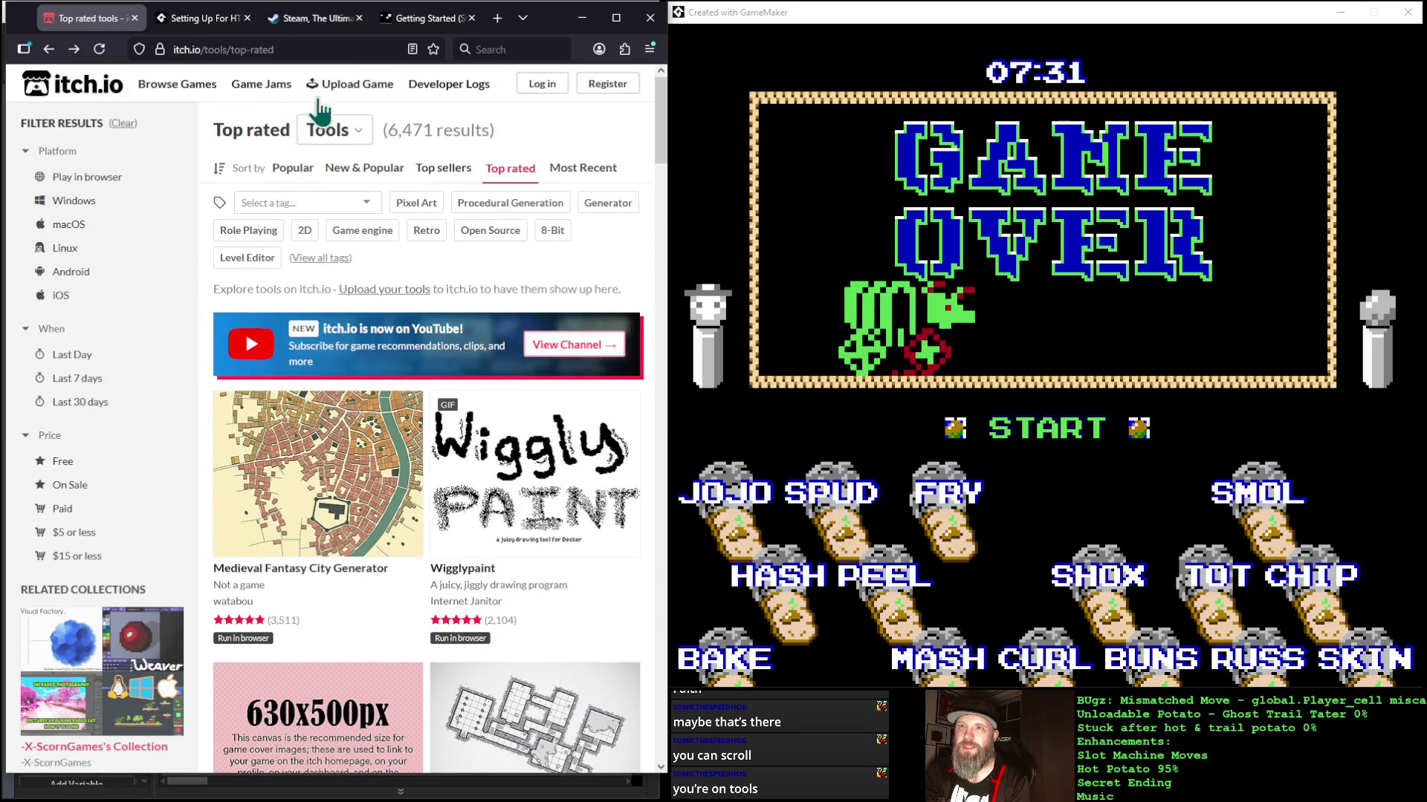
click(359, 133)
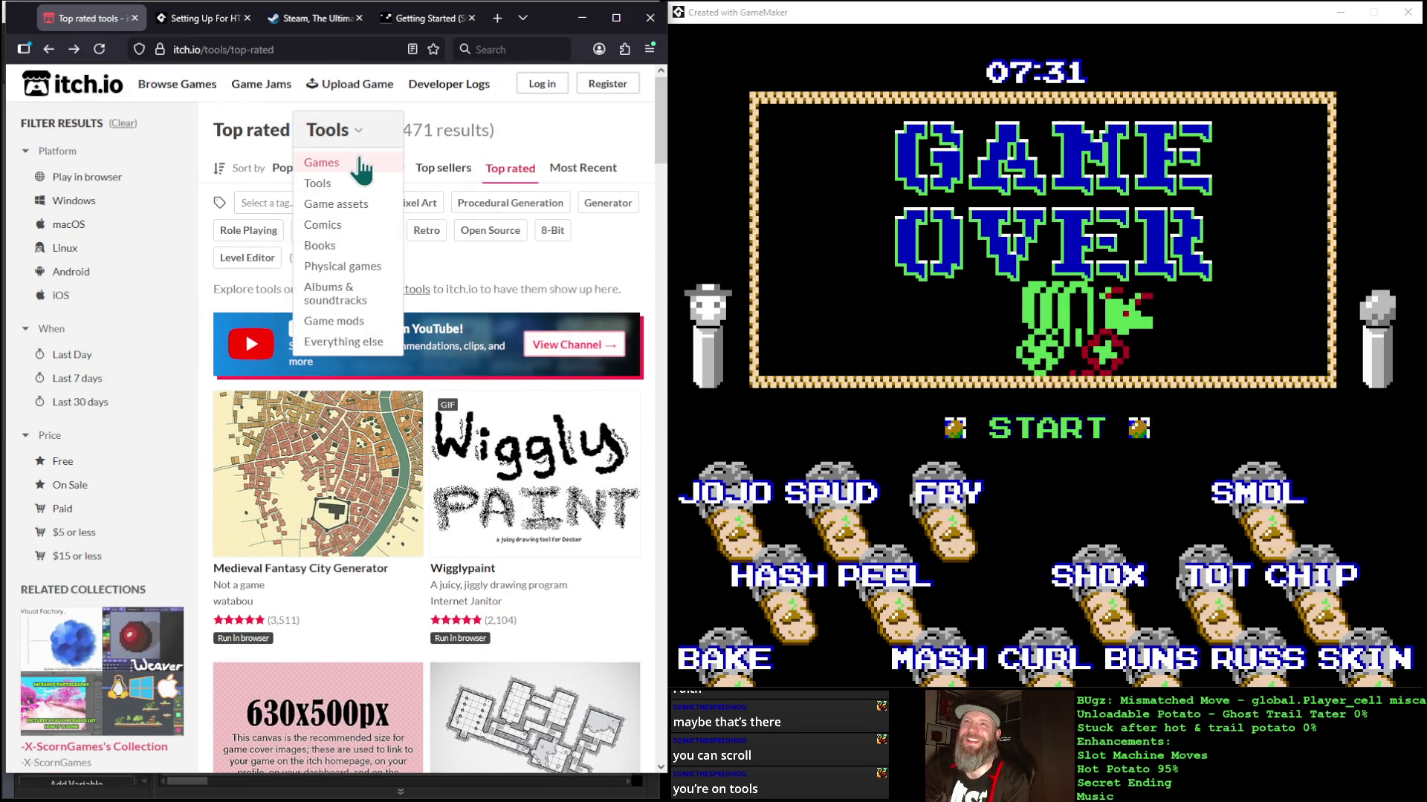
click(321, 160)
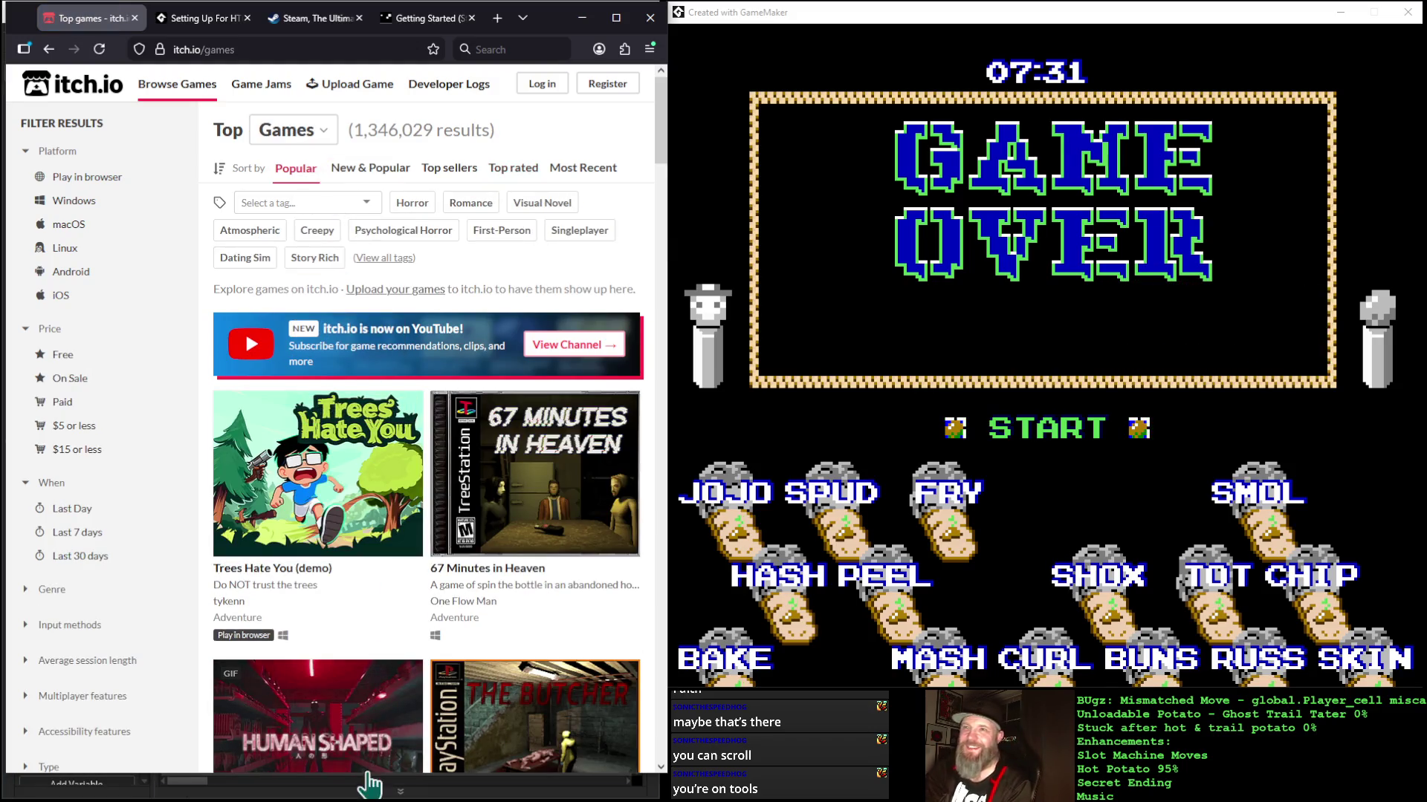
mouse_move(362, 509)
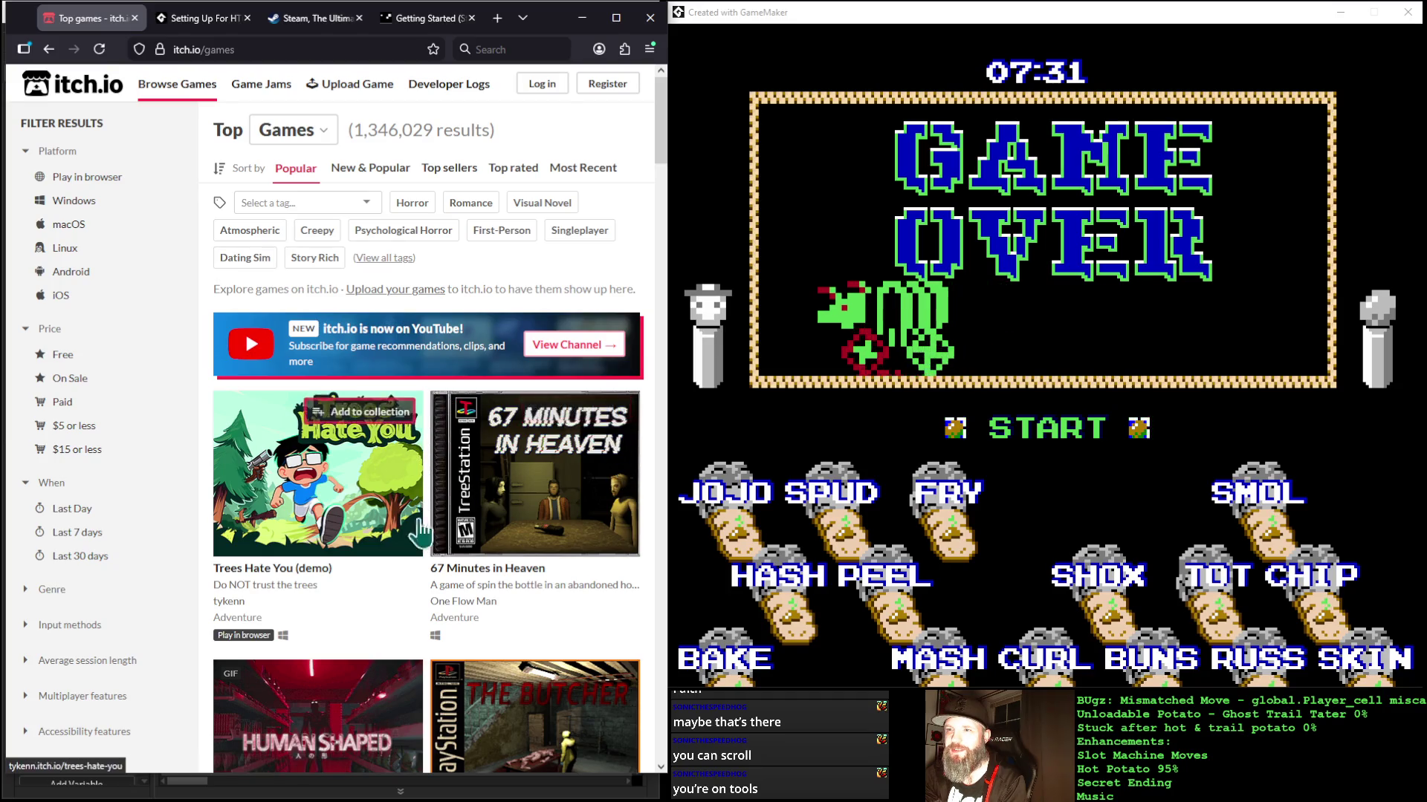
scroll(407, 560, down, 3)
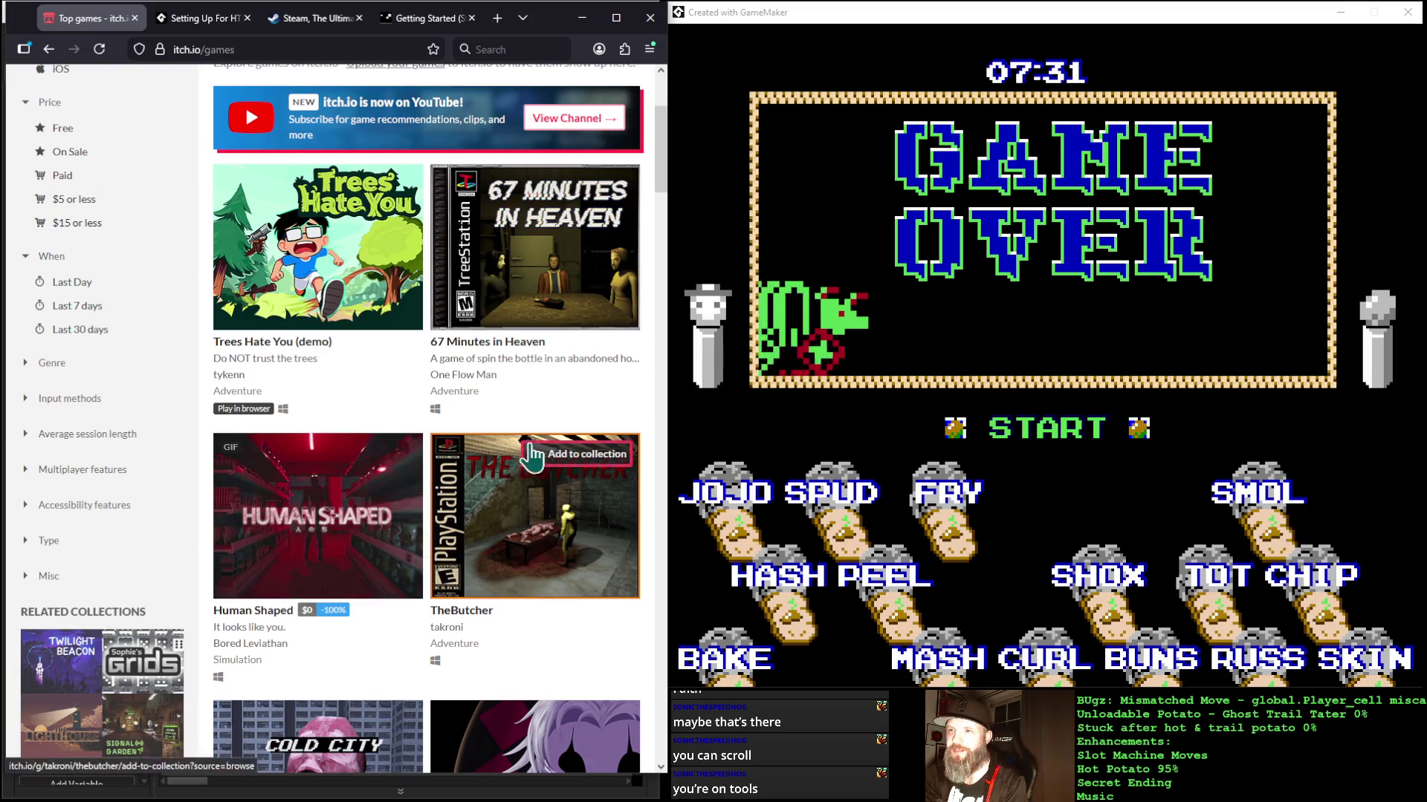
mouse_move(561, 491)
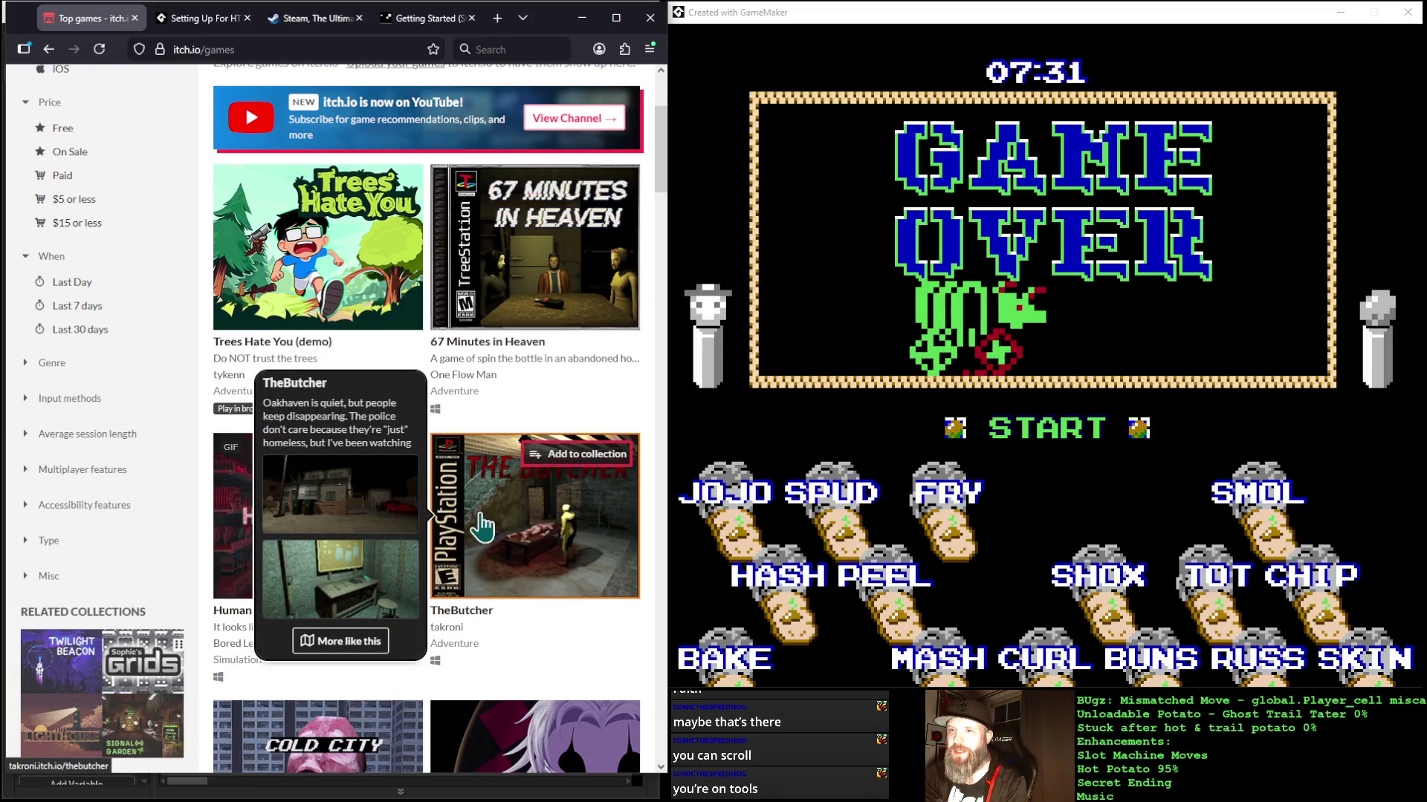
scroll(481, 526, down, 3)
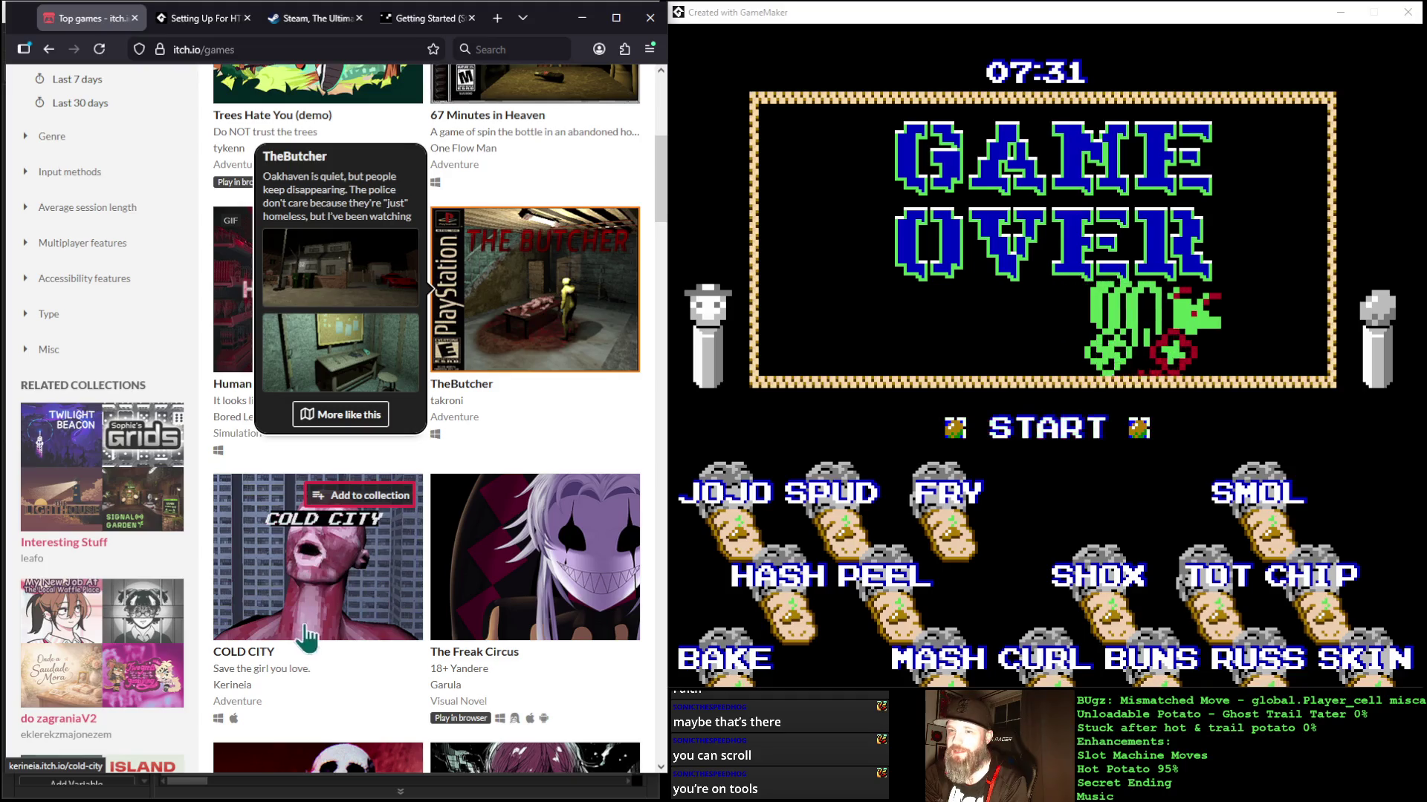
mouse_move(296, 648)
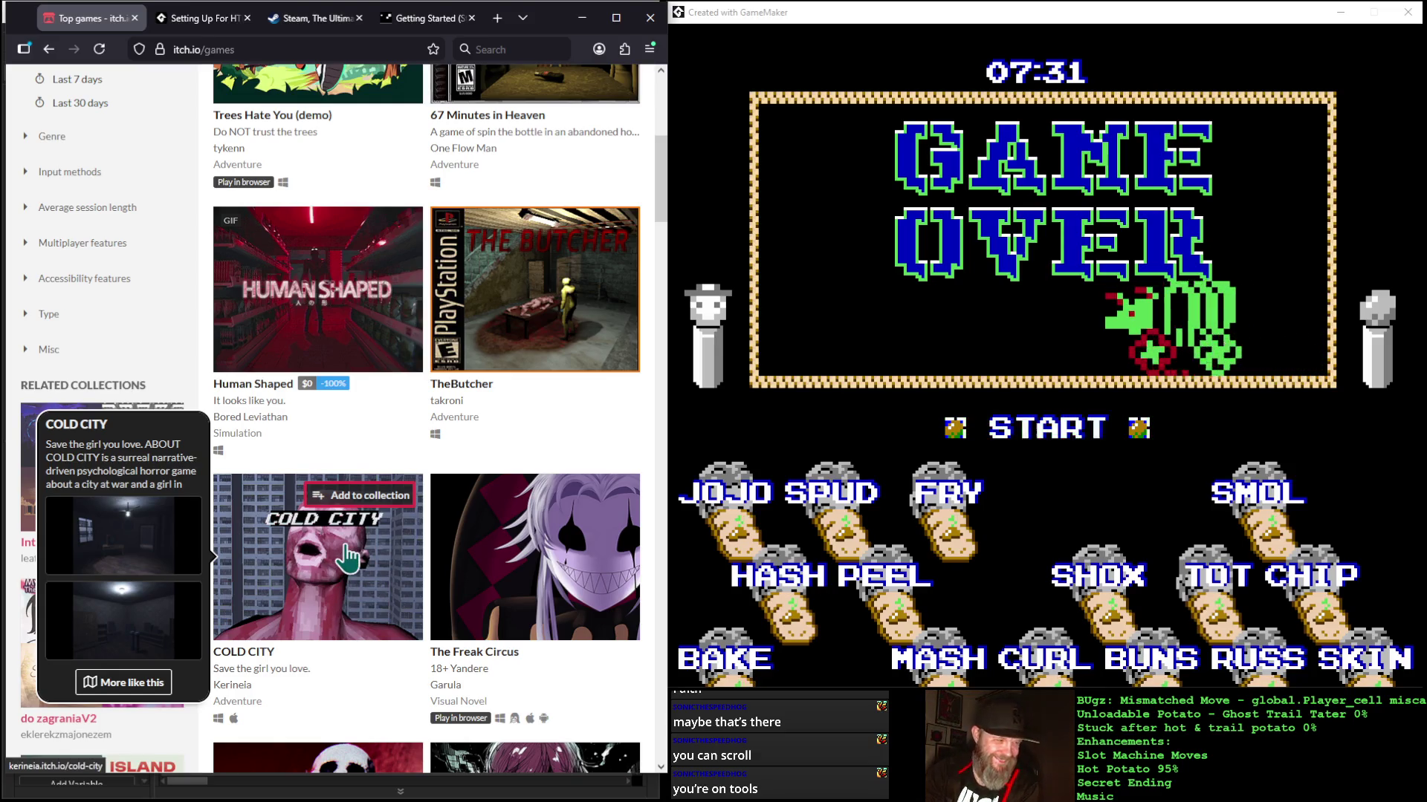
scroll(346, 561, down, 1)
scroll(345, 561, down, 1)
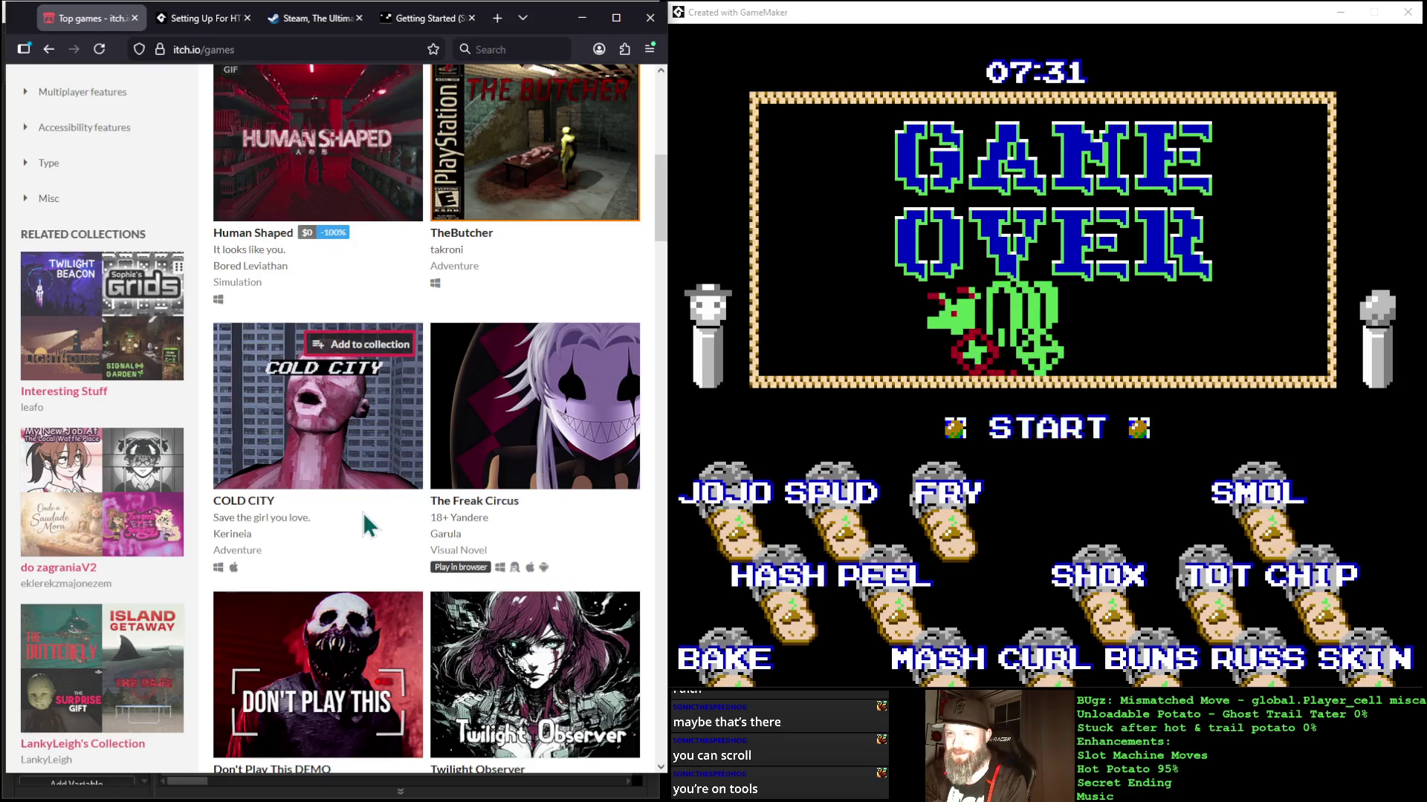
scroll(363, 511, down, 3)
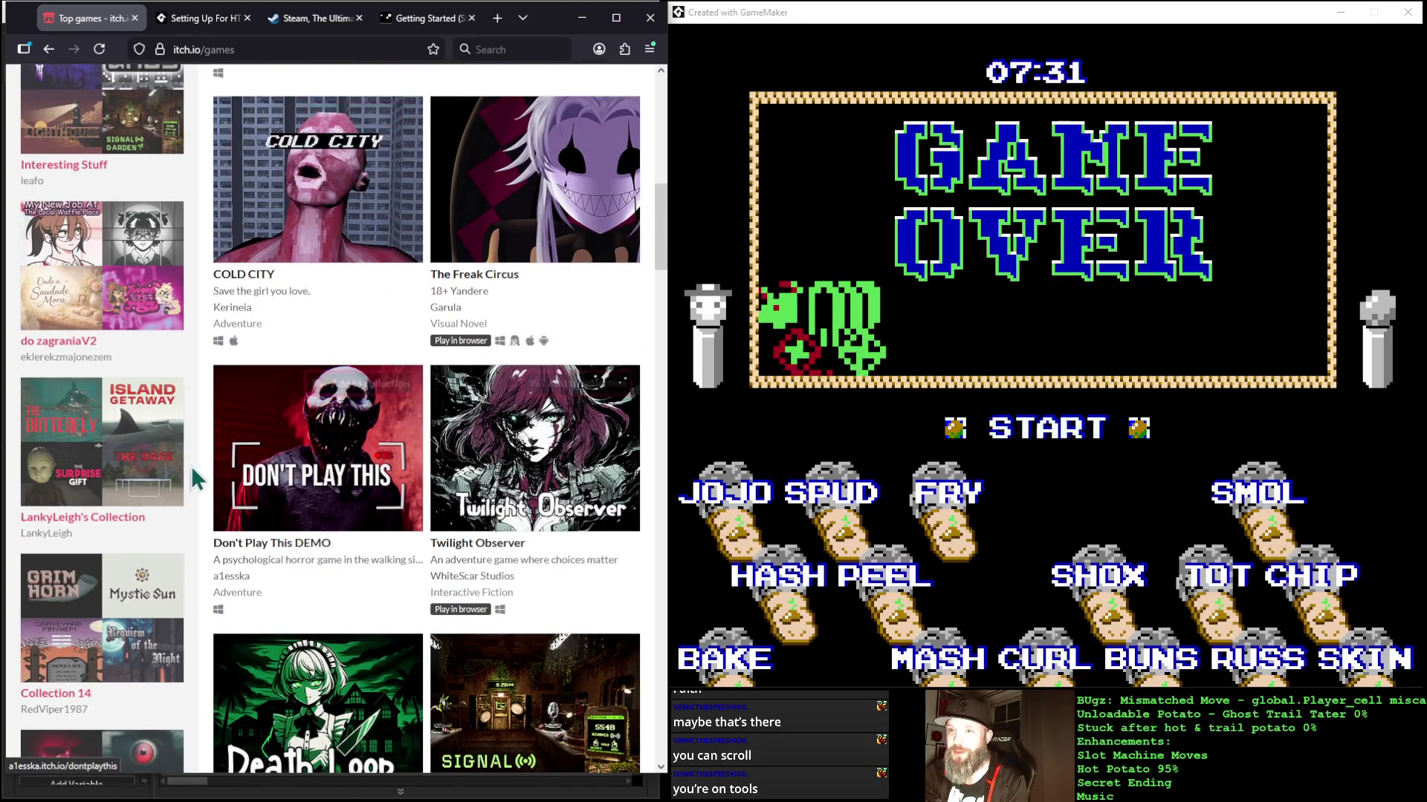
scroll(394, 563, down, 3)
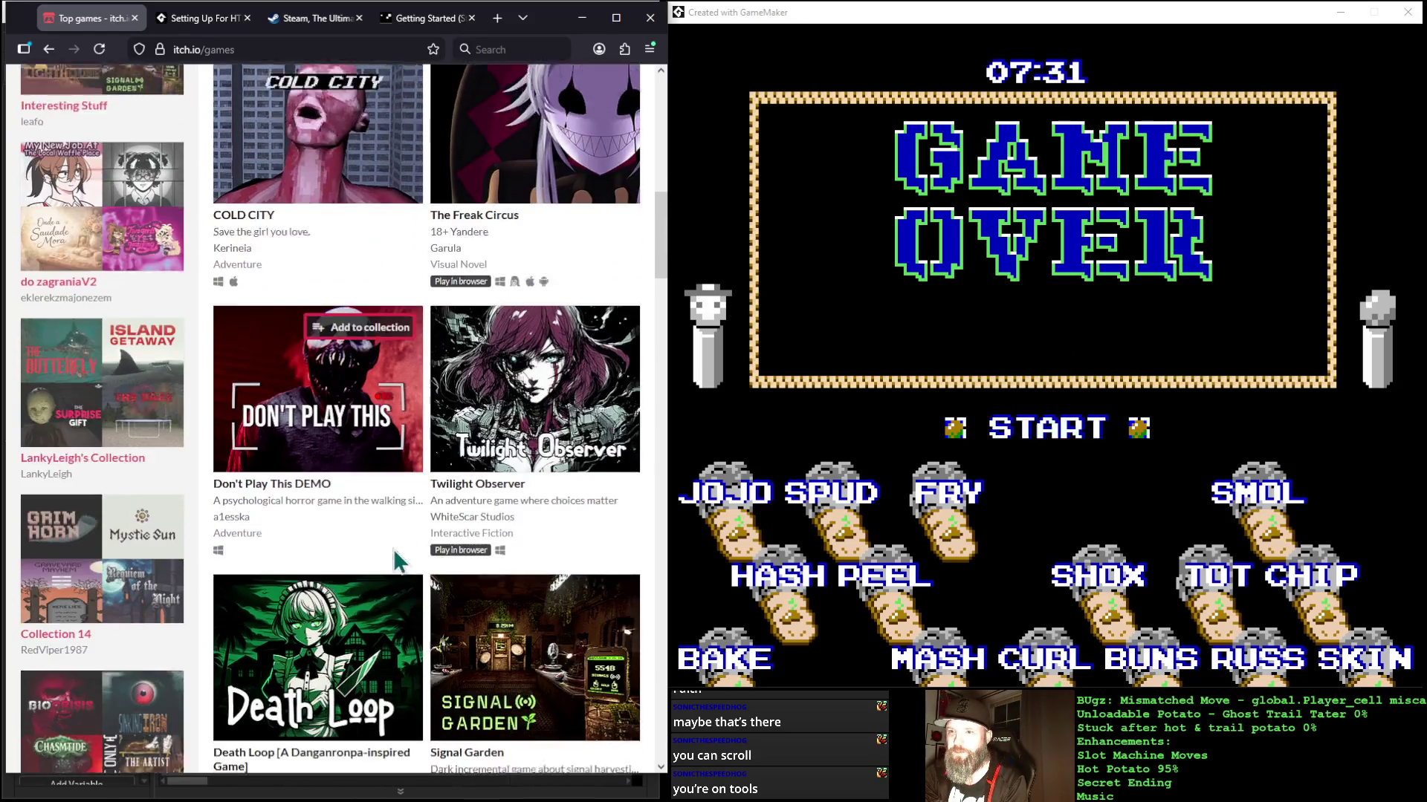
scroll(394, 563, down, 4)
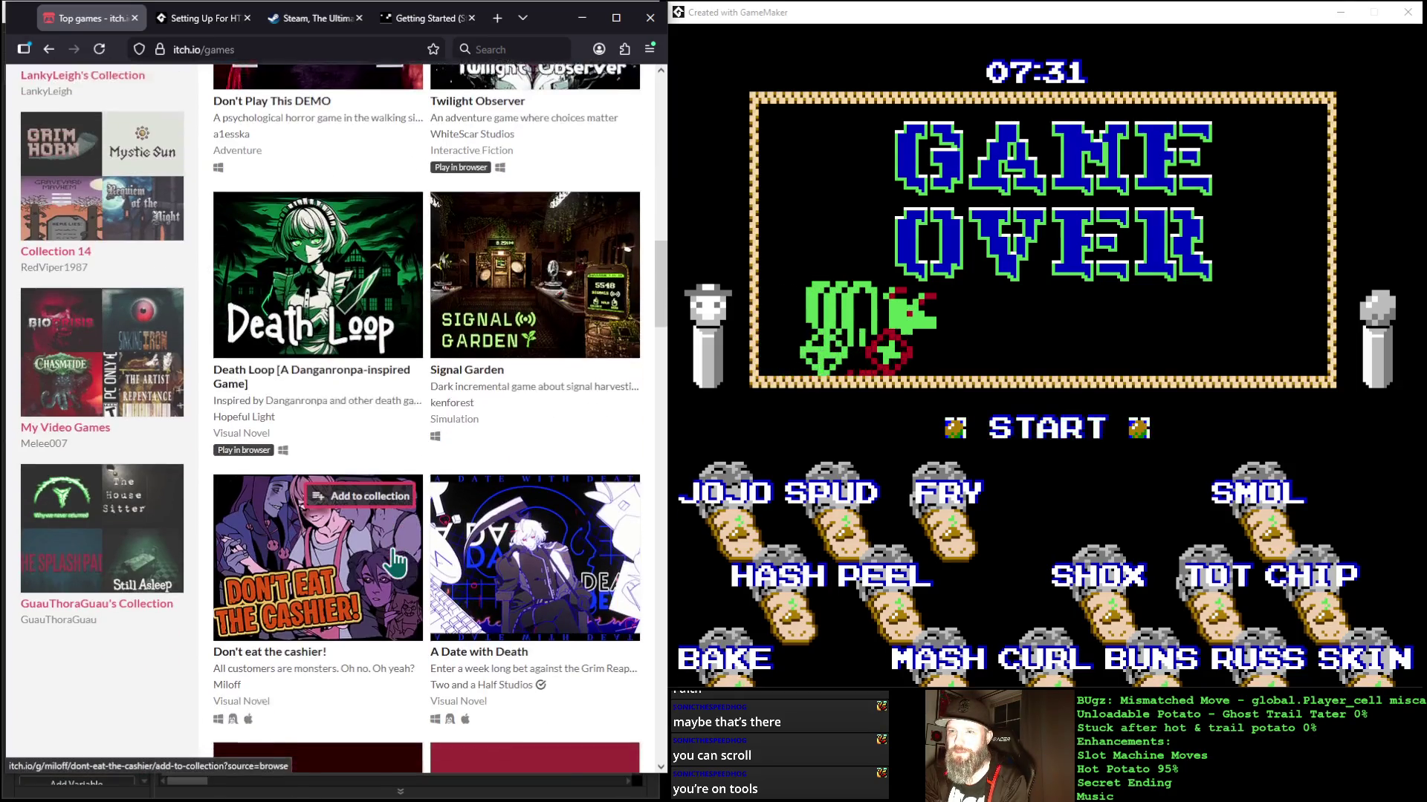
scroll(394, 562, down, 5)
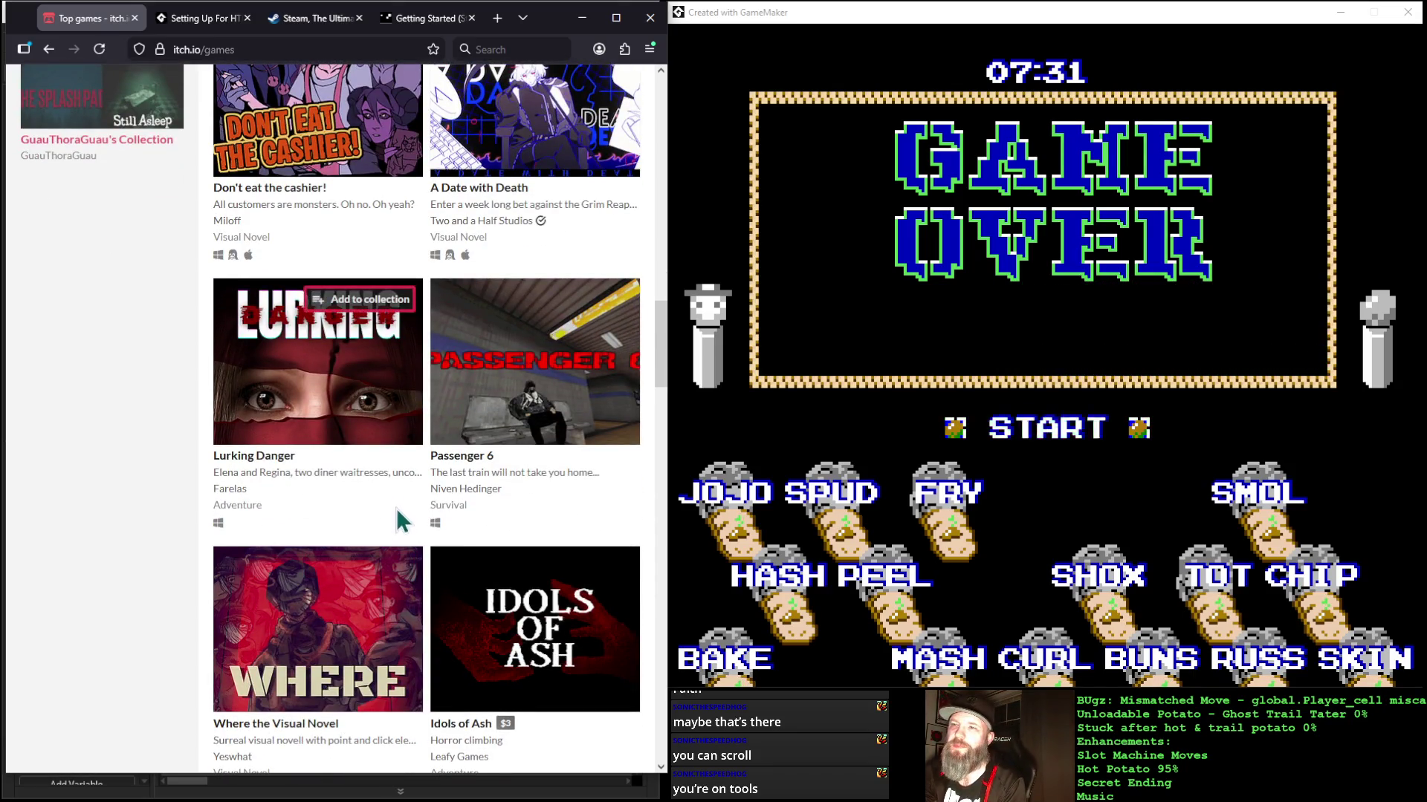
mouse_move(458, 392)
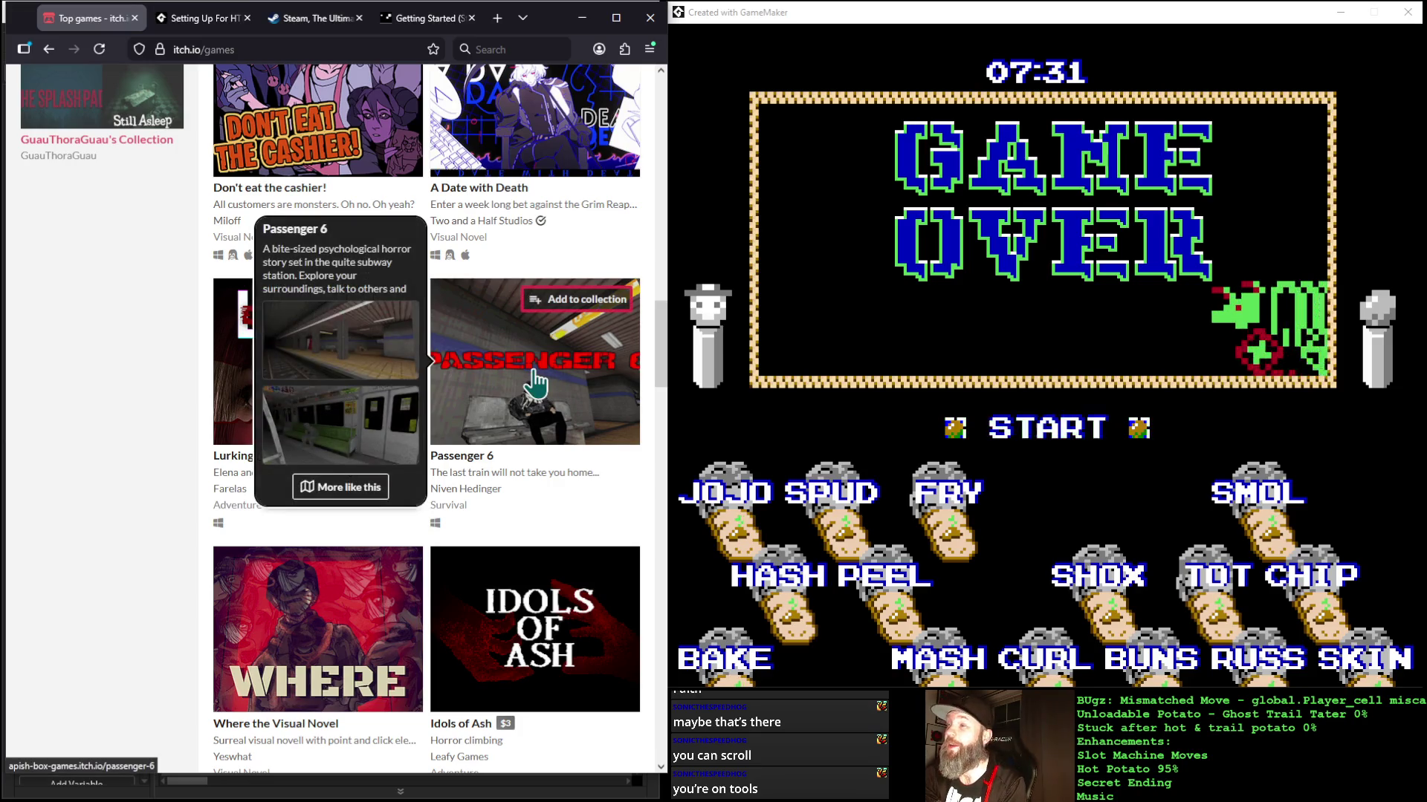
scroll(436, 476, down, 4)
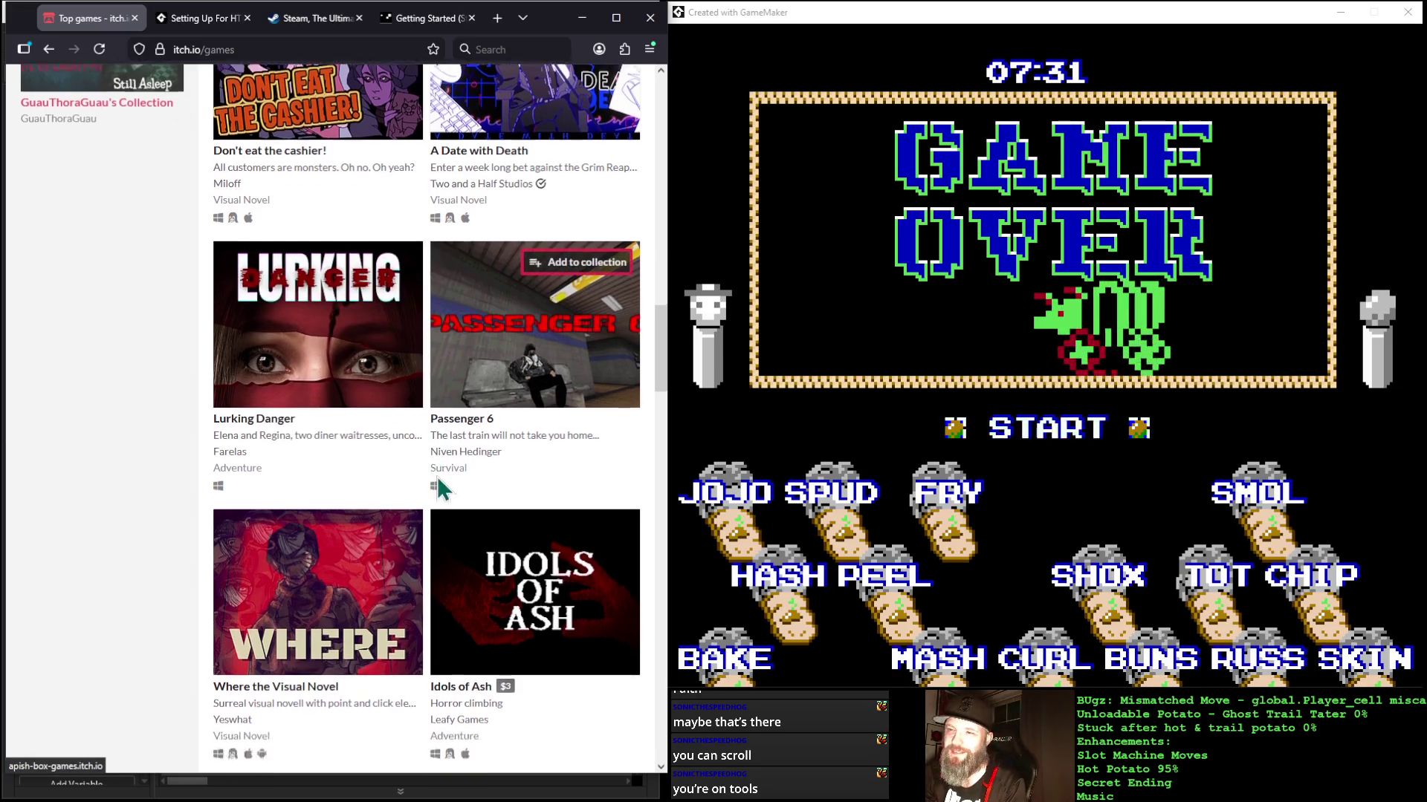
scroll(418, 479, down, 5)
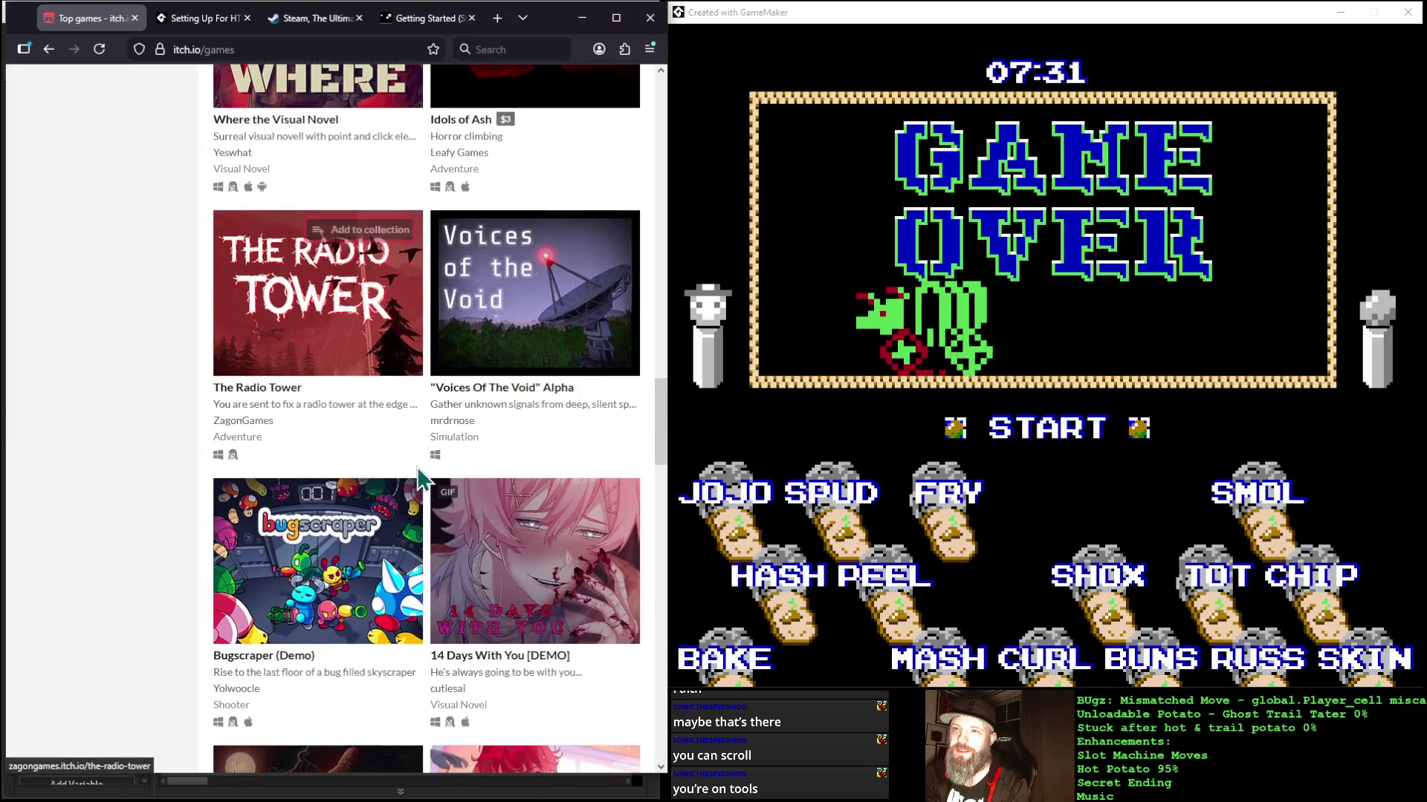
scroll(420, 479, down, 7)
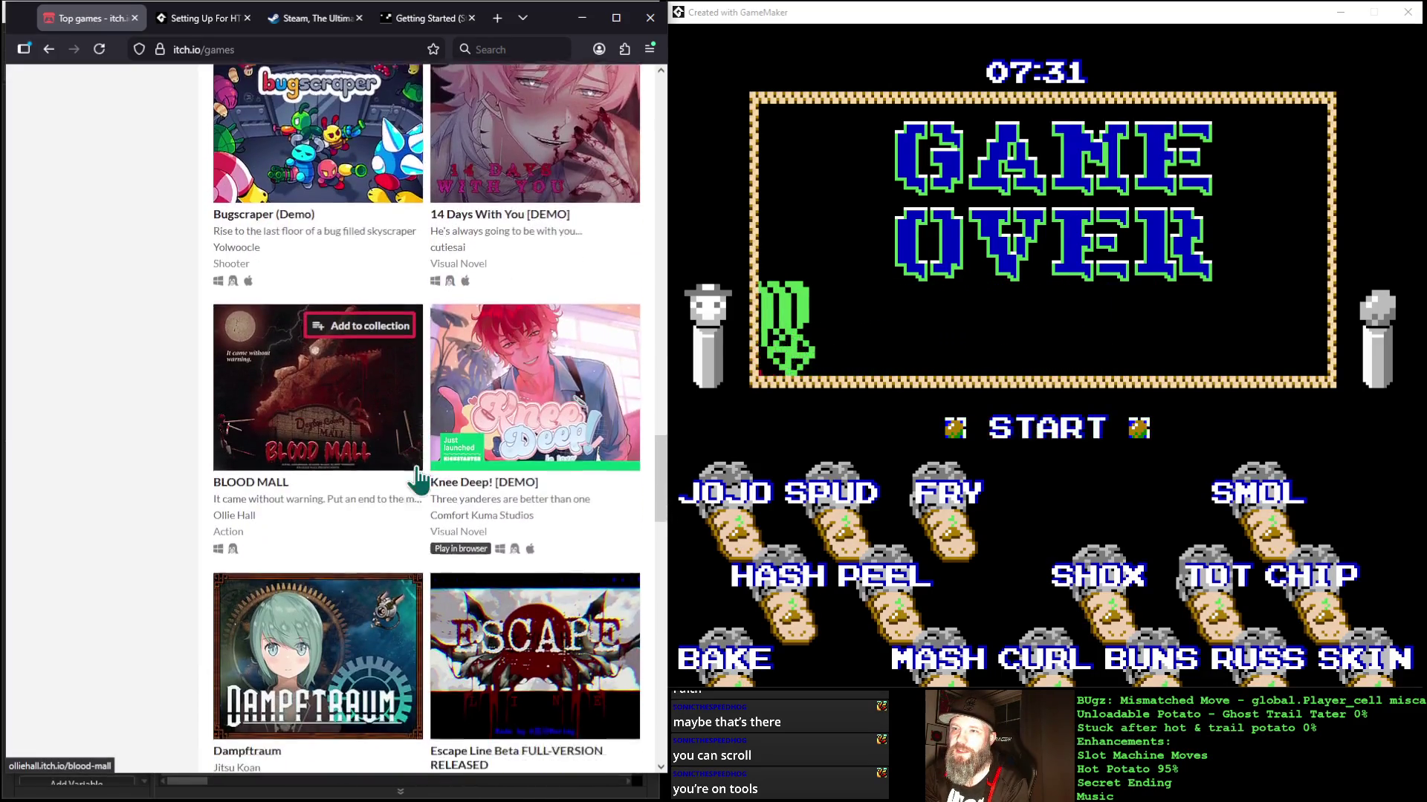
scroll(418, 480, down, 10)
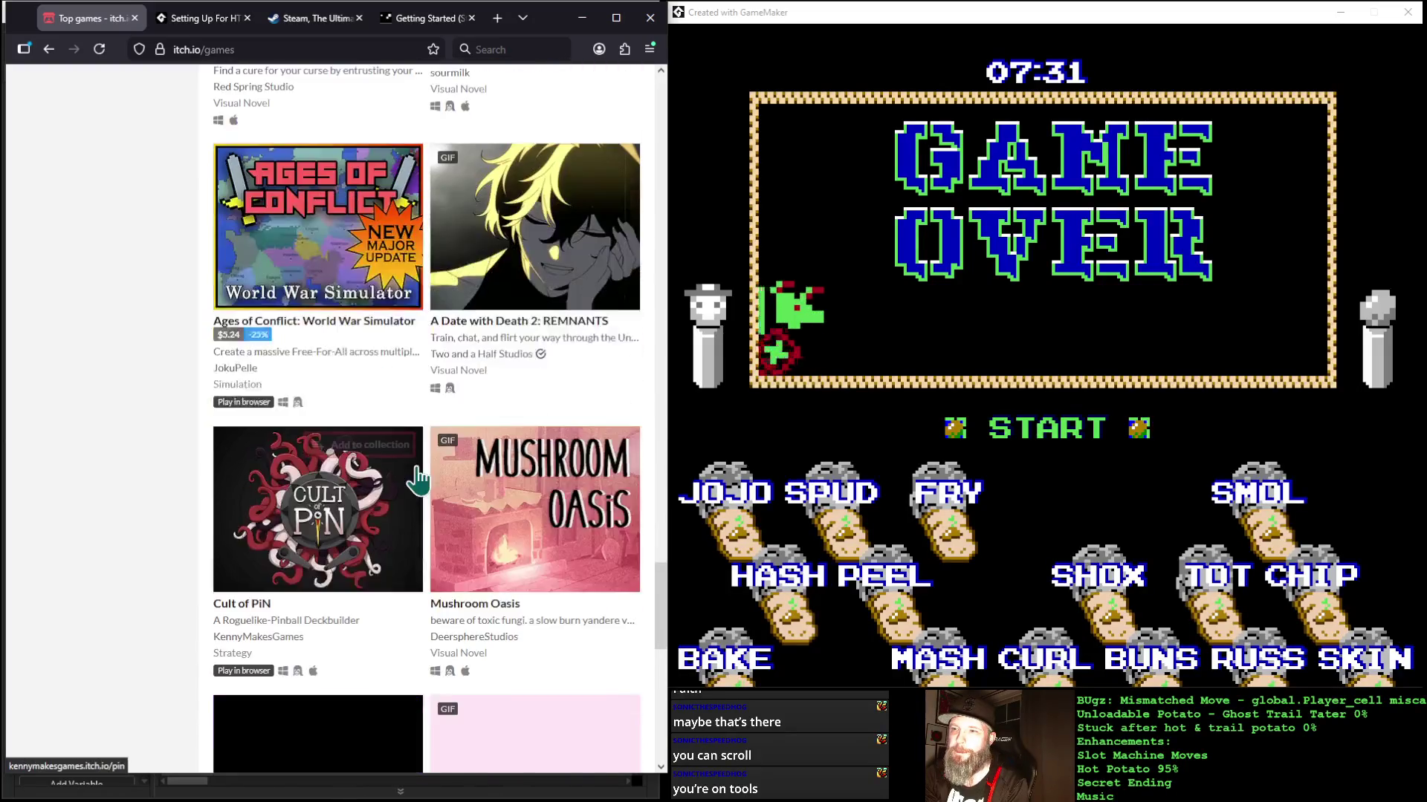
scroll(417, 467, up, 20)
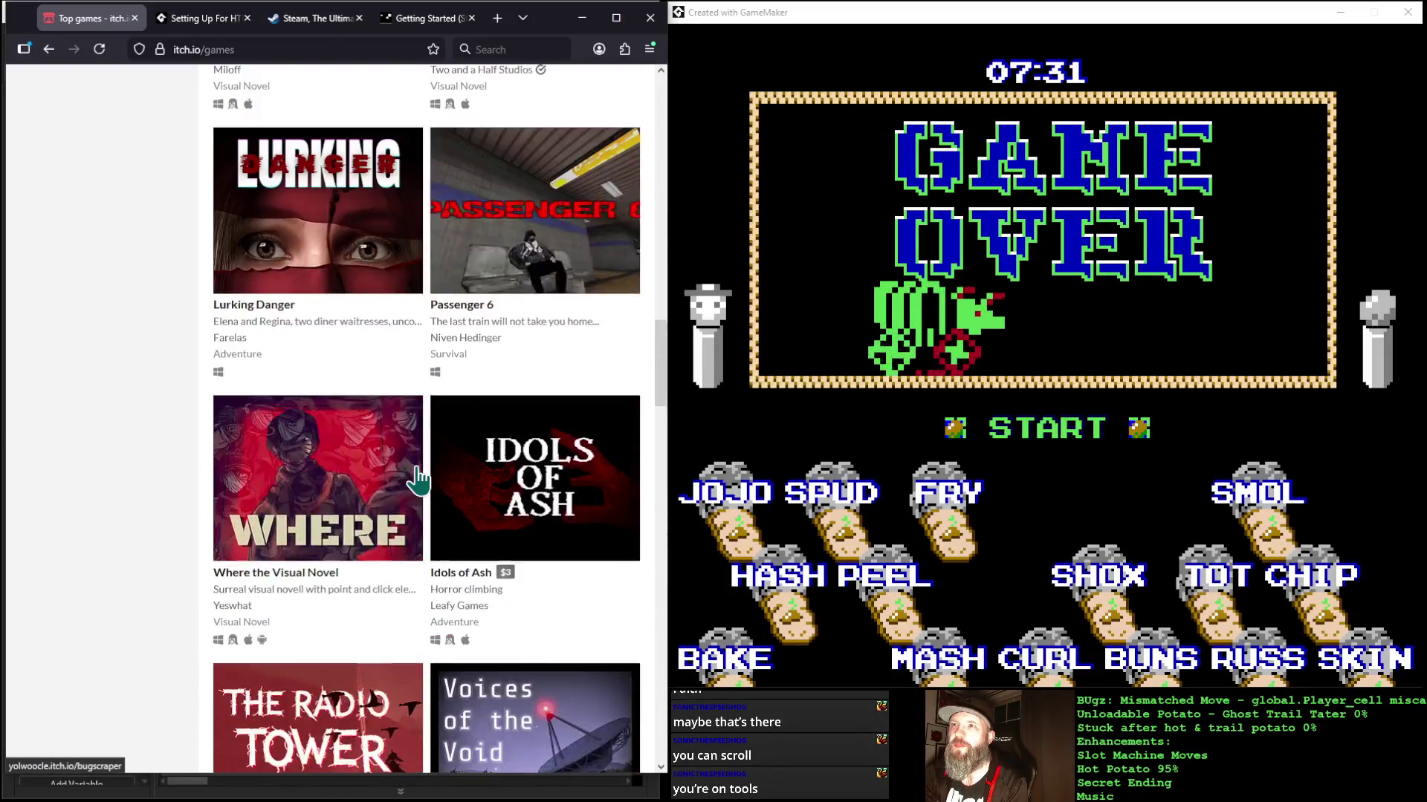
scroll(414, 476, up, 8)
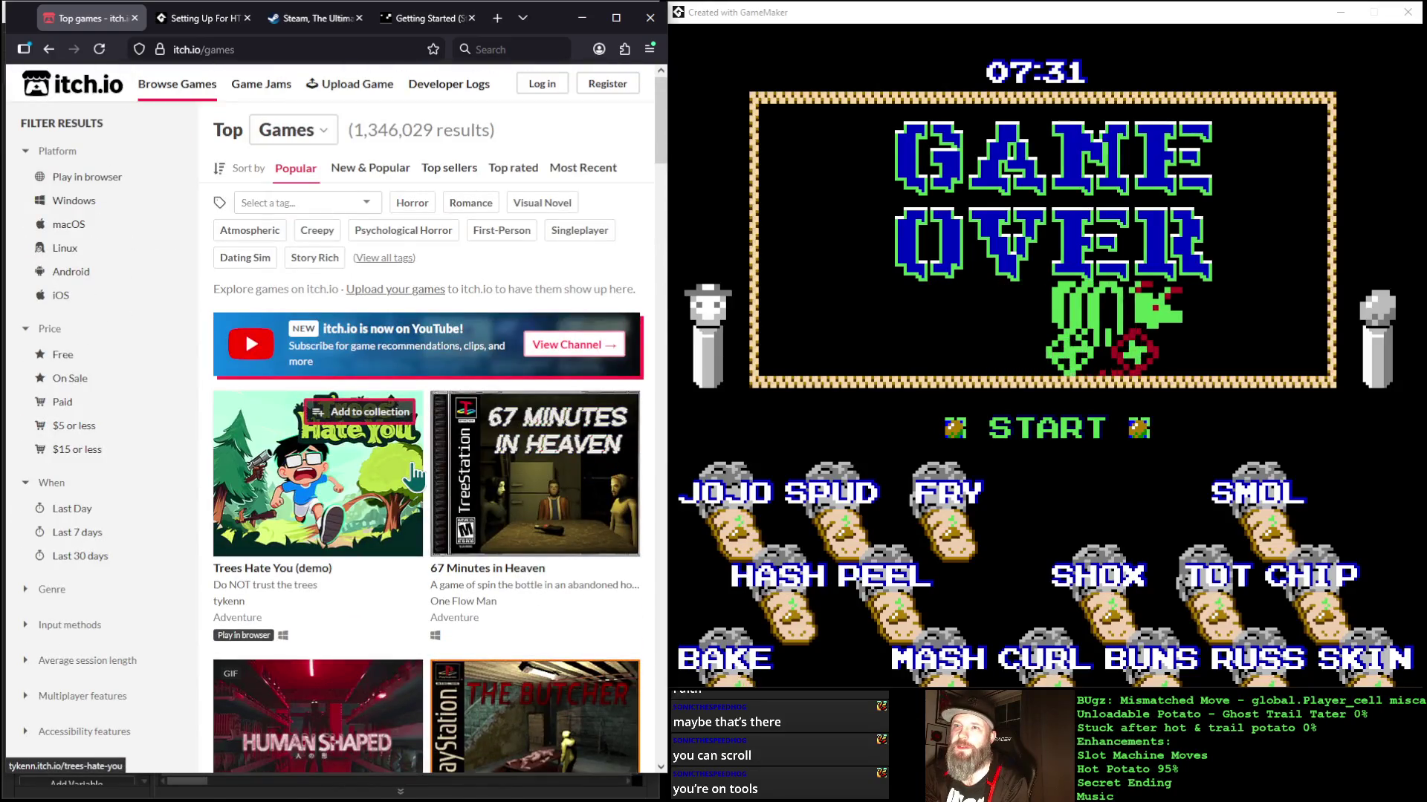
scroll(448, 579, down, 5)
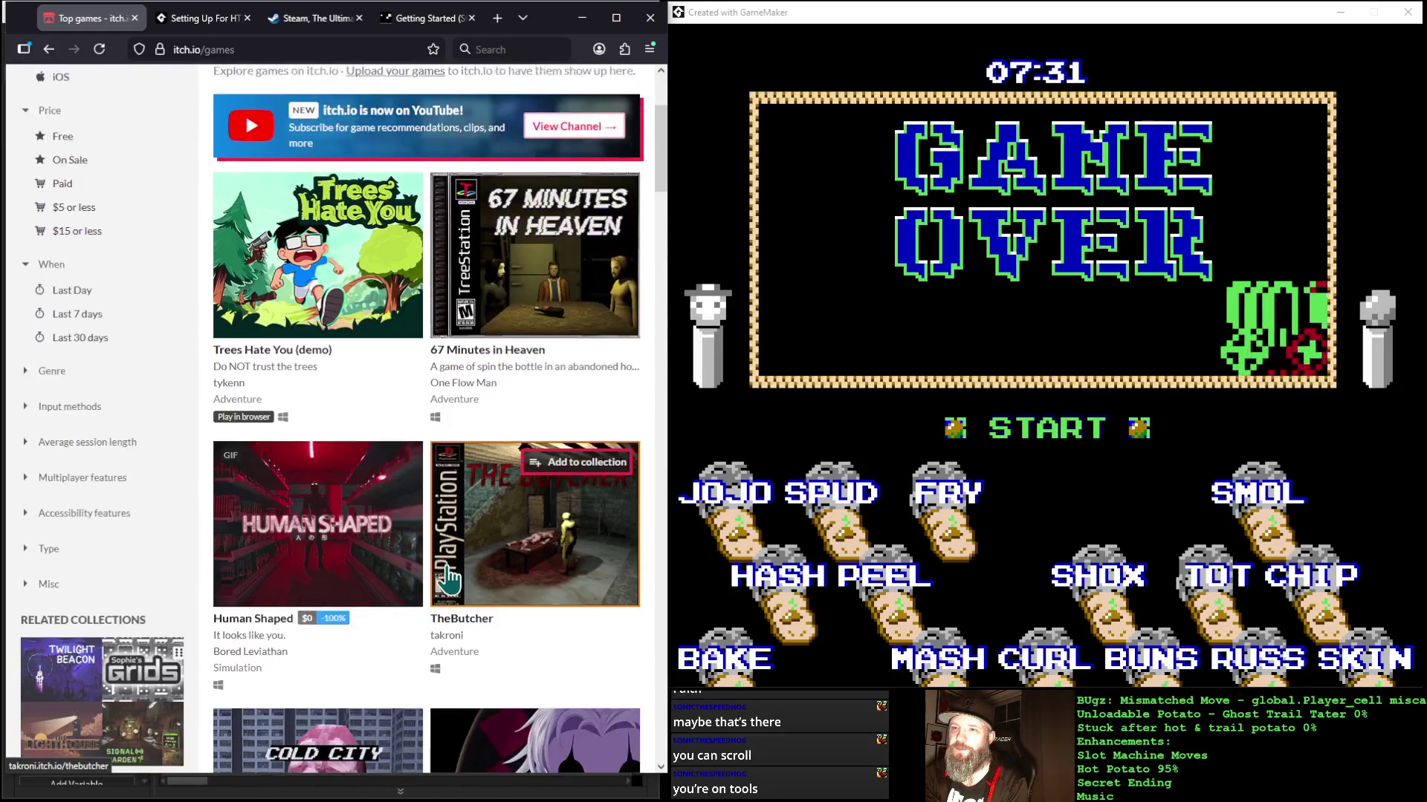
click(358, 628)
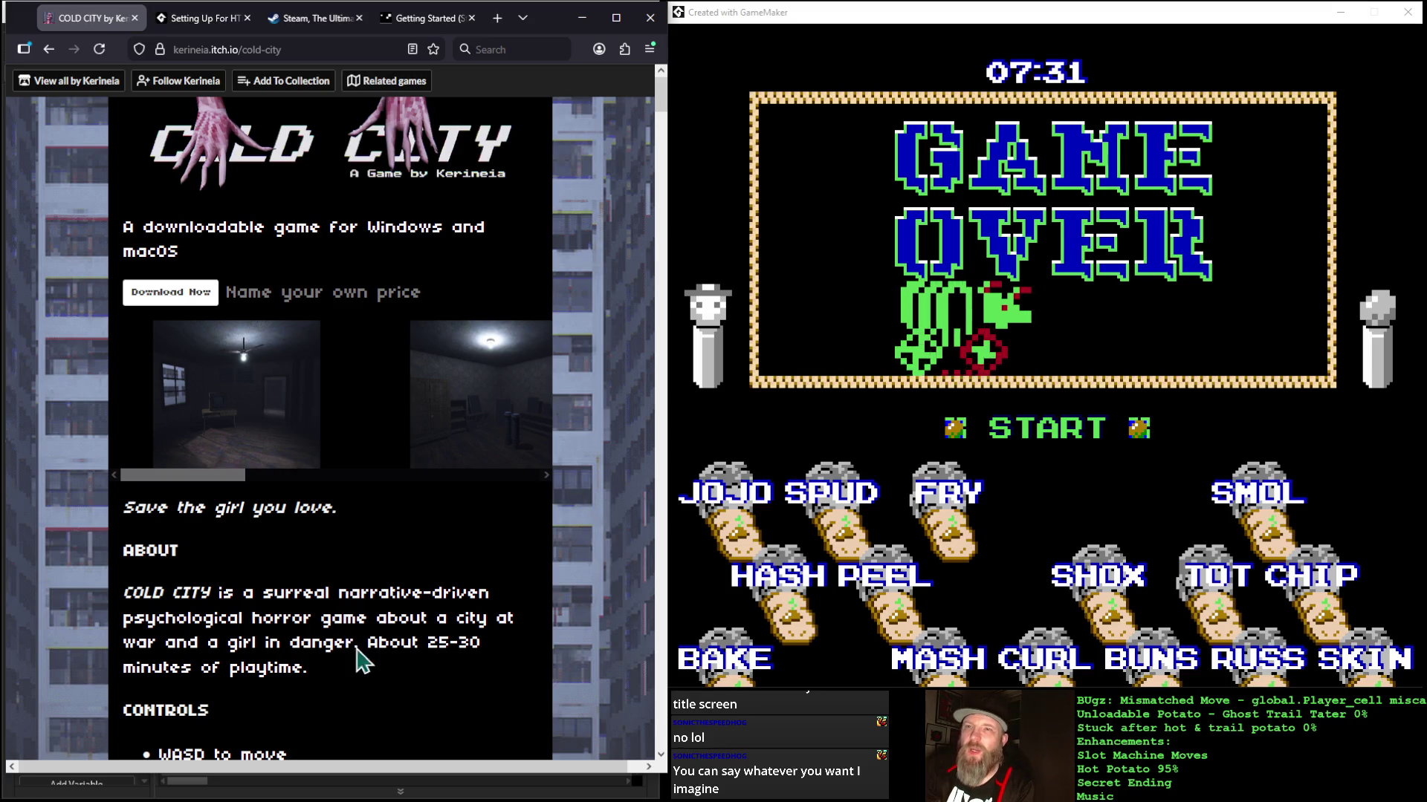
Step: Scroll the COLD CITY page past Controls, Links and the 94 MB/104 MB downloads to Comments
scroll(327, 427, down, 4)
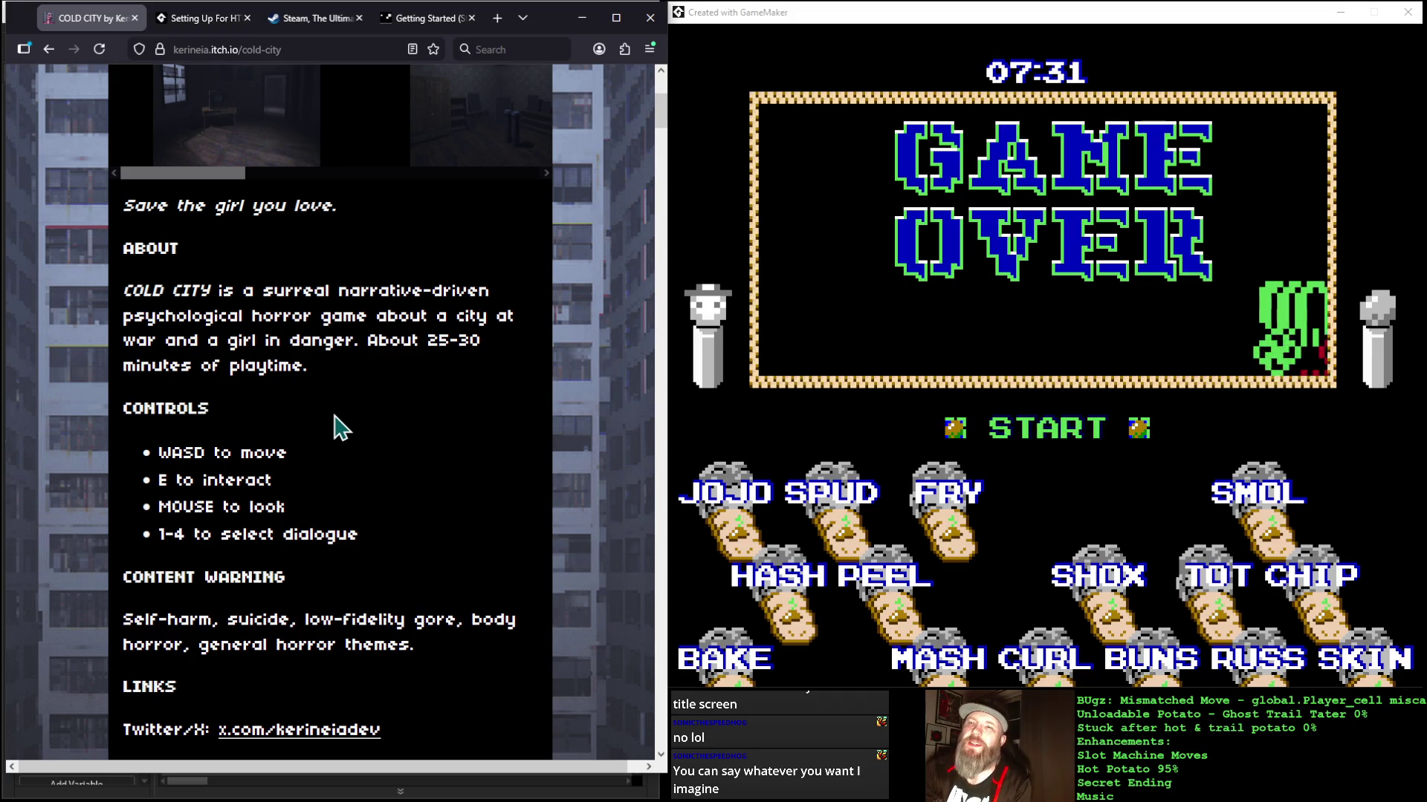
scroll(379, 427, down, 1)
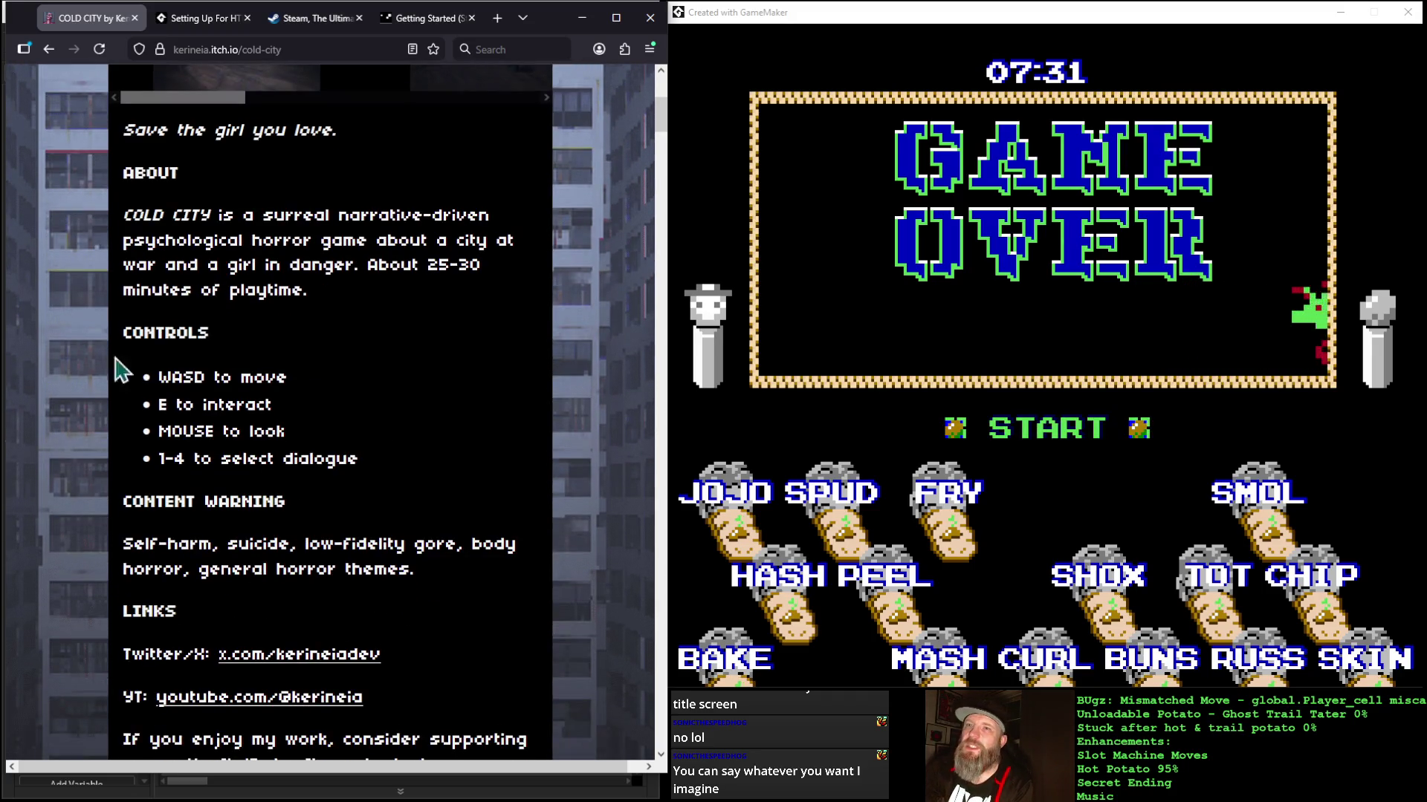
scroll(401, 416, down, 2)
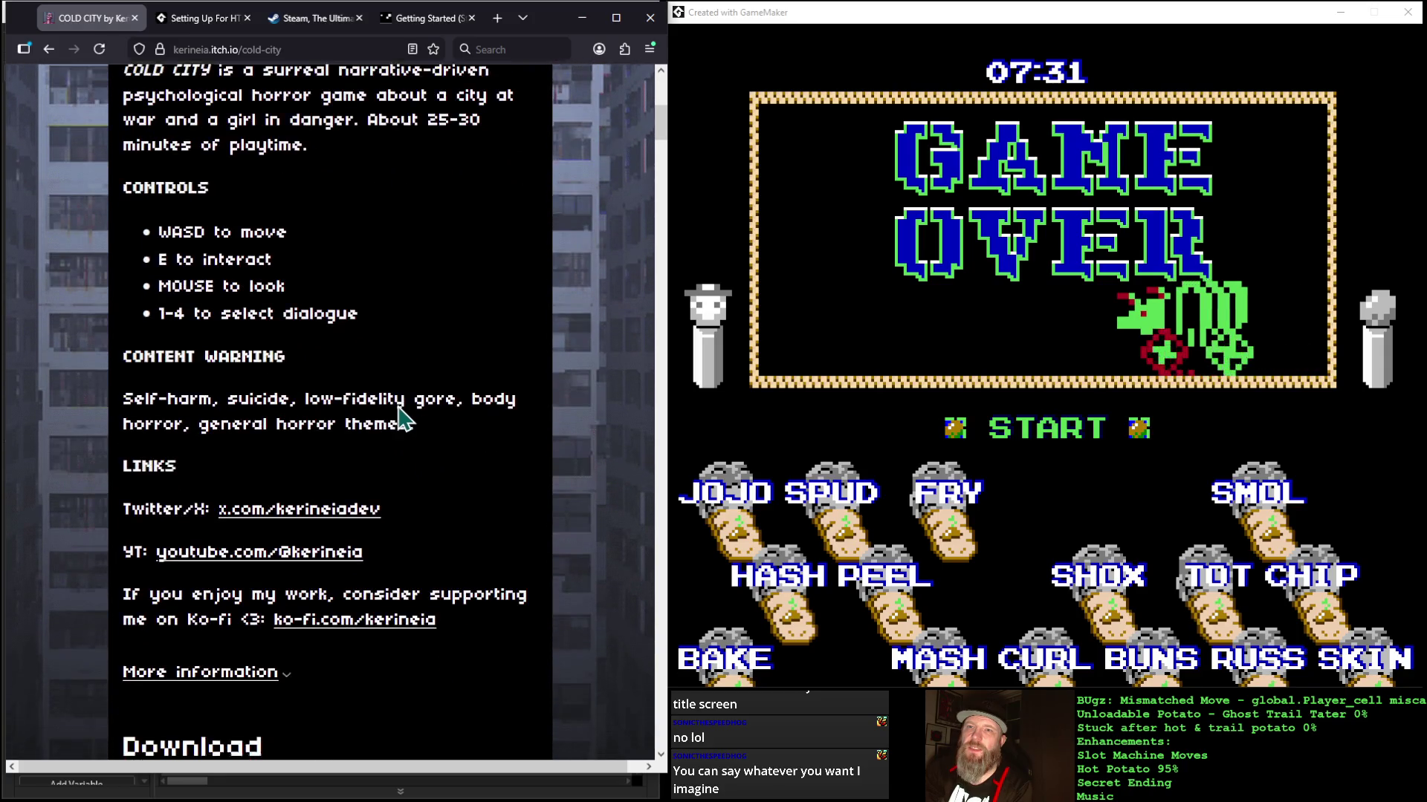
scroll(423, 437, down, 2)
scroll(424, 437, up, 1)
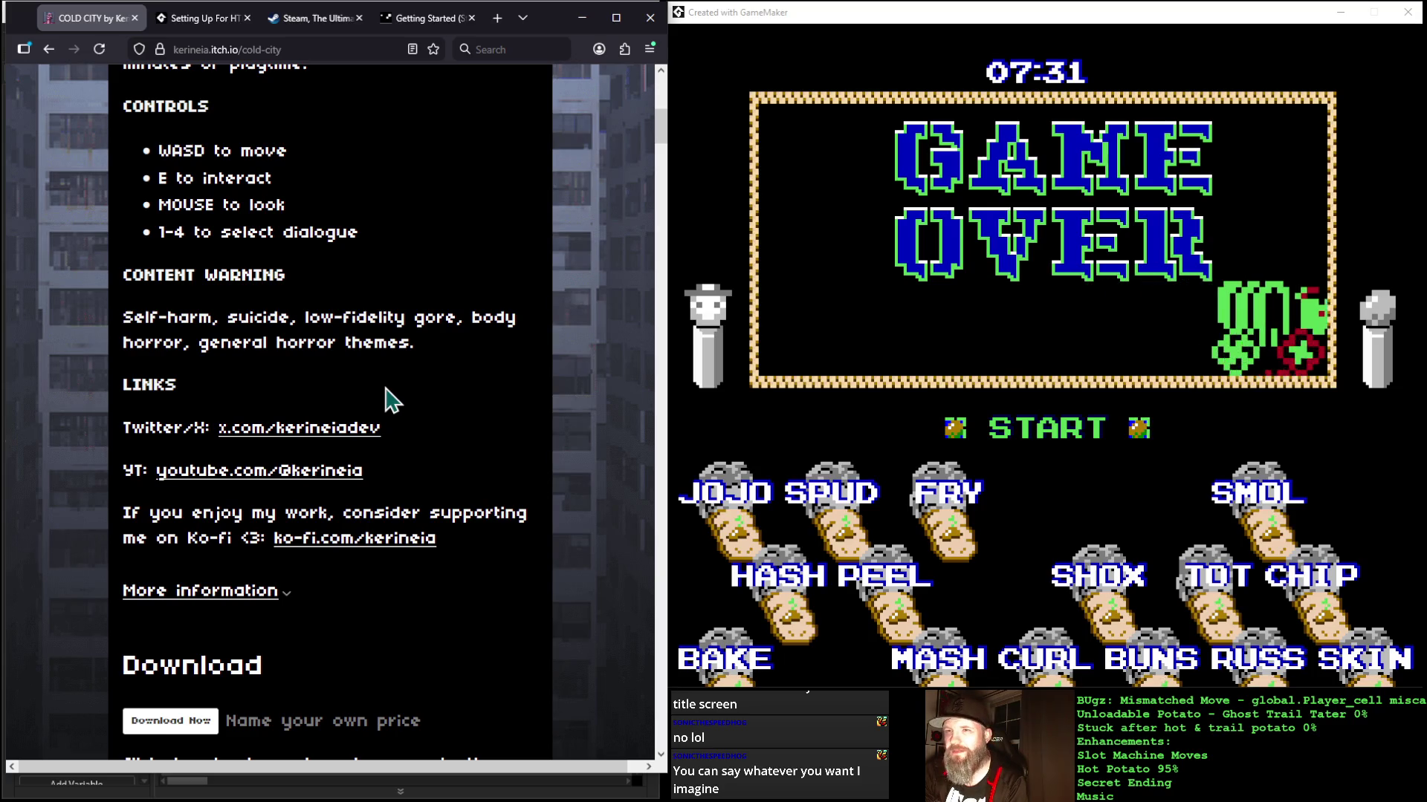
scroll(392, 402, down, 2)
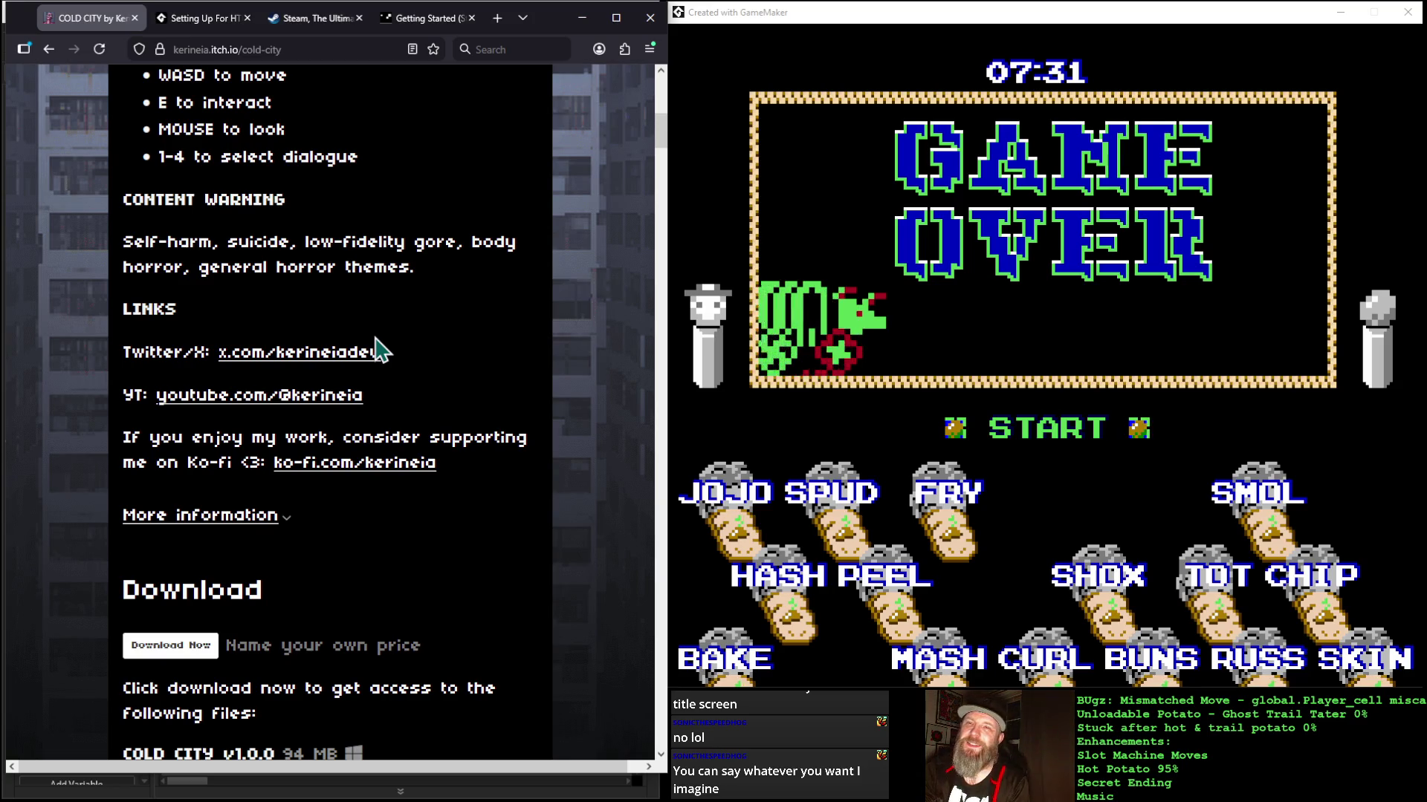
scroll(423, 342, down, 2)
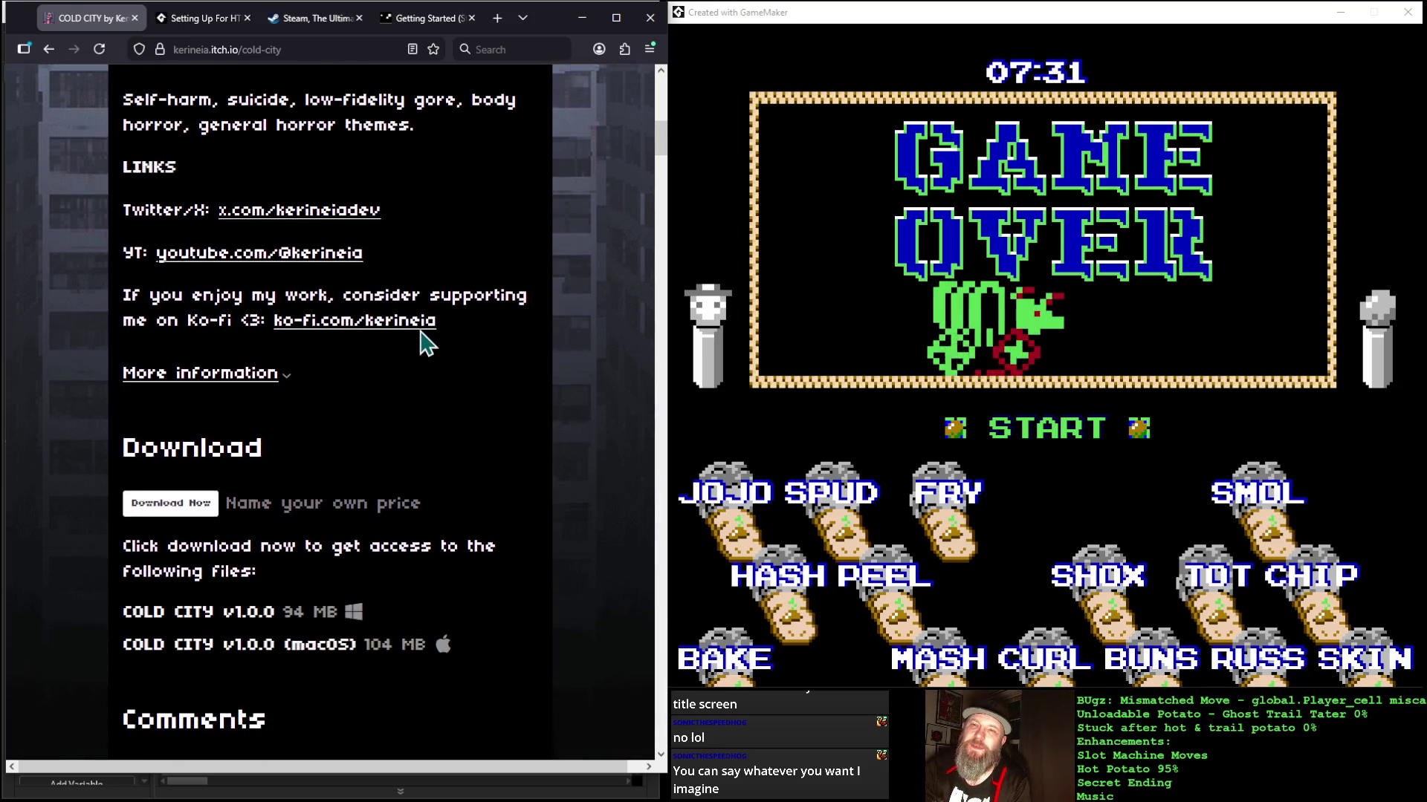
scroll(423, 341, down, 2)
scroll(423, 341, down, 3)
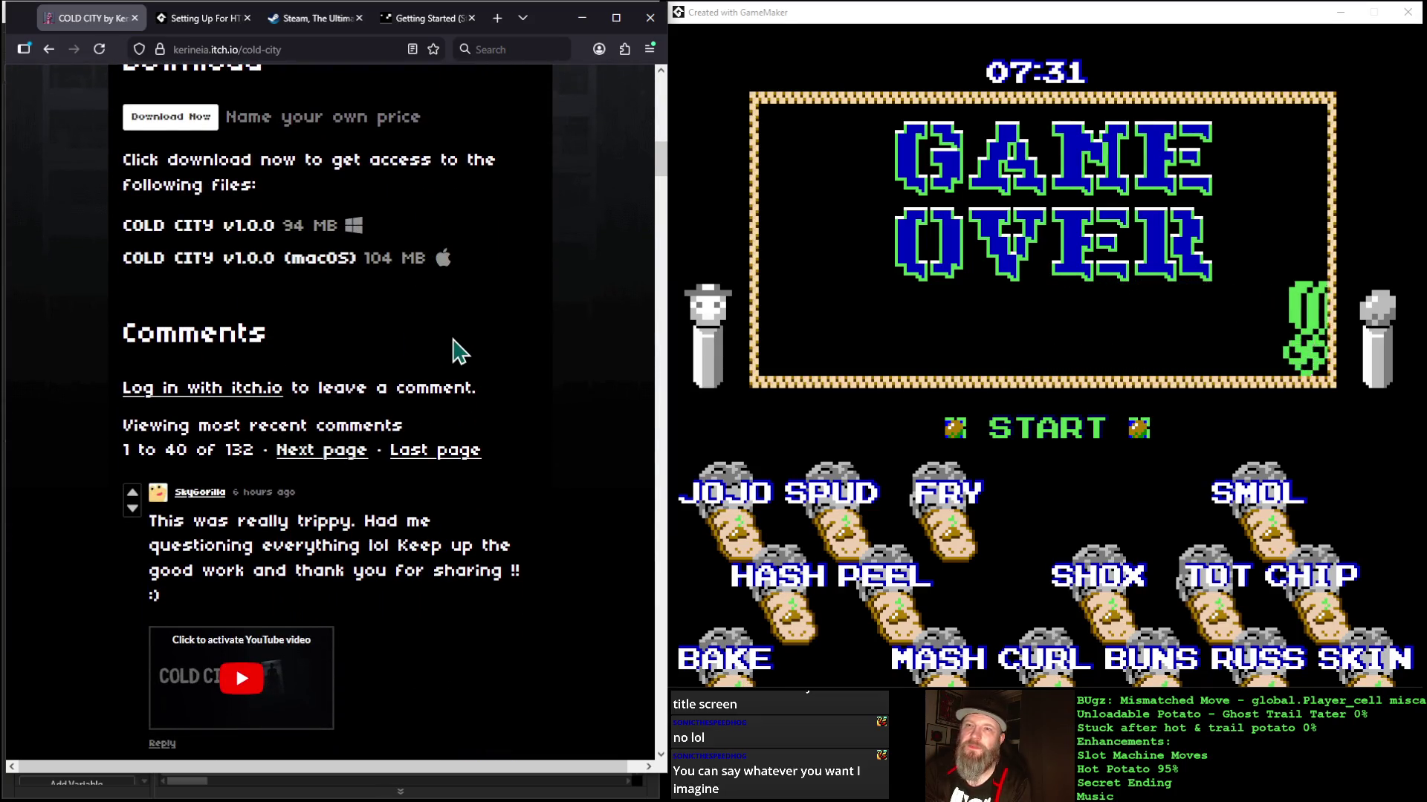
scroll(456, 346, down, 3)
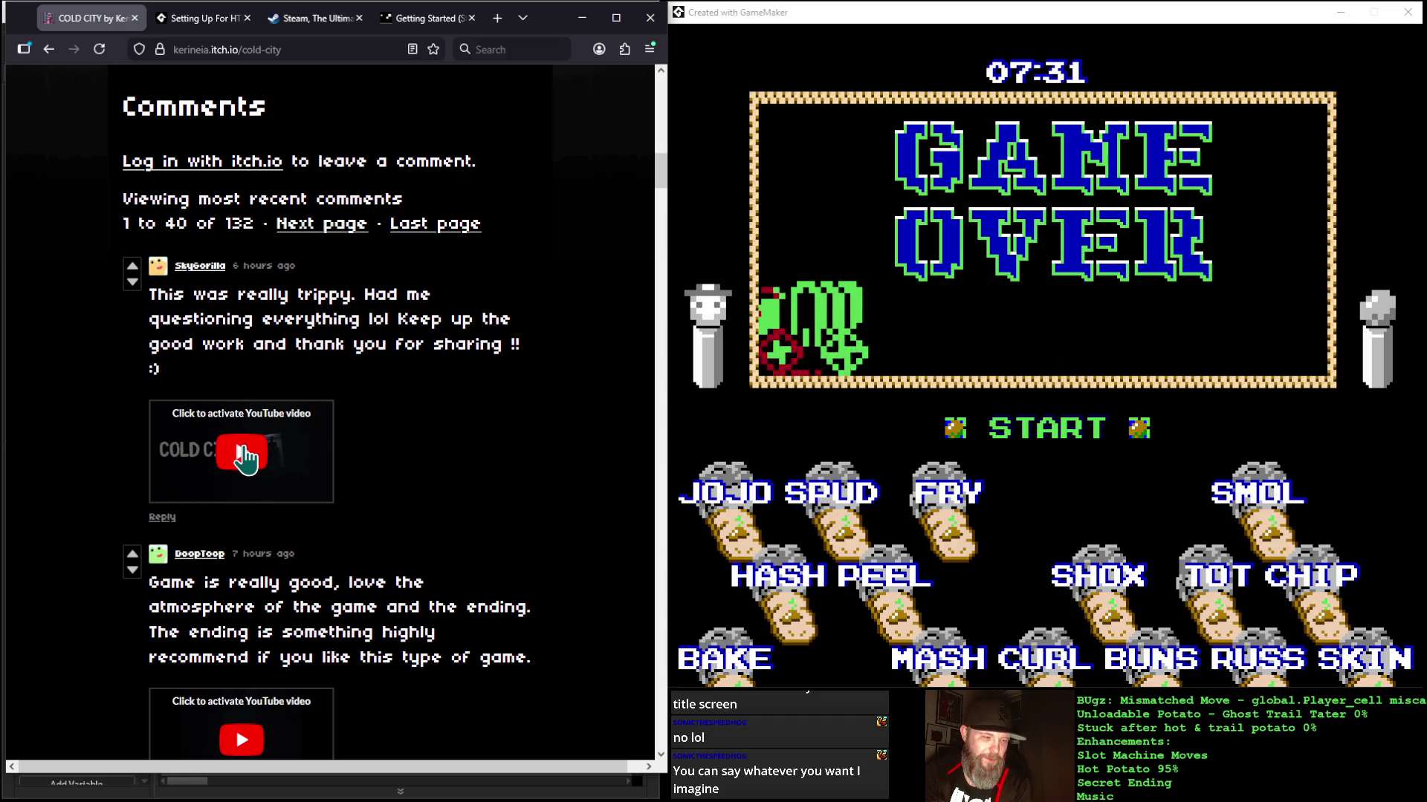
Step: Activate and play the first comment's embedded YouTube video, then mute it and keep it playing
click(242, 450)
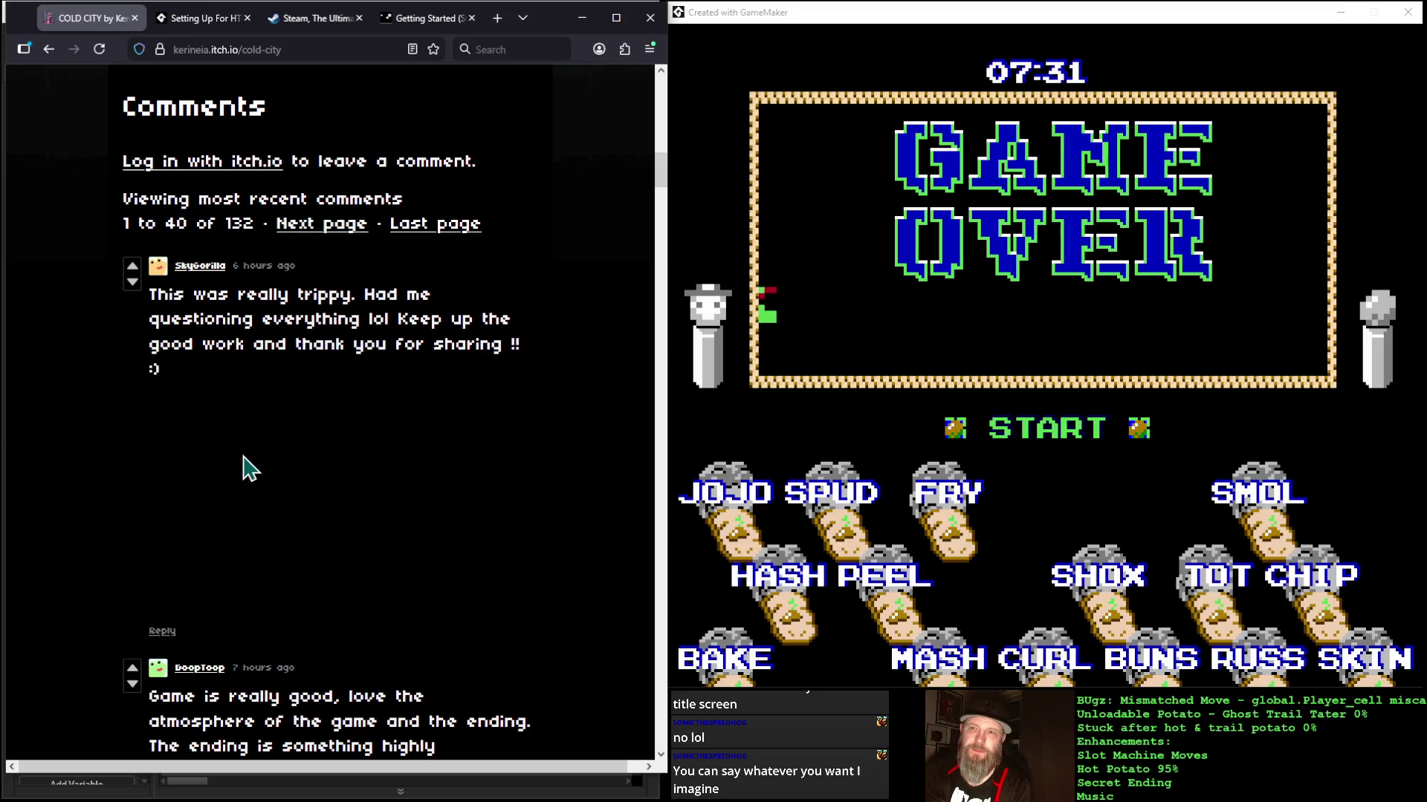
click(319, 501)
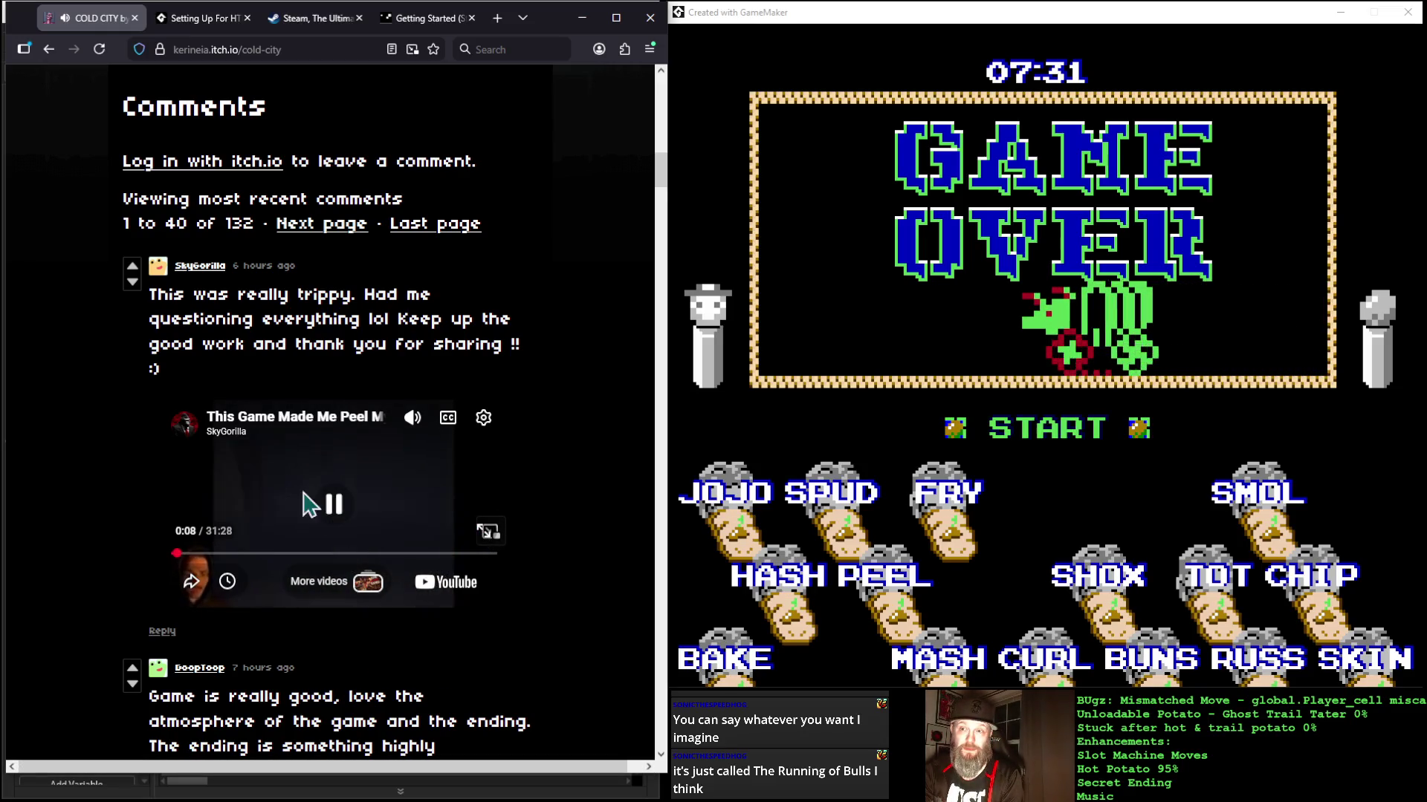
click(334, 505)
click(412, 417)
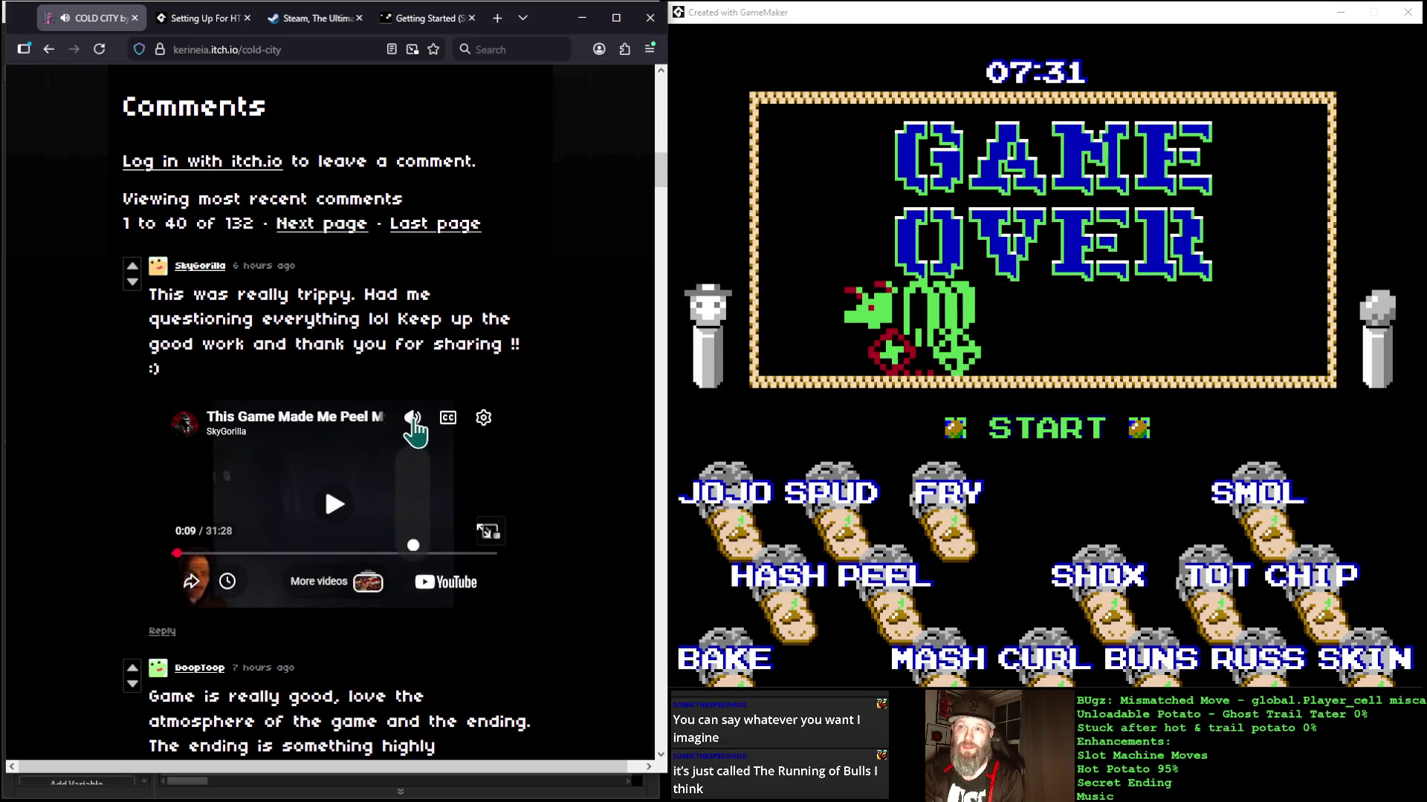
click(336, 508)
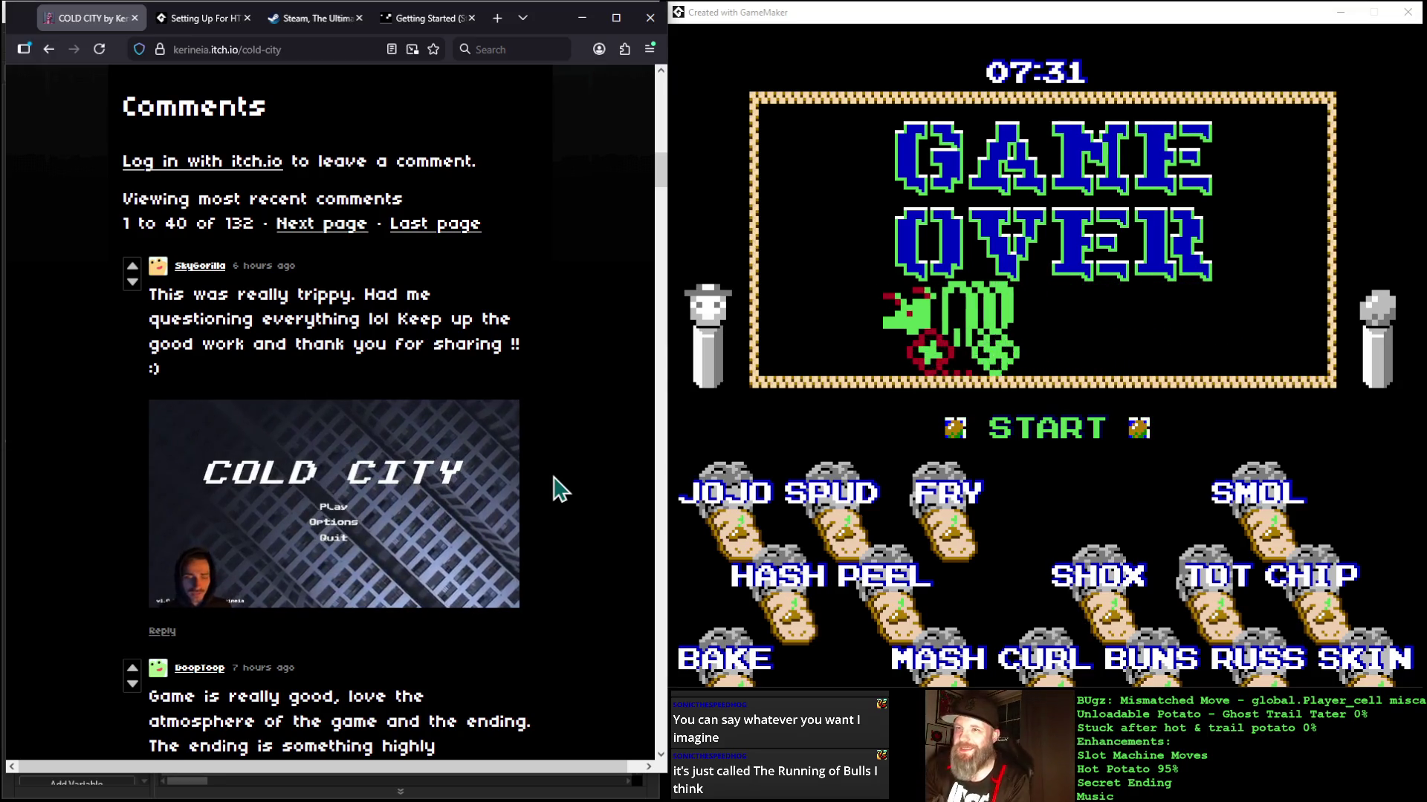
mouse_move(338, 548)
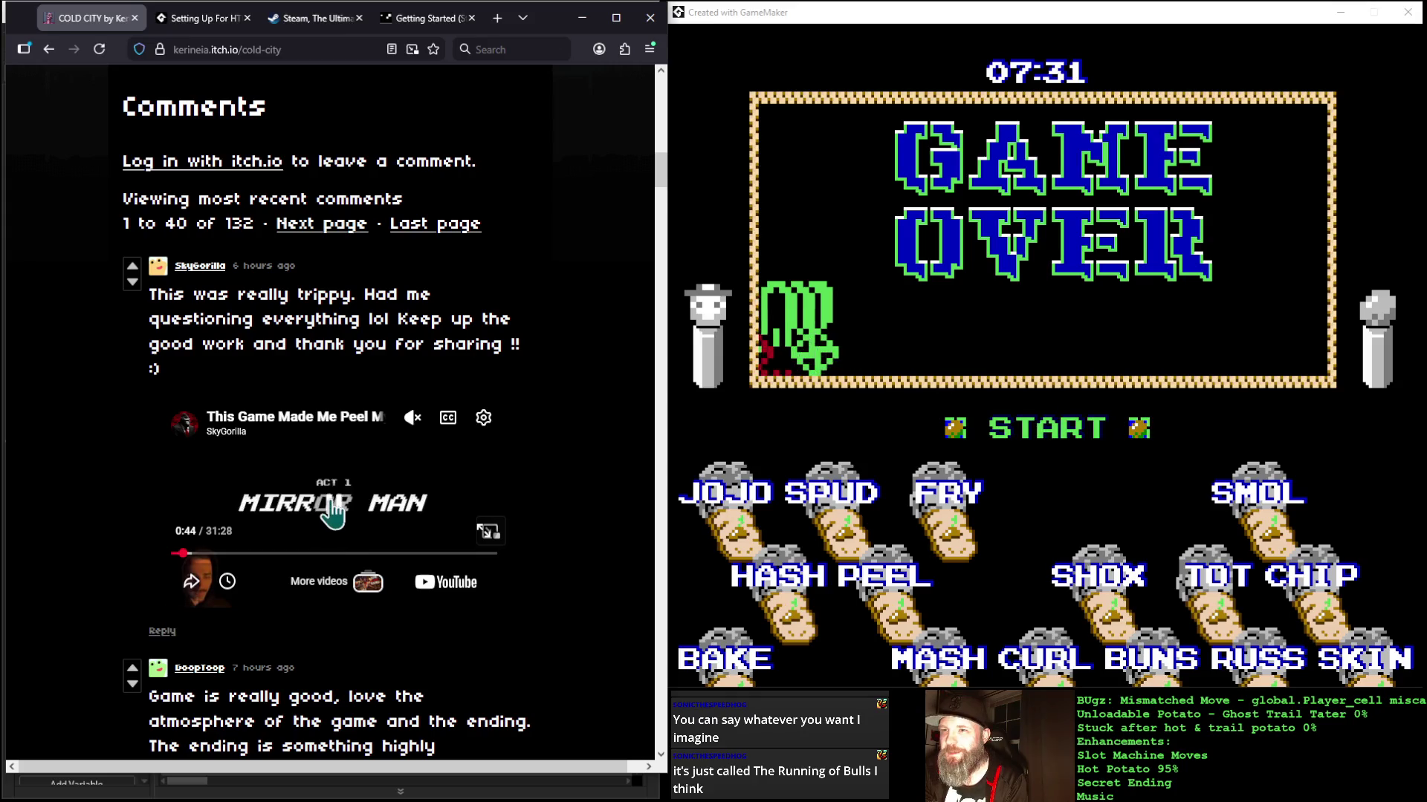
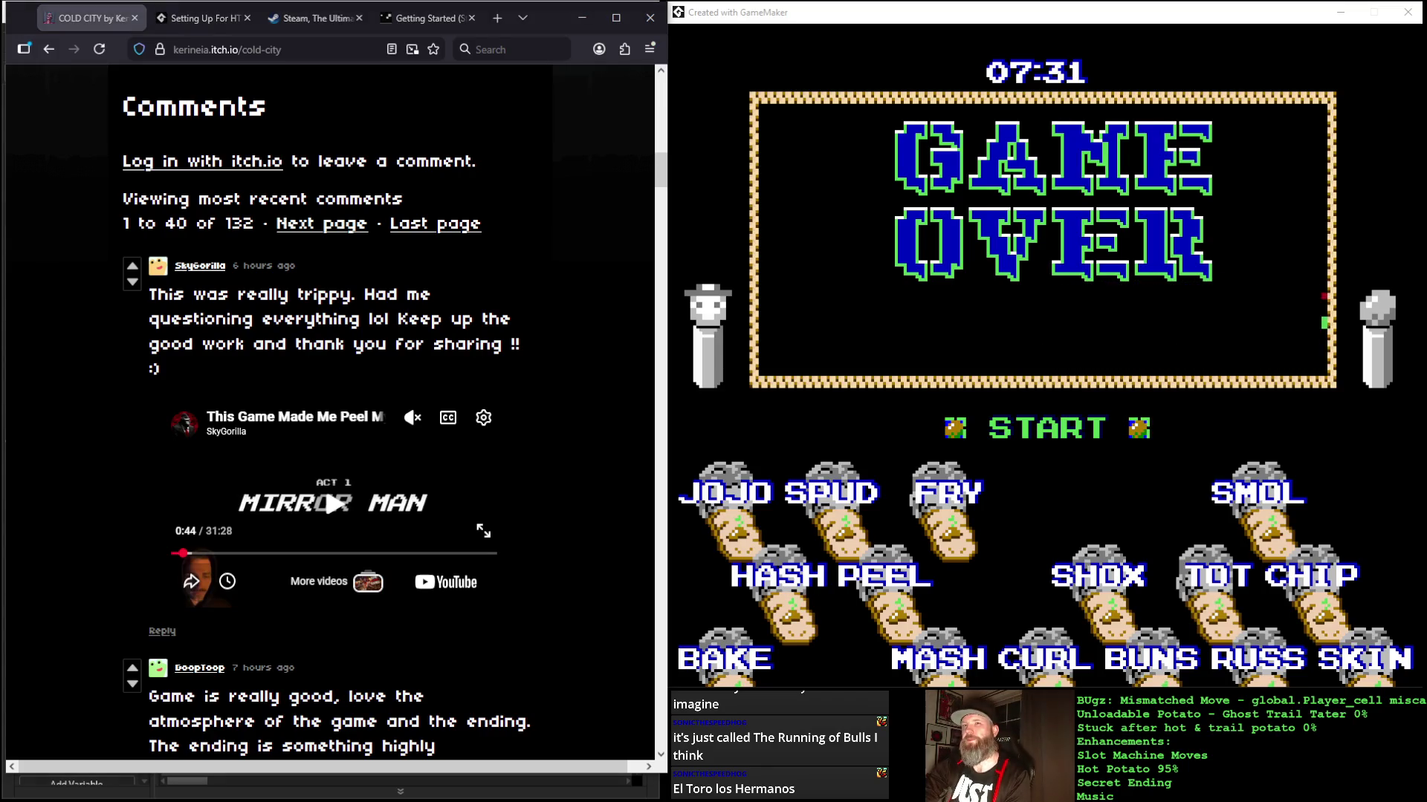
Step: Go back from the COLD CITY game page to the itch.io Top games listing
scroll(519, 503, up, 20)
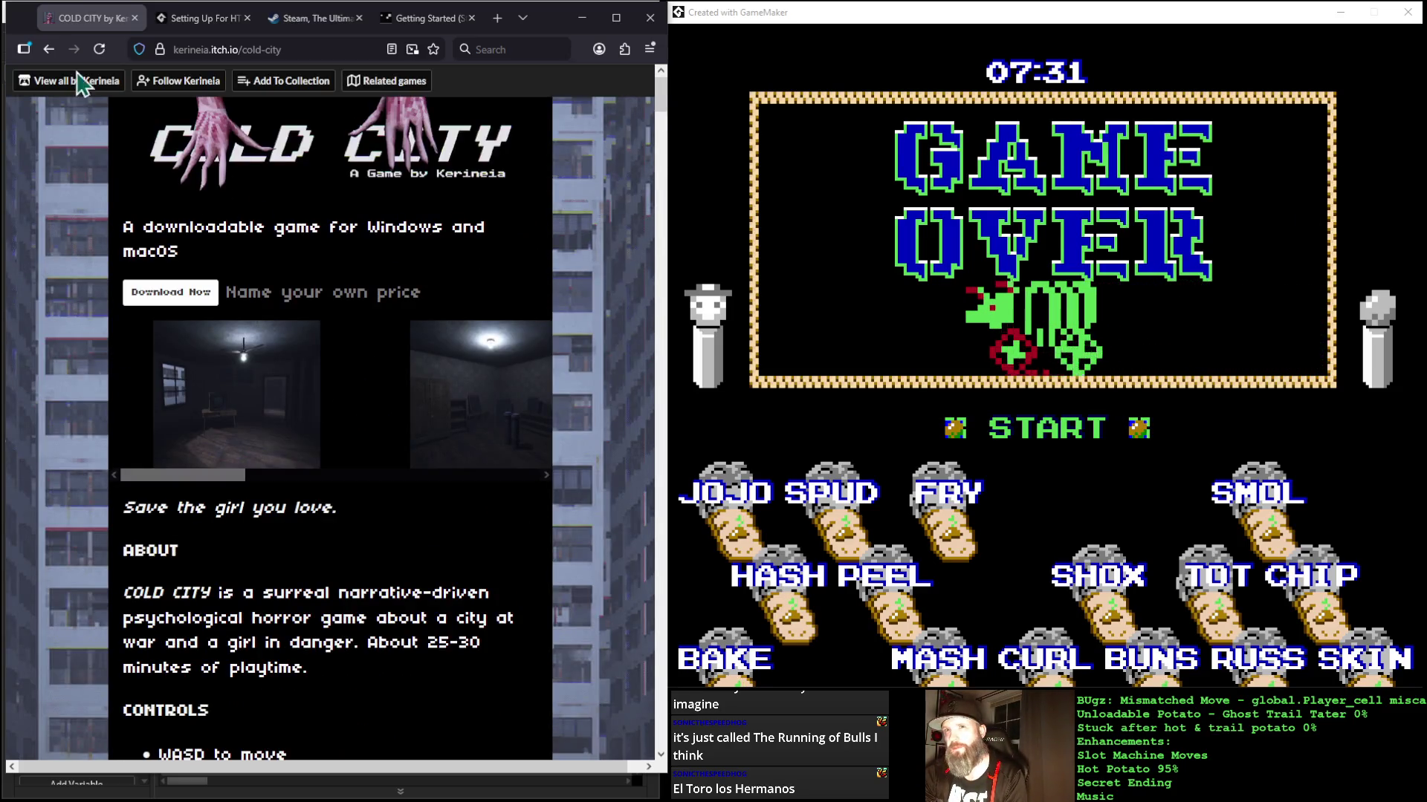
click(46, 51)
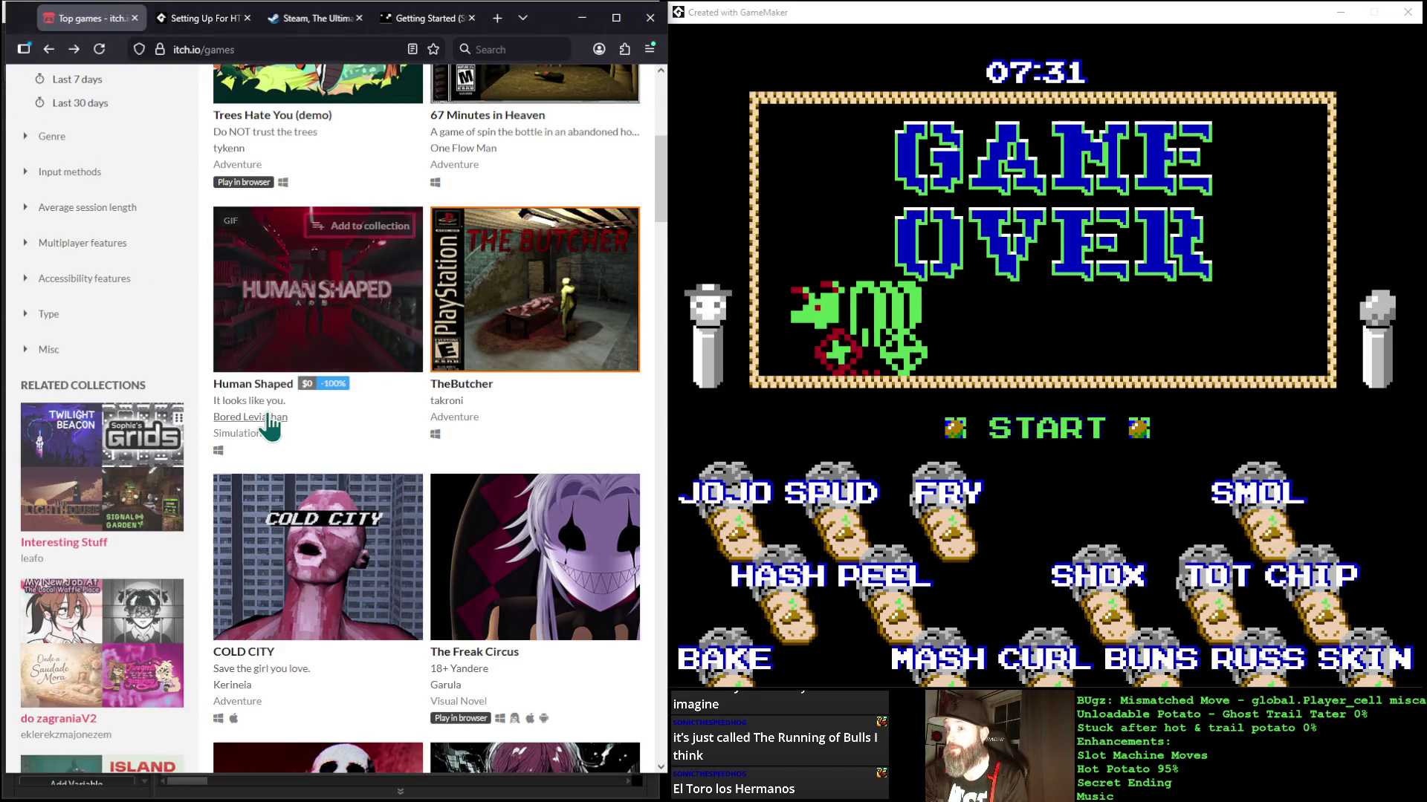
scroll(418, 473, down, 5)
scroll(418, 474, down, 4)
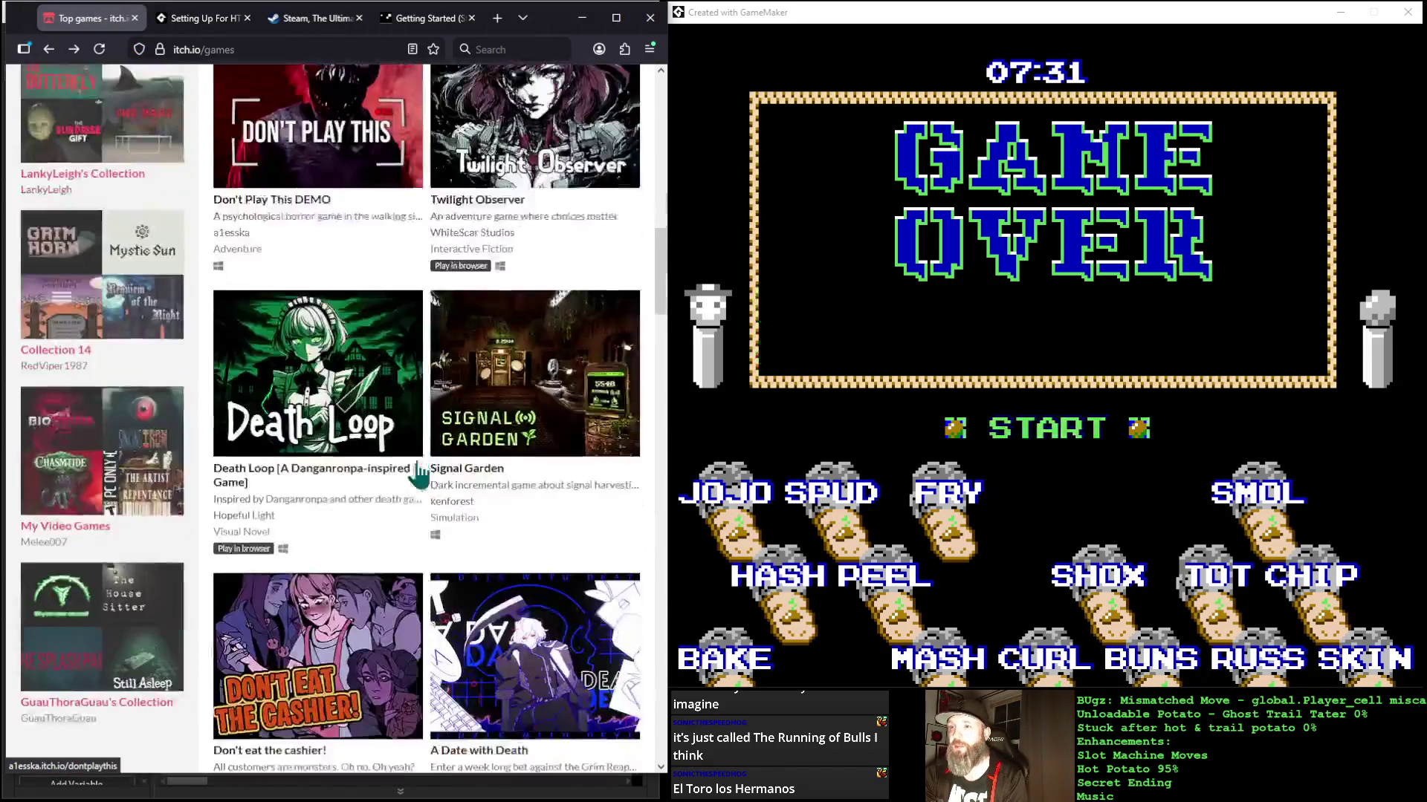
scroll(419, 473, up, 15)
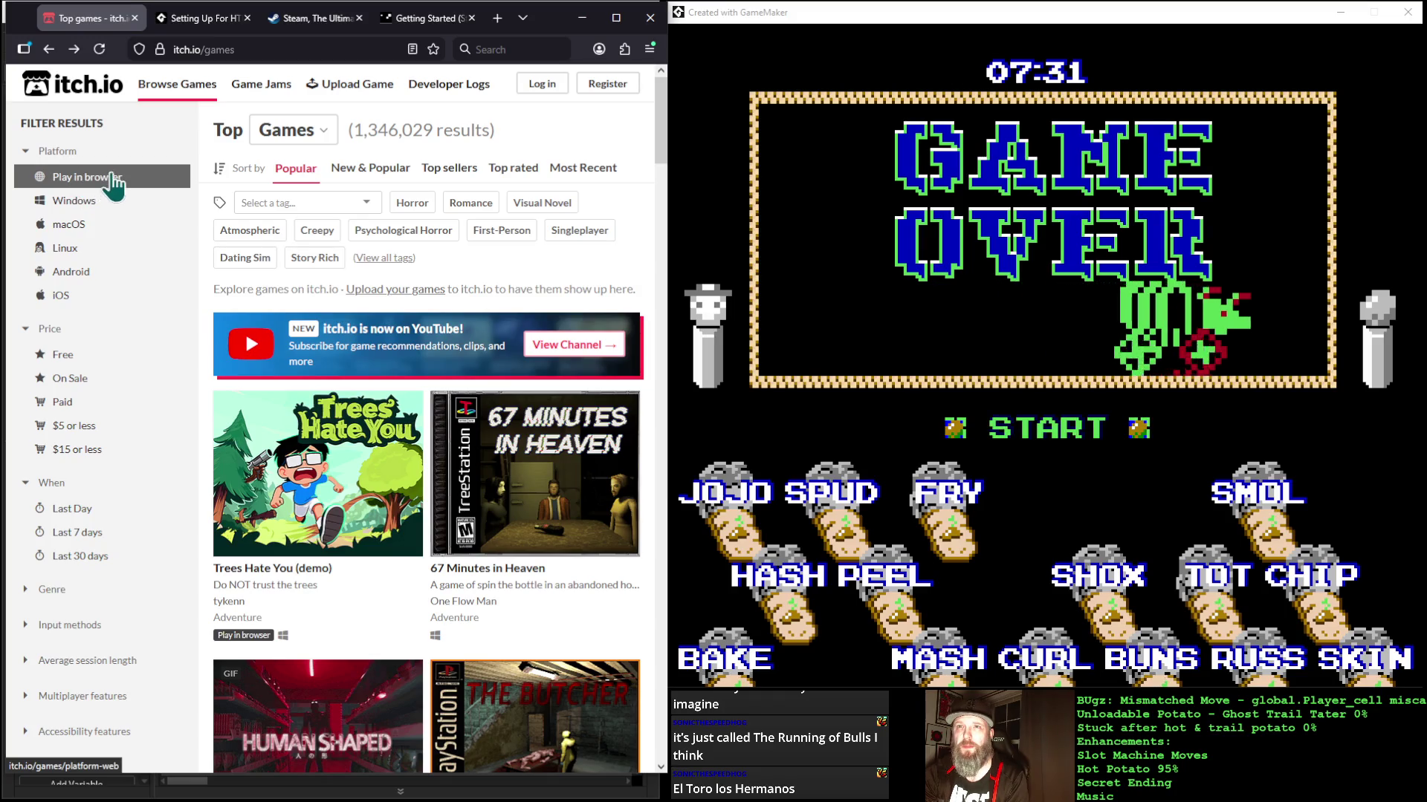
Step: Filter the top games to 'Play in browser' and scroll through the Top Games for Web grid
click(110, 180)
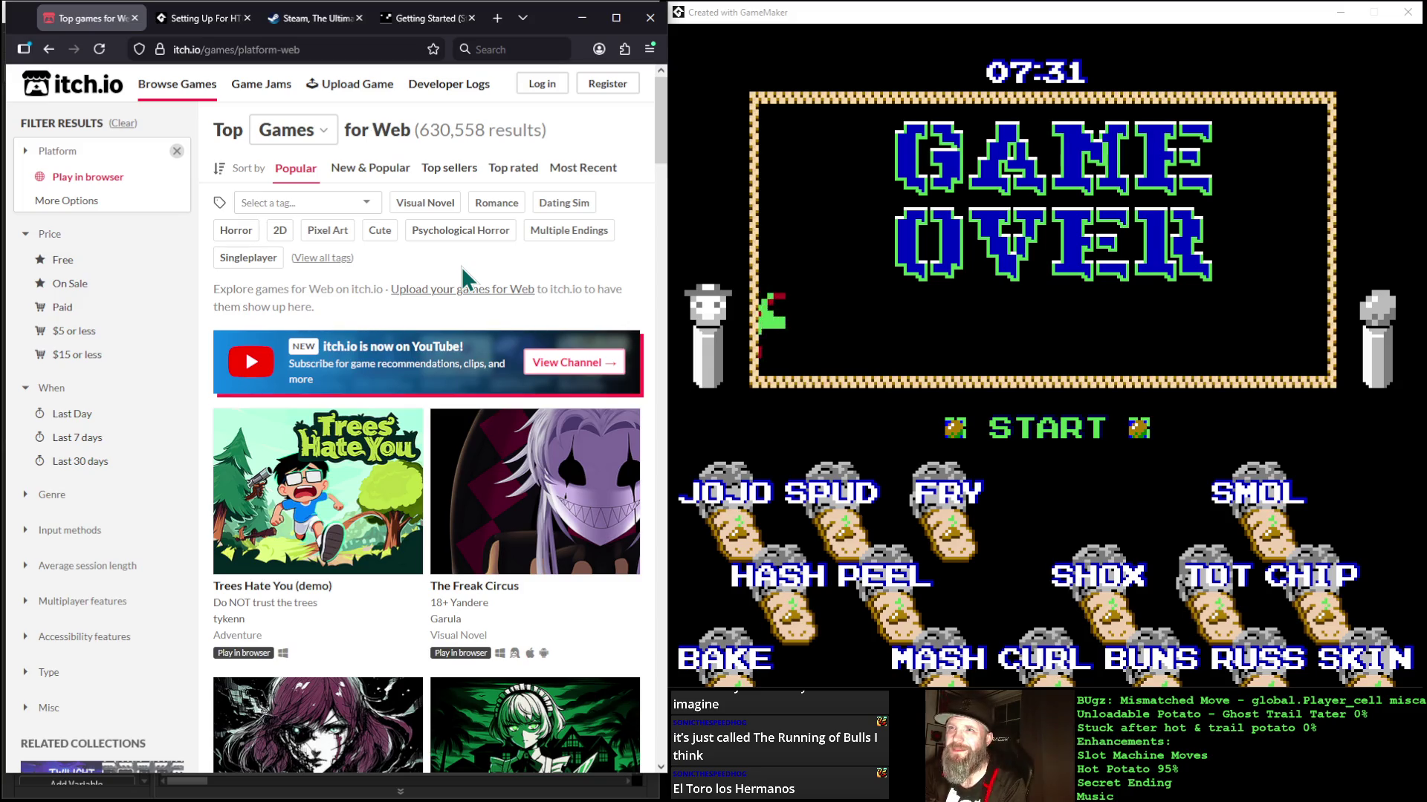
scroll(461, 266, down, 5)
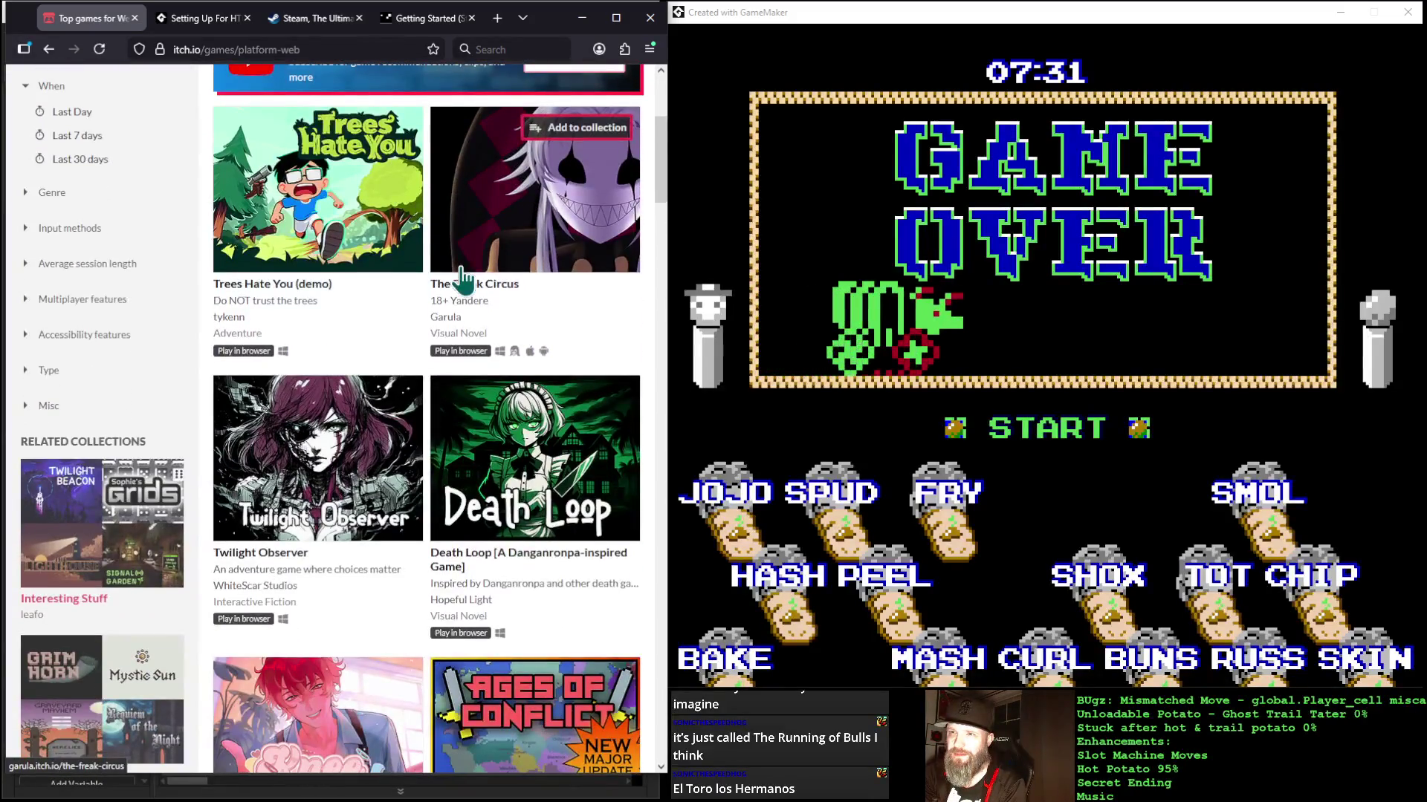
scroll(465, 279, down, 9)
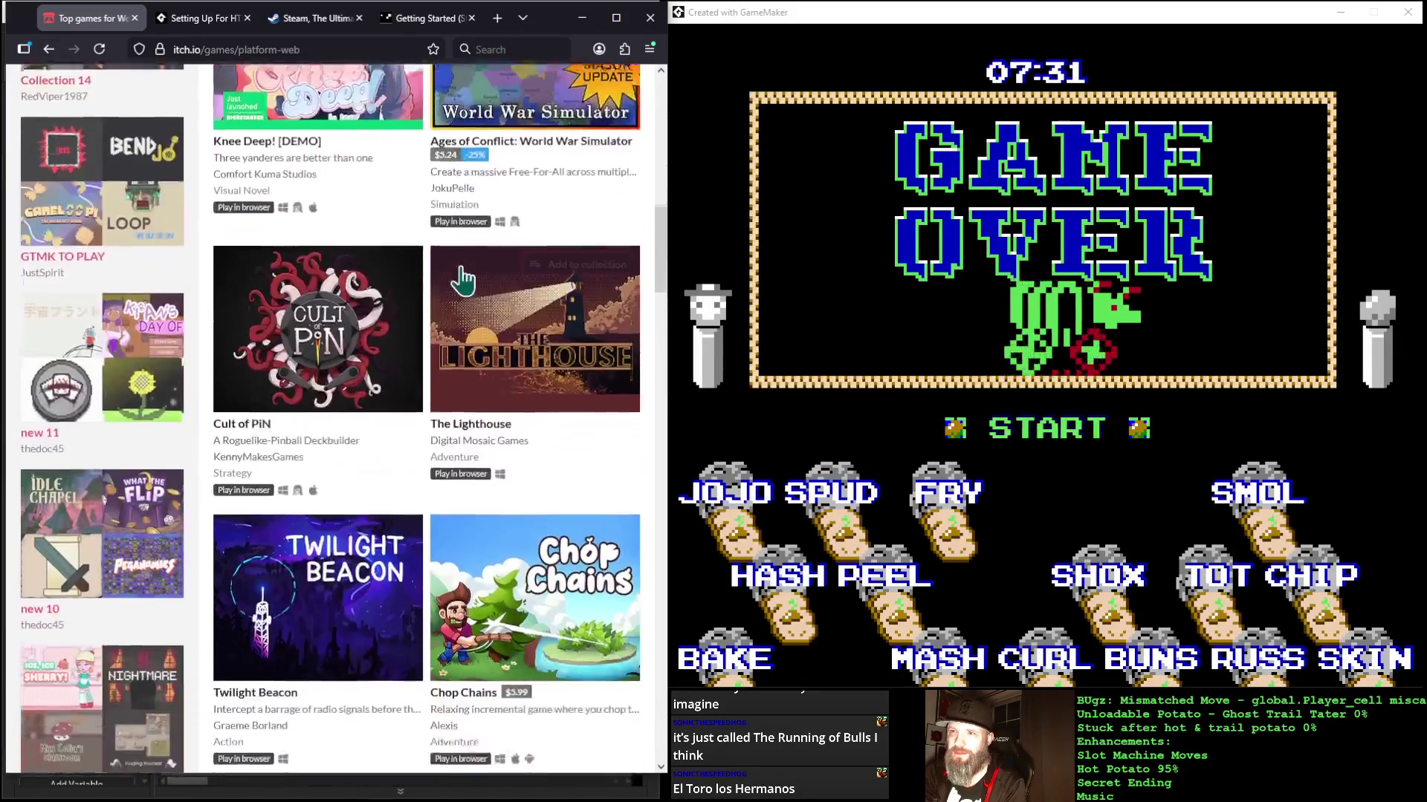
scroll(462, 279, down, 3)
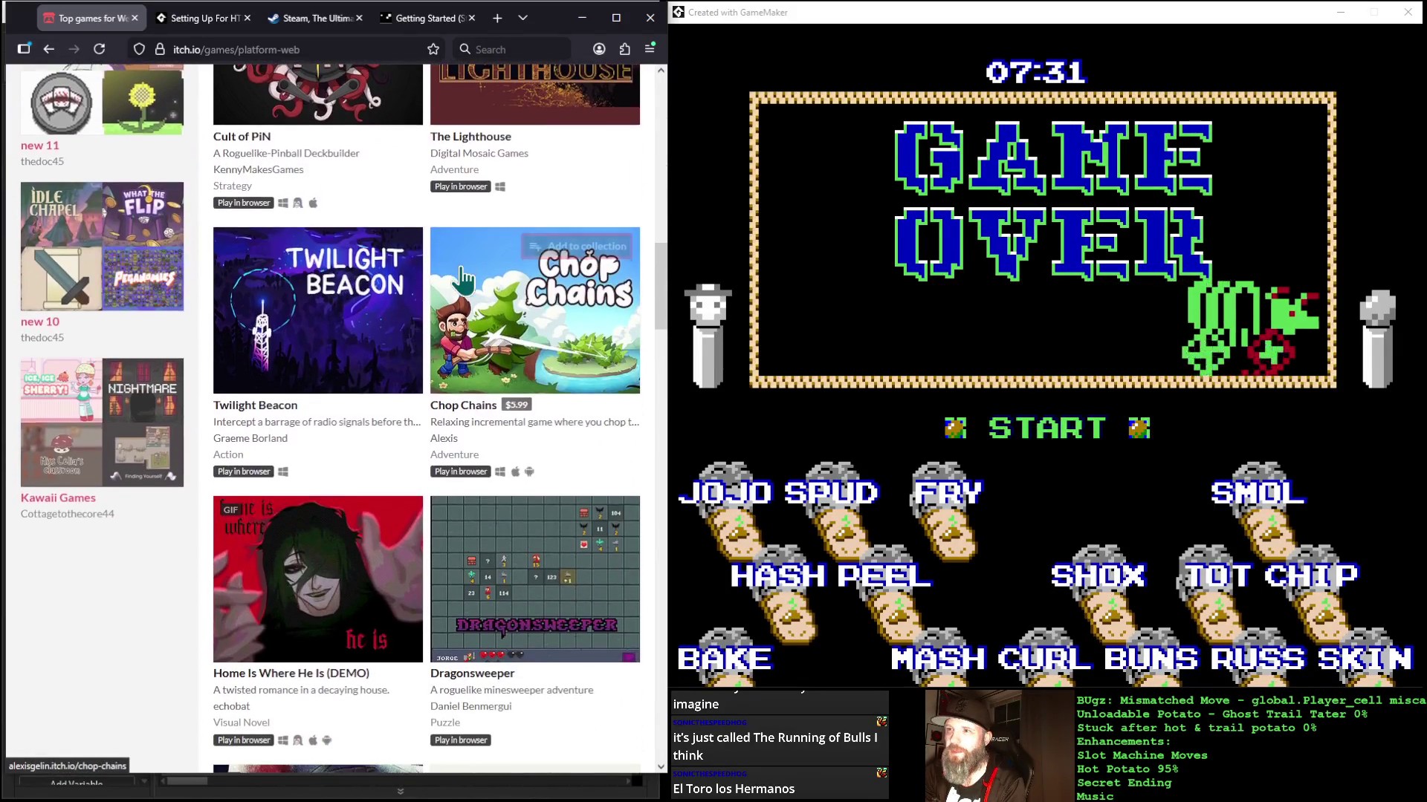
scroll(462, 281, down, 6)
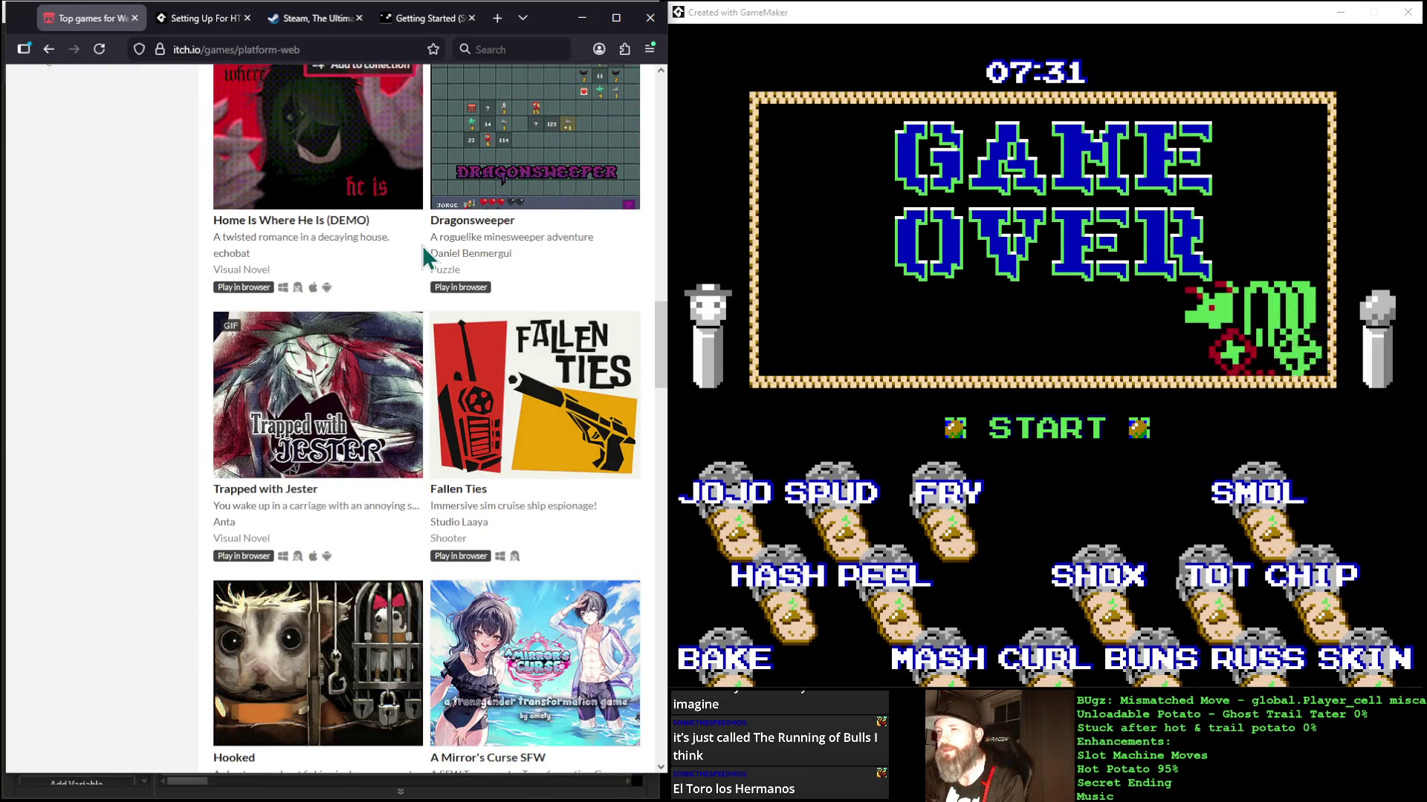
scroll(422, 246, down, 4)
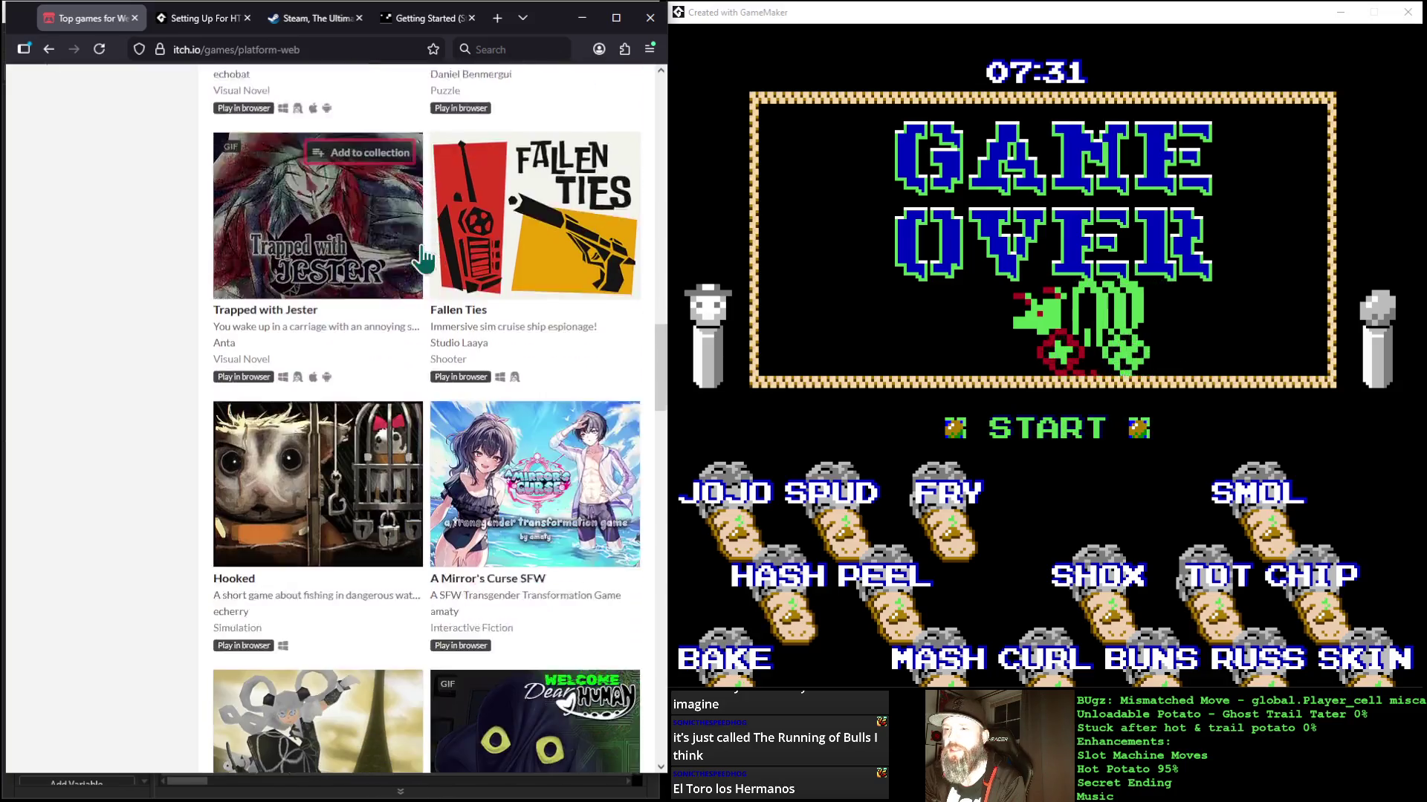
scroll(422, 245, down, 2)
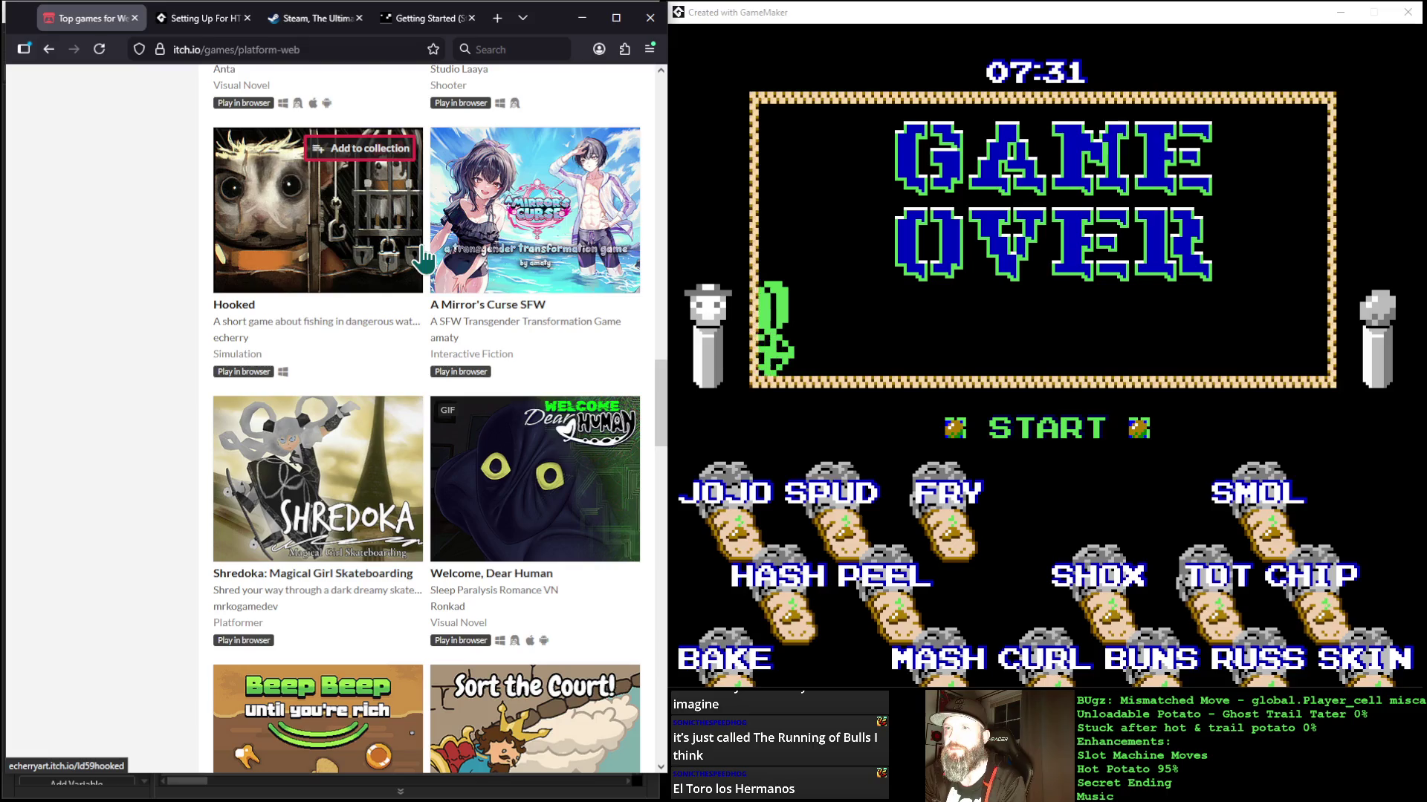
scroll(422, 258, down, 4)
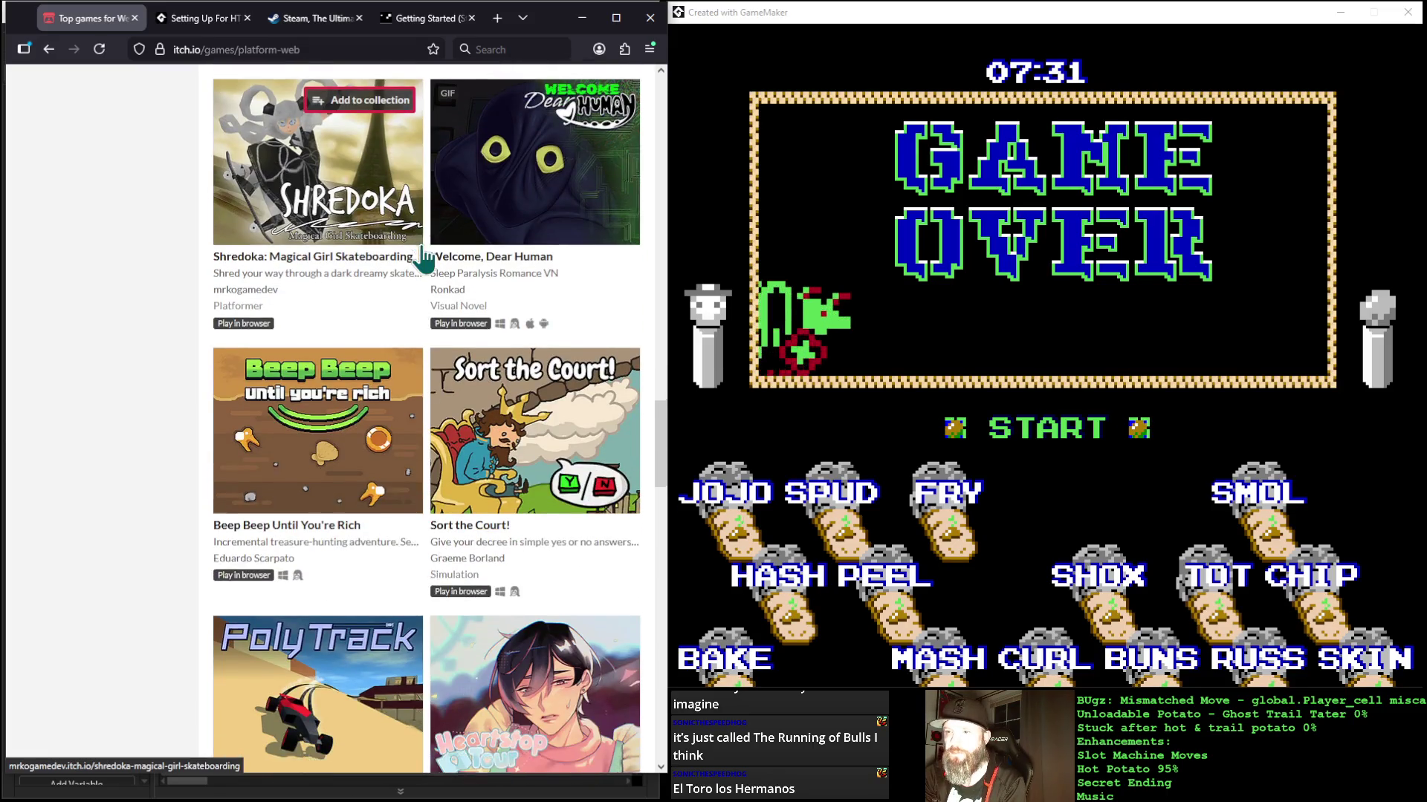
scroll(422, 258, down, 5)
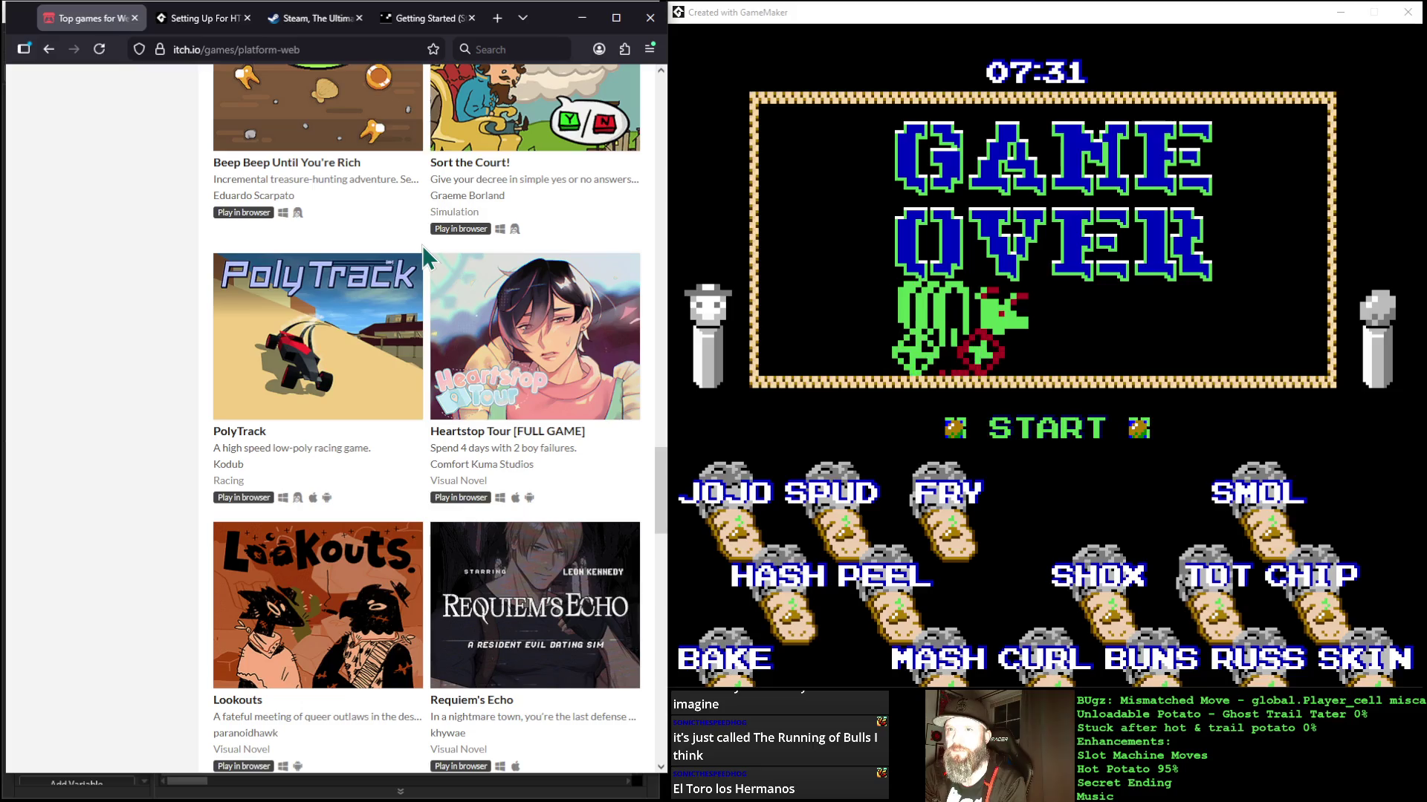
mouse_move(334, 335)
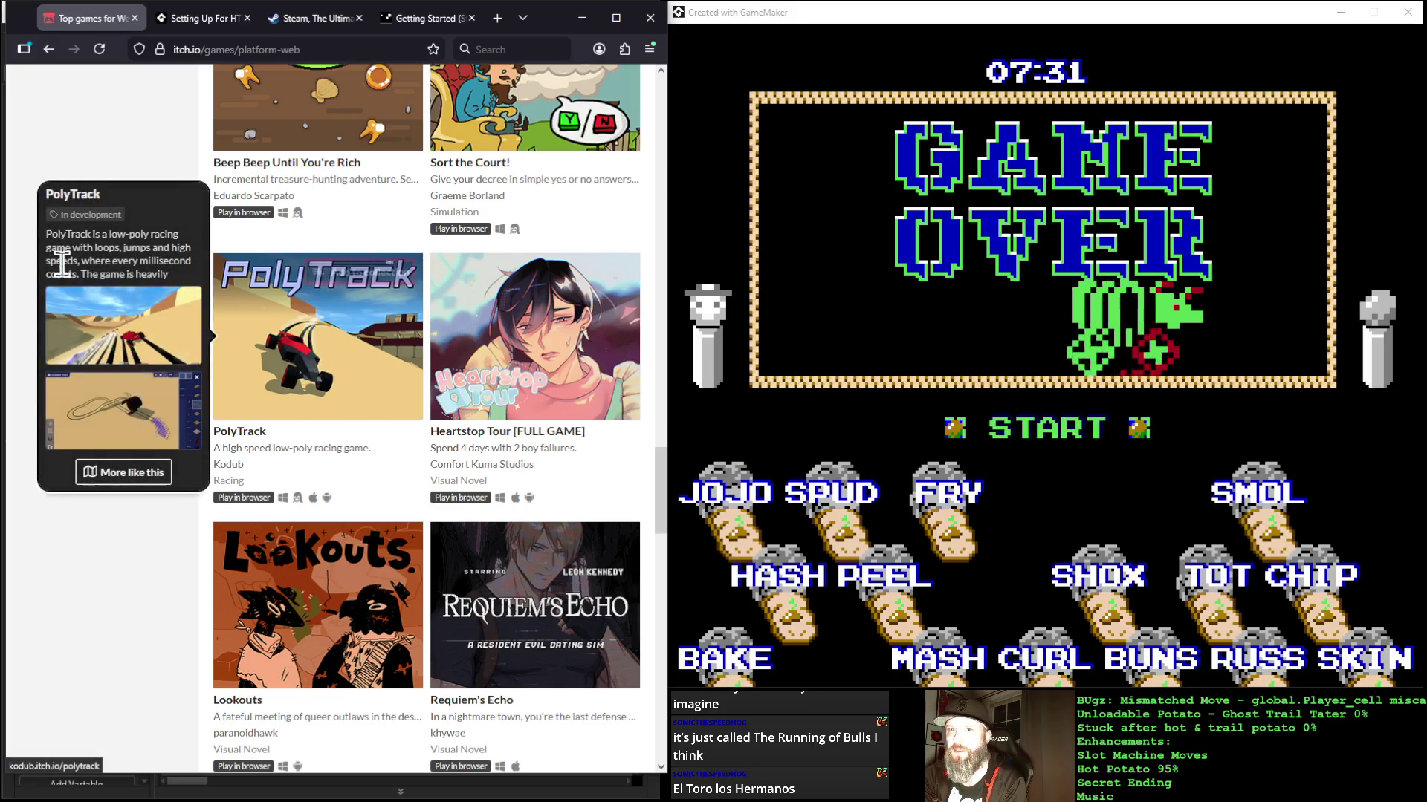
scroll(147, 557, down, 6)
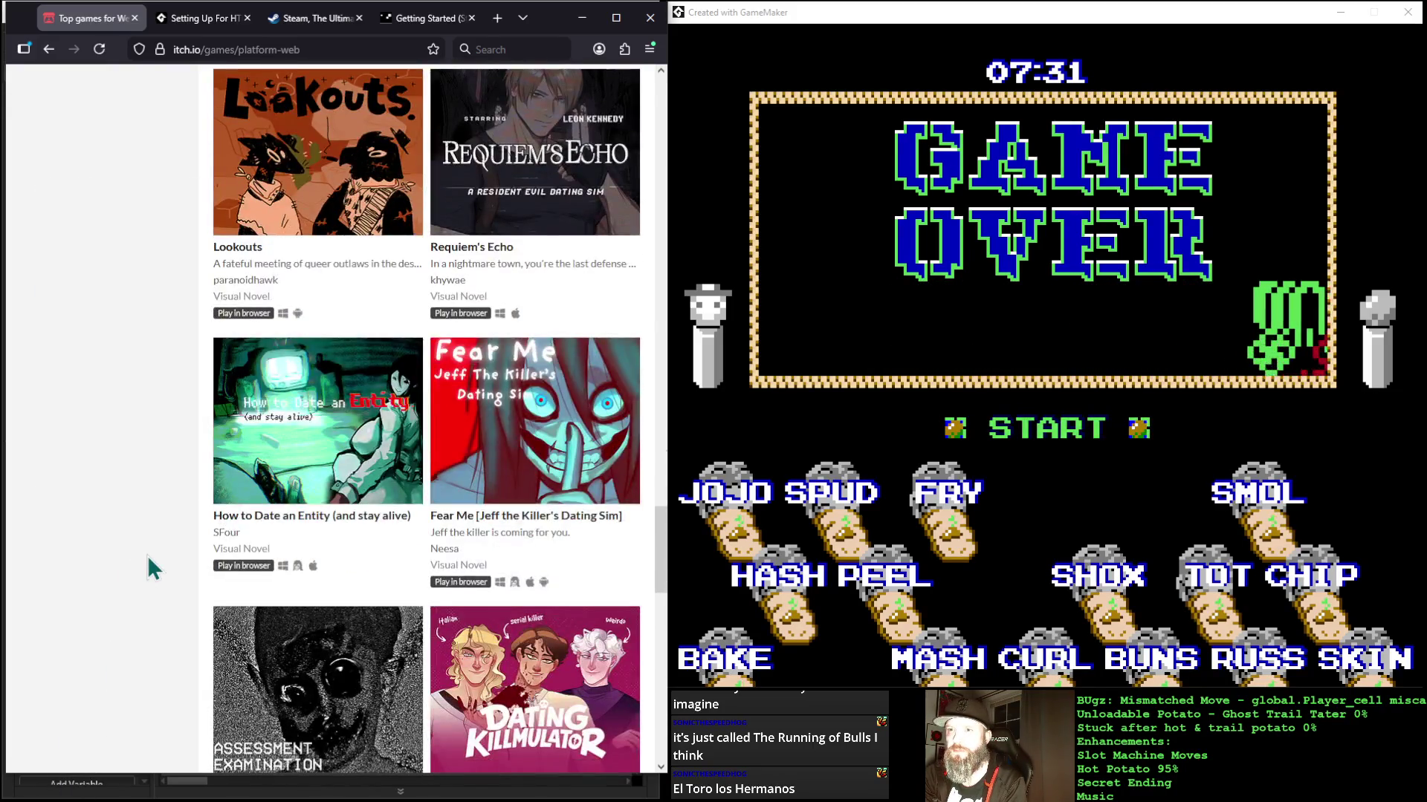
scroll(147, 555, up, 20)
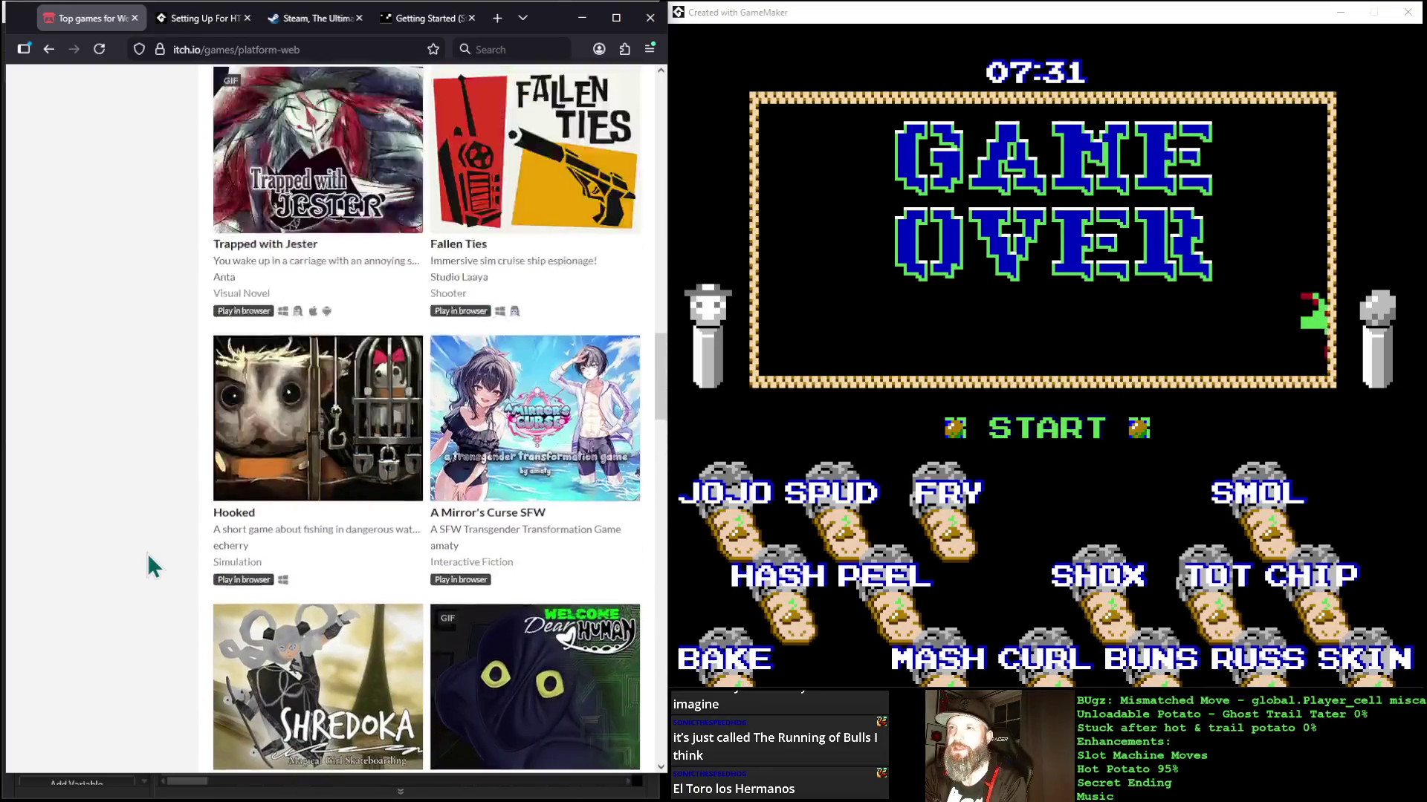
scroll(147, 552, up, 20)
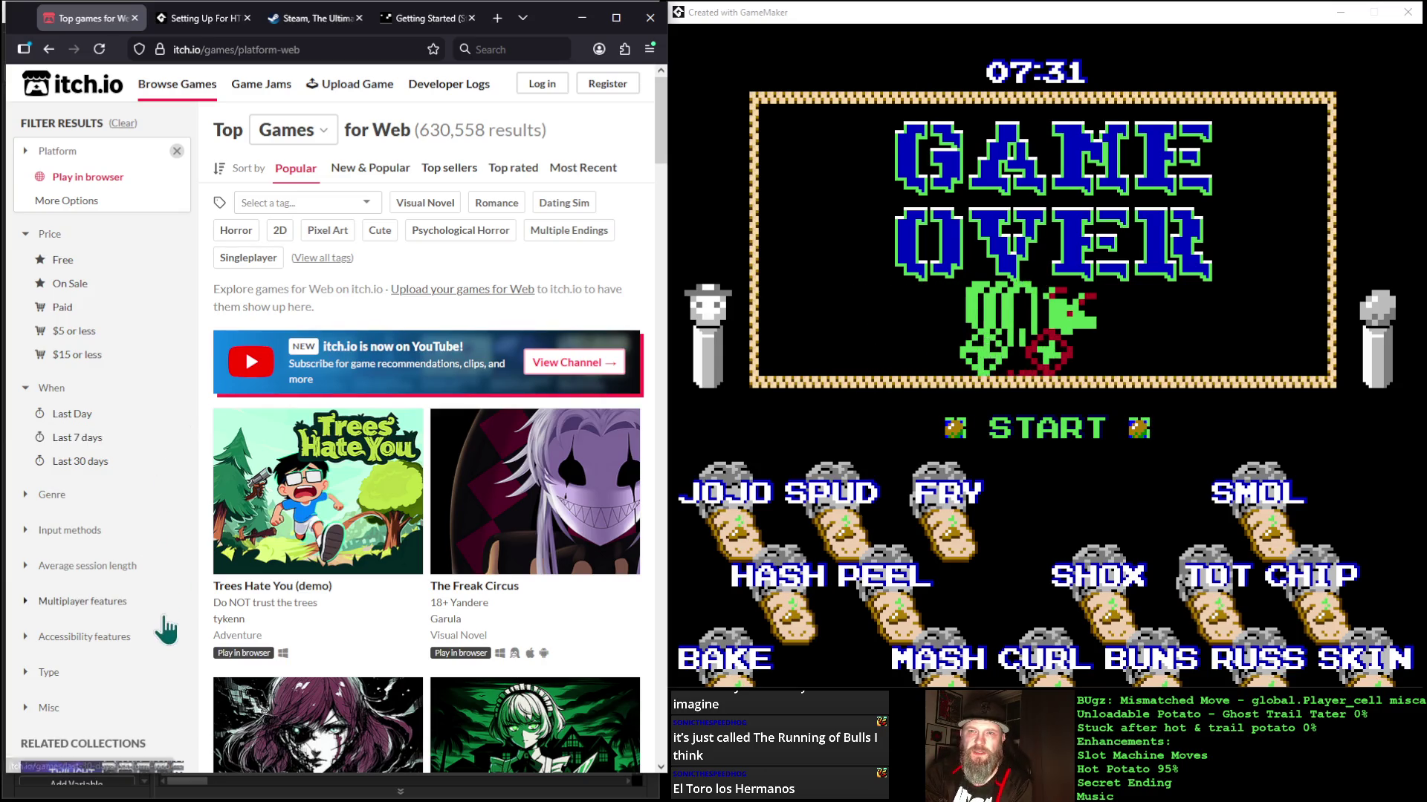
mouse_move(366, 507)
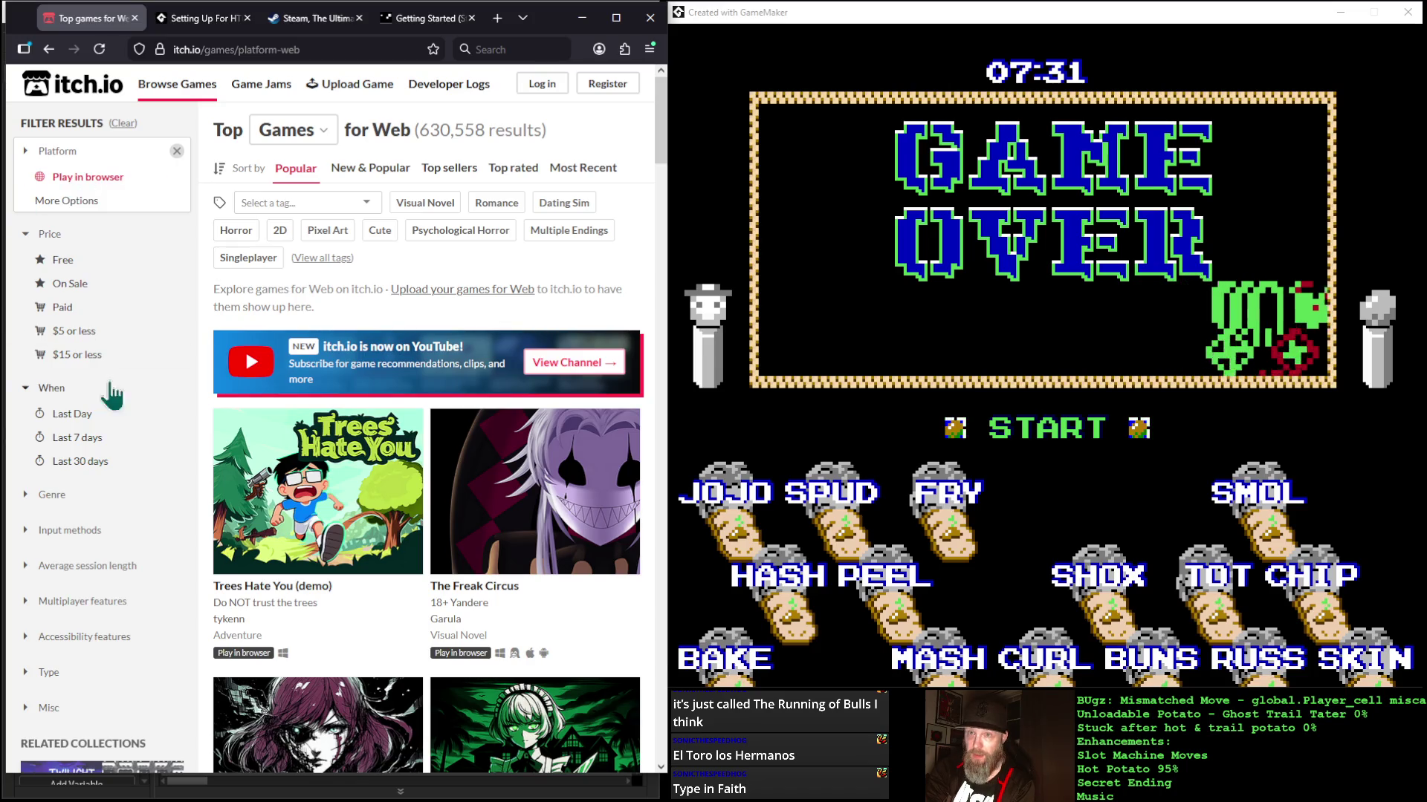
Step: Try filtering the web games by the 'faith' tag, then remove that tag again
click(322, 202)
text(faith)
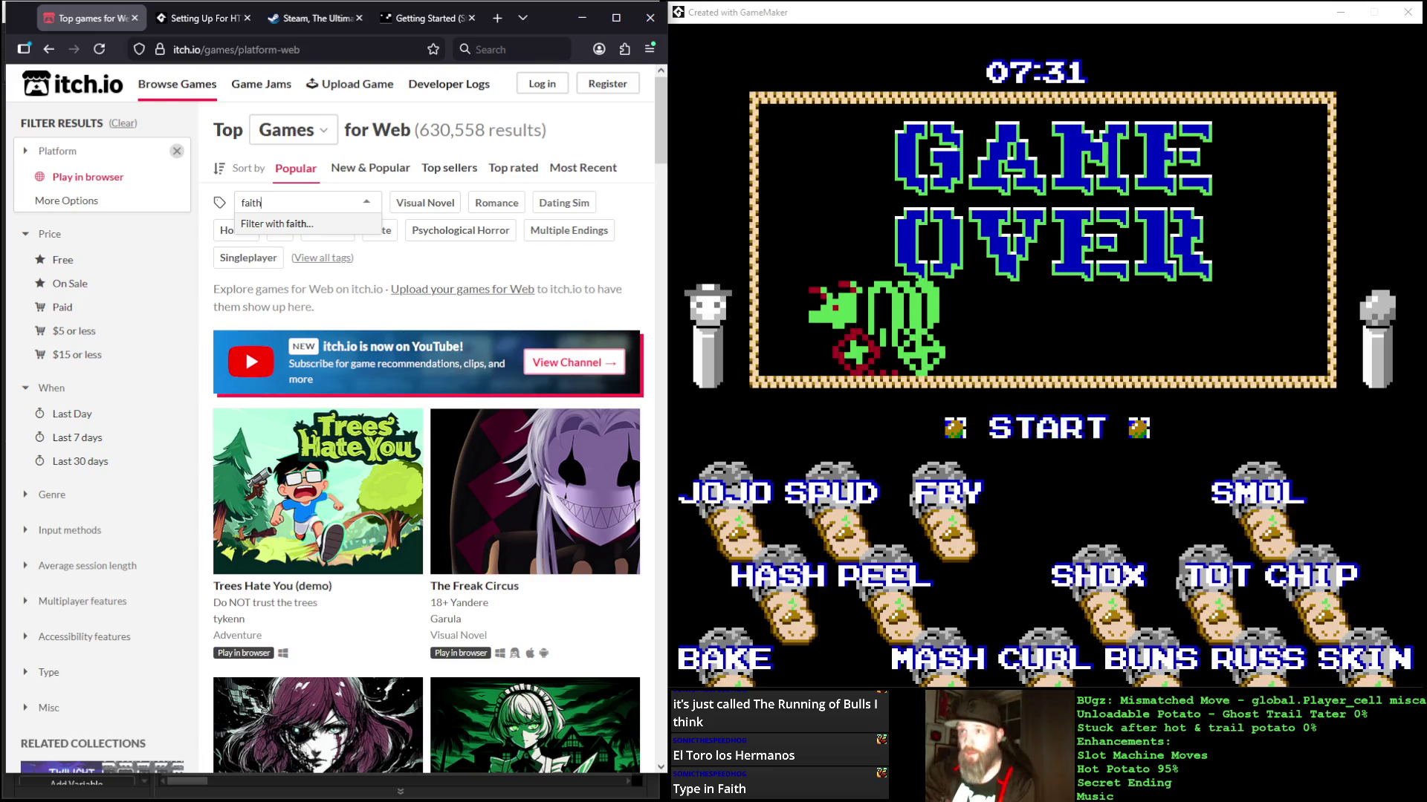
click(327, 225)
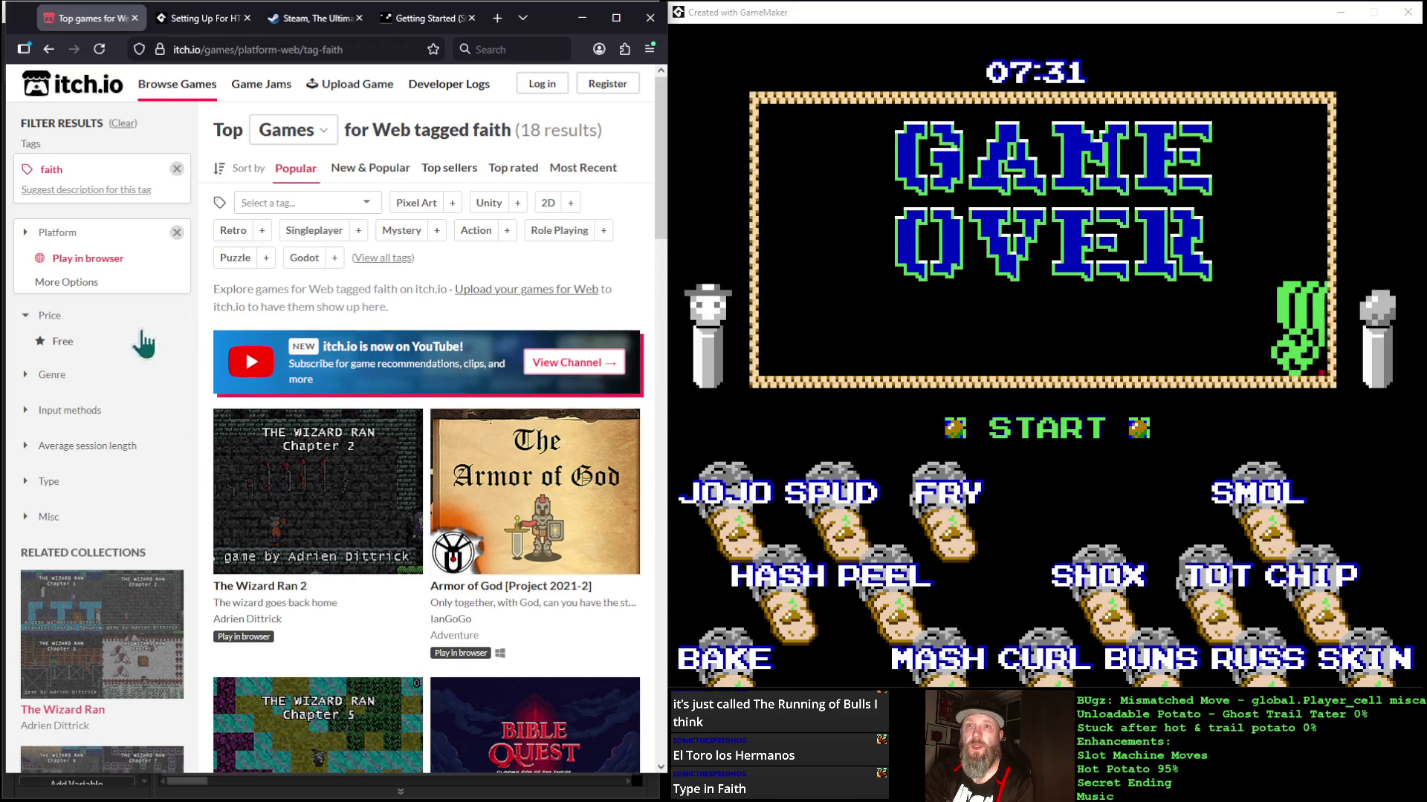
click(177, 170)
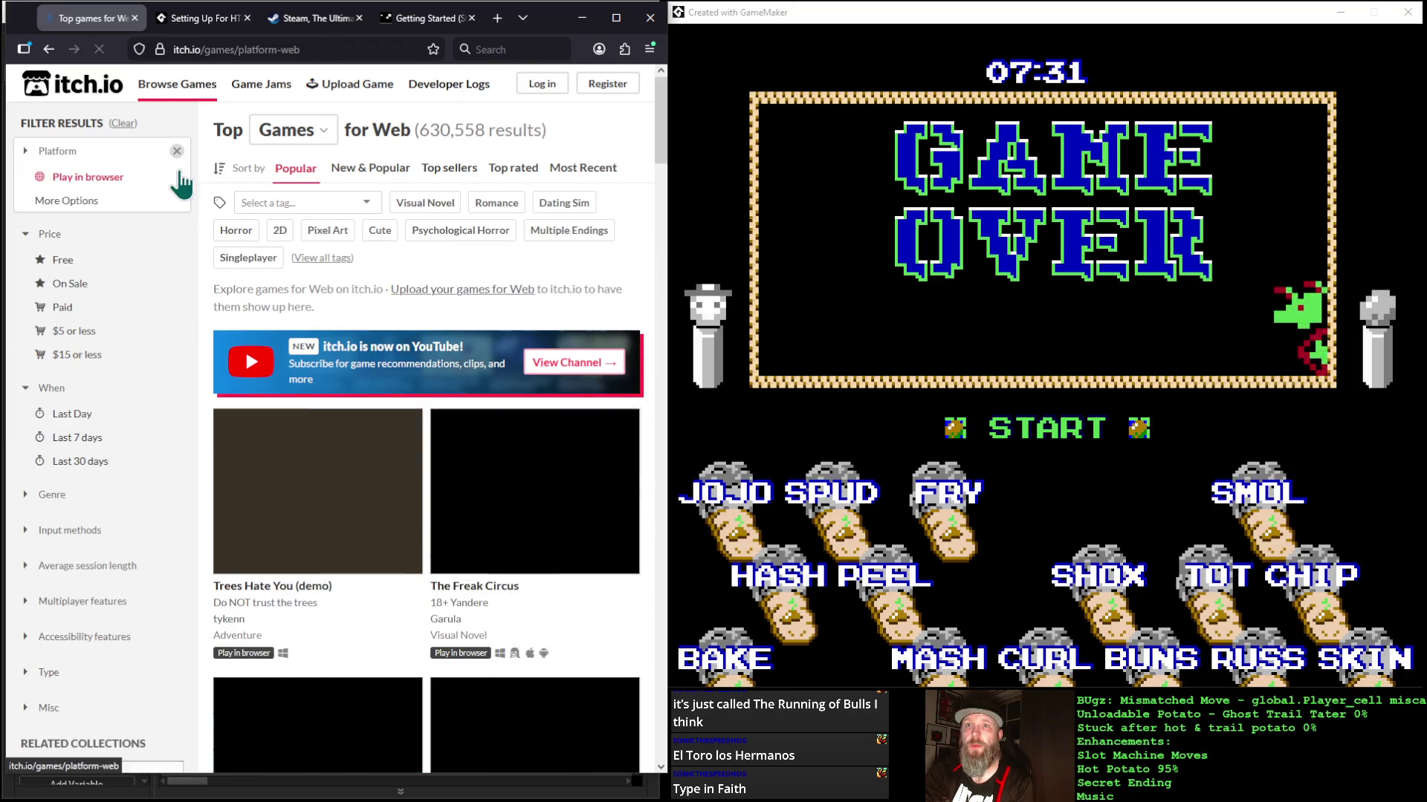
Step: Clear the Play in browser filter to list all 1,346,029 top games, then maximize the browser
scroll(154, 435, down, 2)
scroll(155, 435, up, 2)
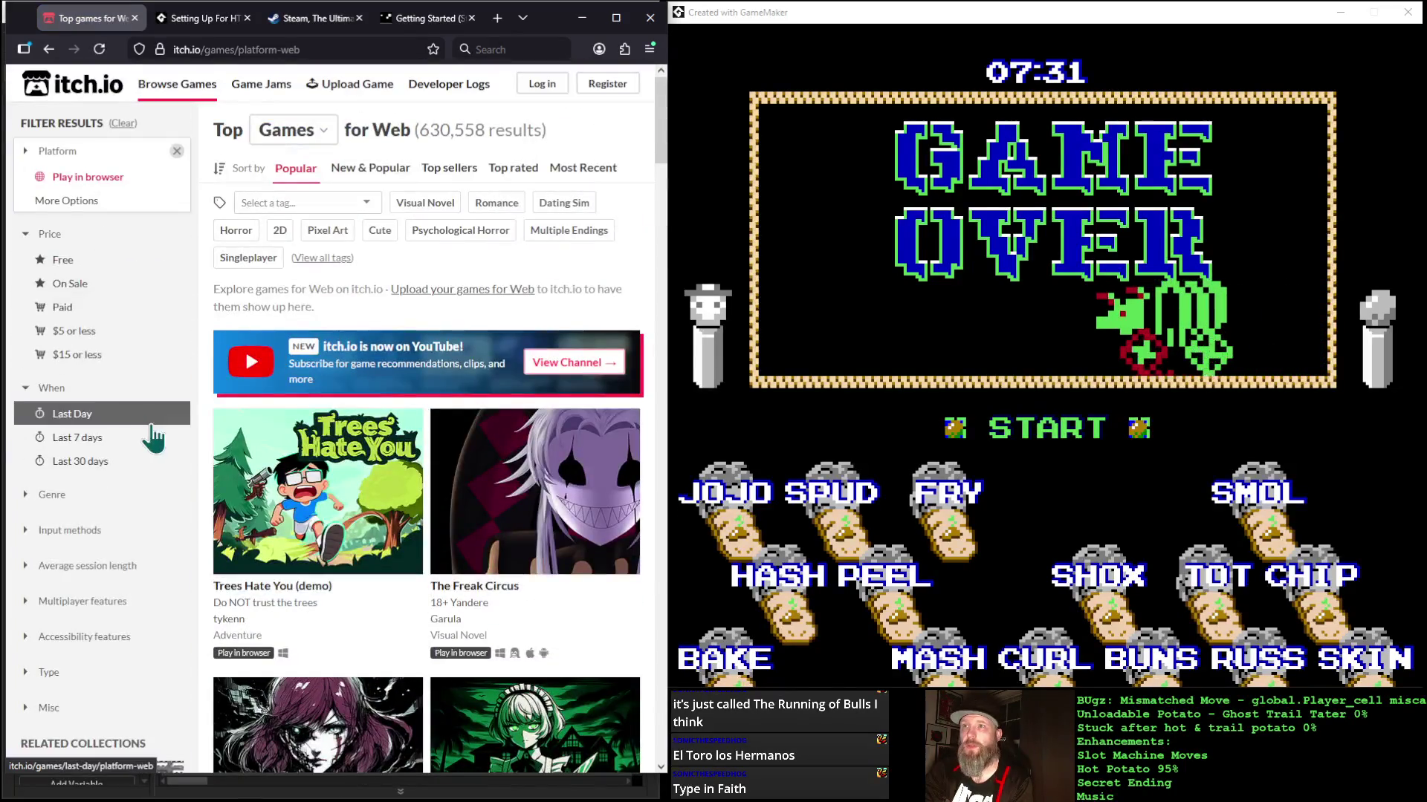
scroll(298, 438, down, 5)
scroll(297, 438, up, 5)
mouse_move(296, 442)
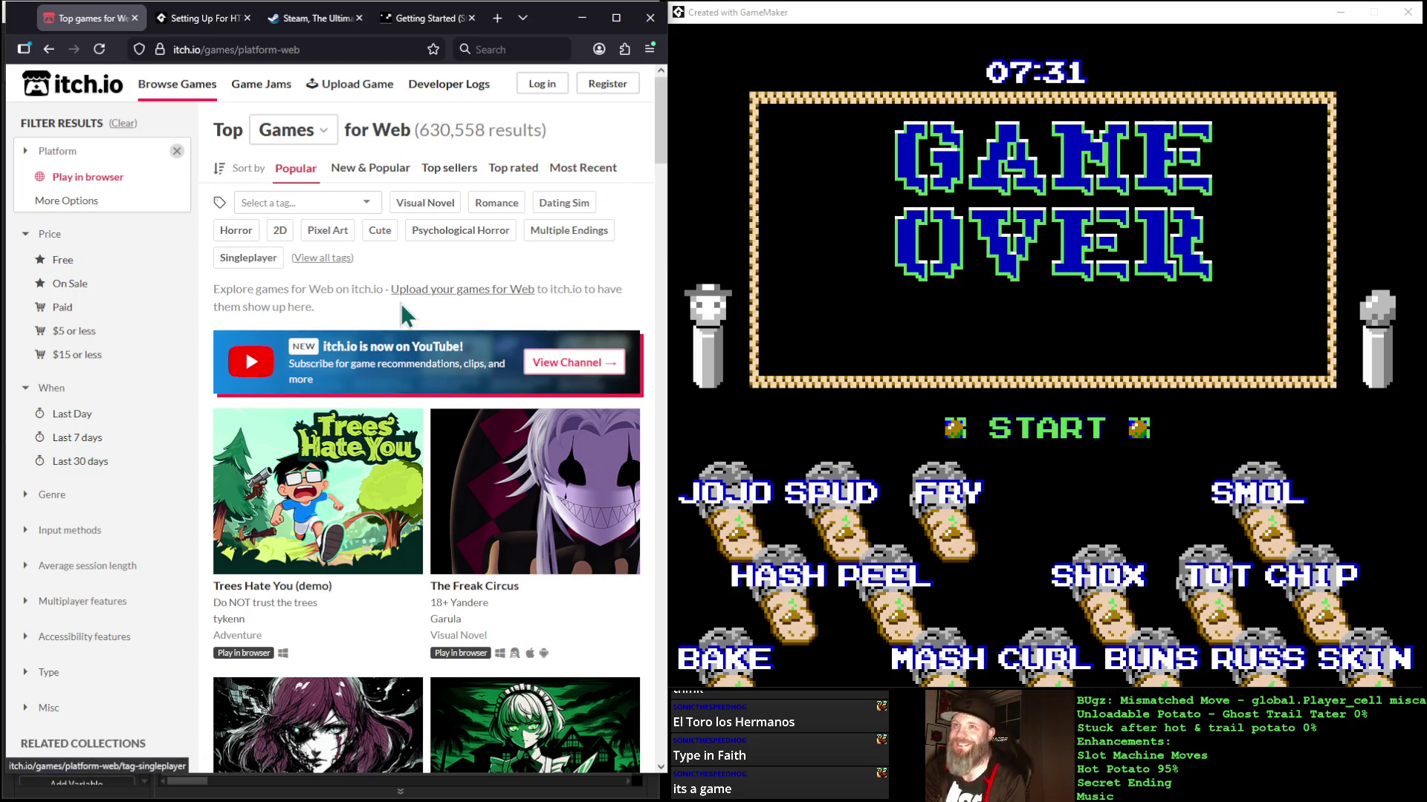
scroll(182, 445, down, 12)
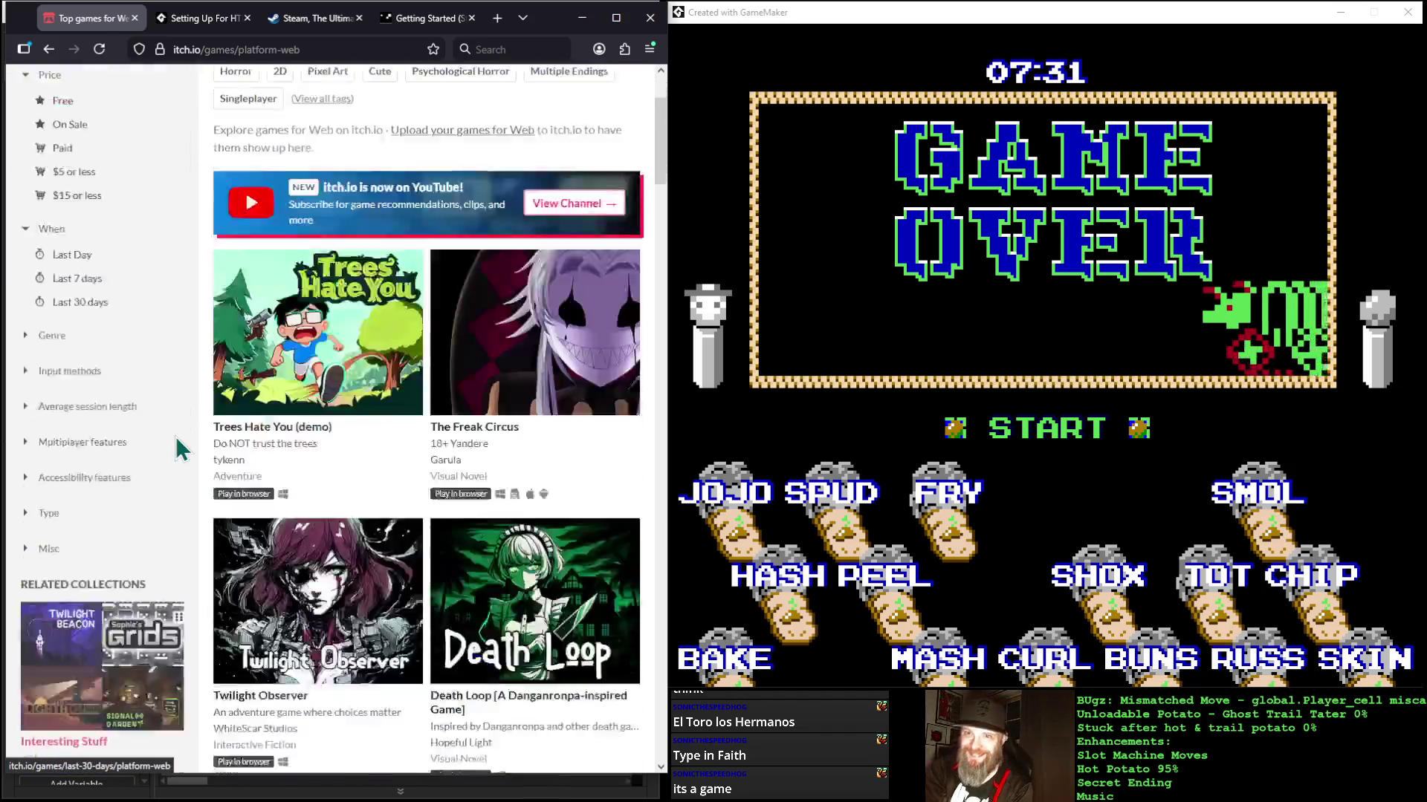
scroll(178, 449, up, 15)
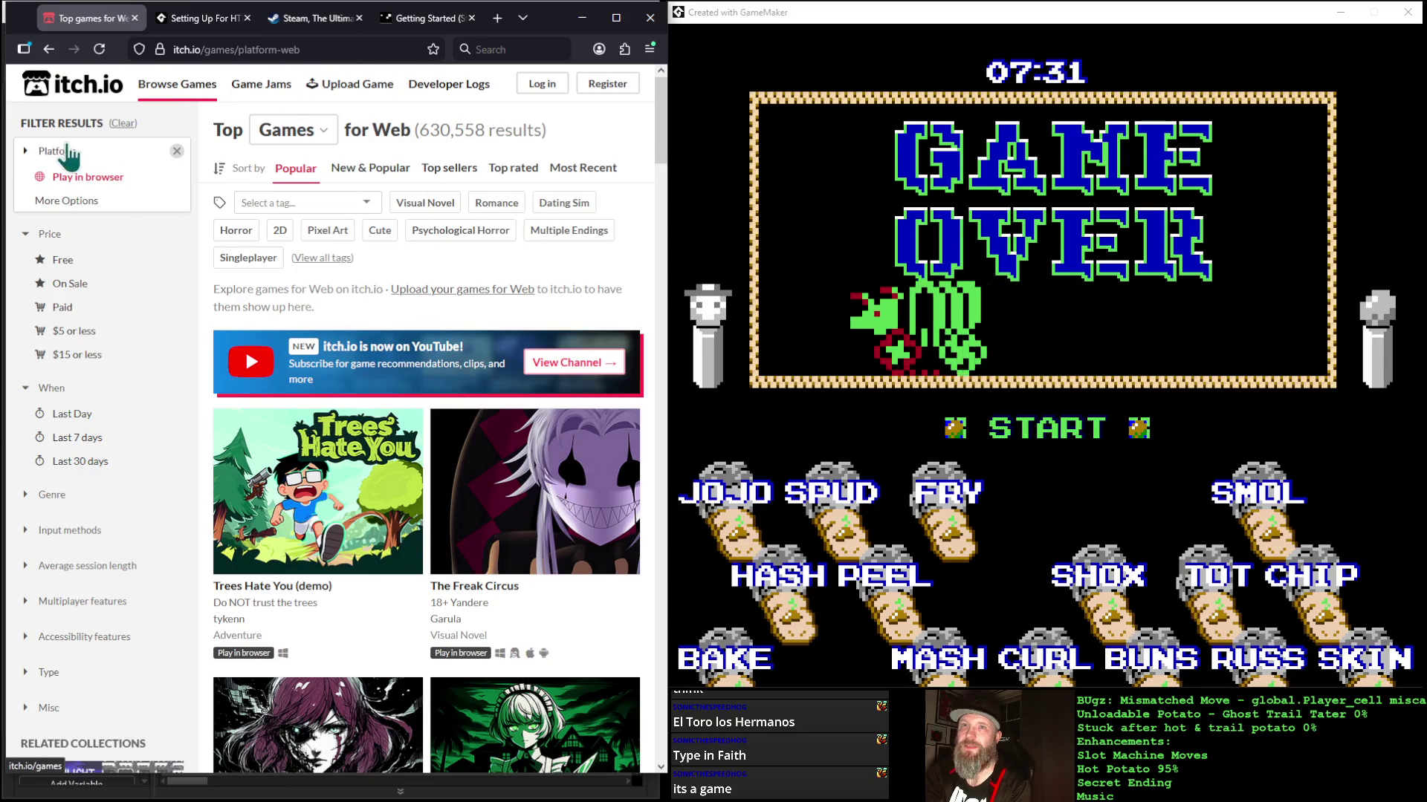
click(177, 152)
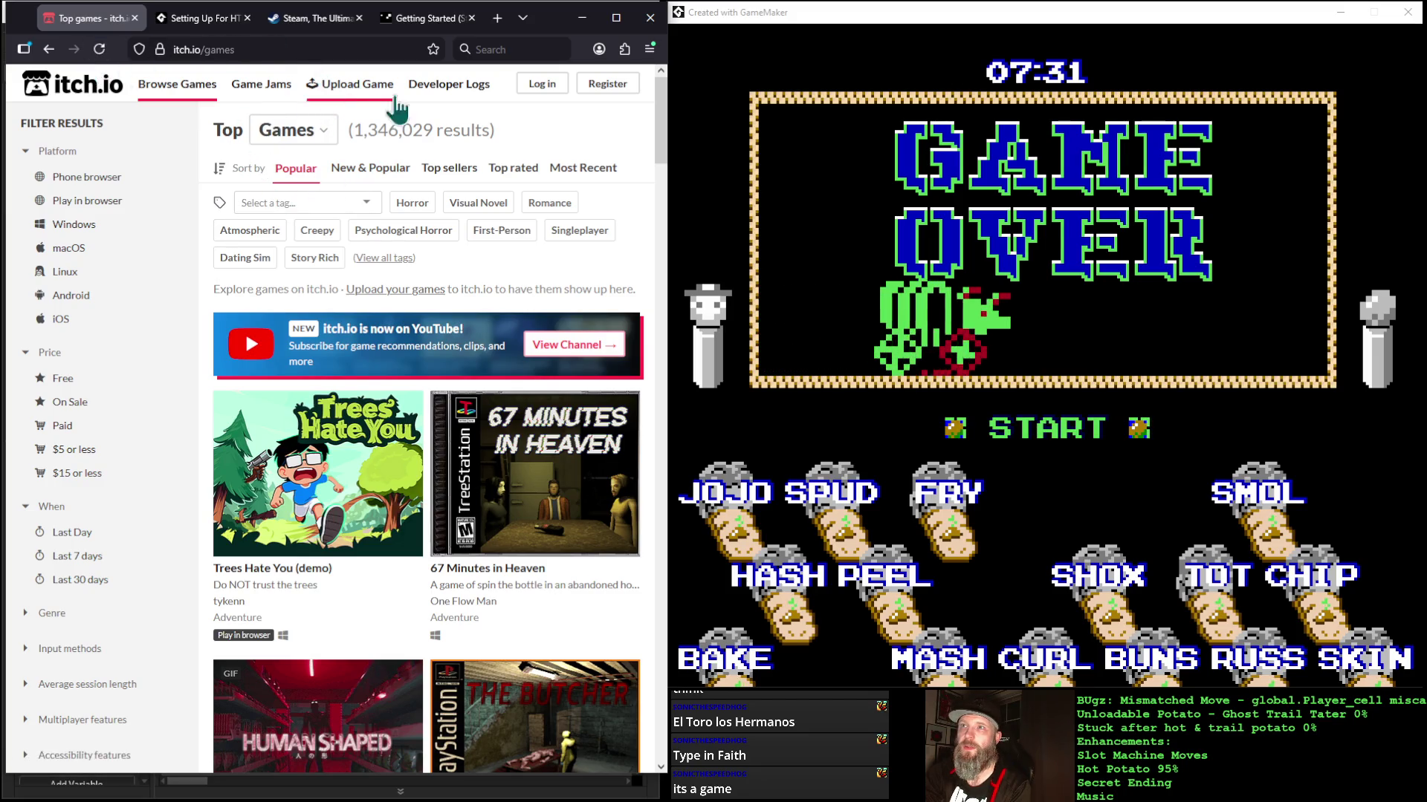
click(618, 17)
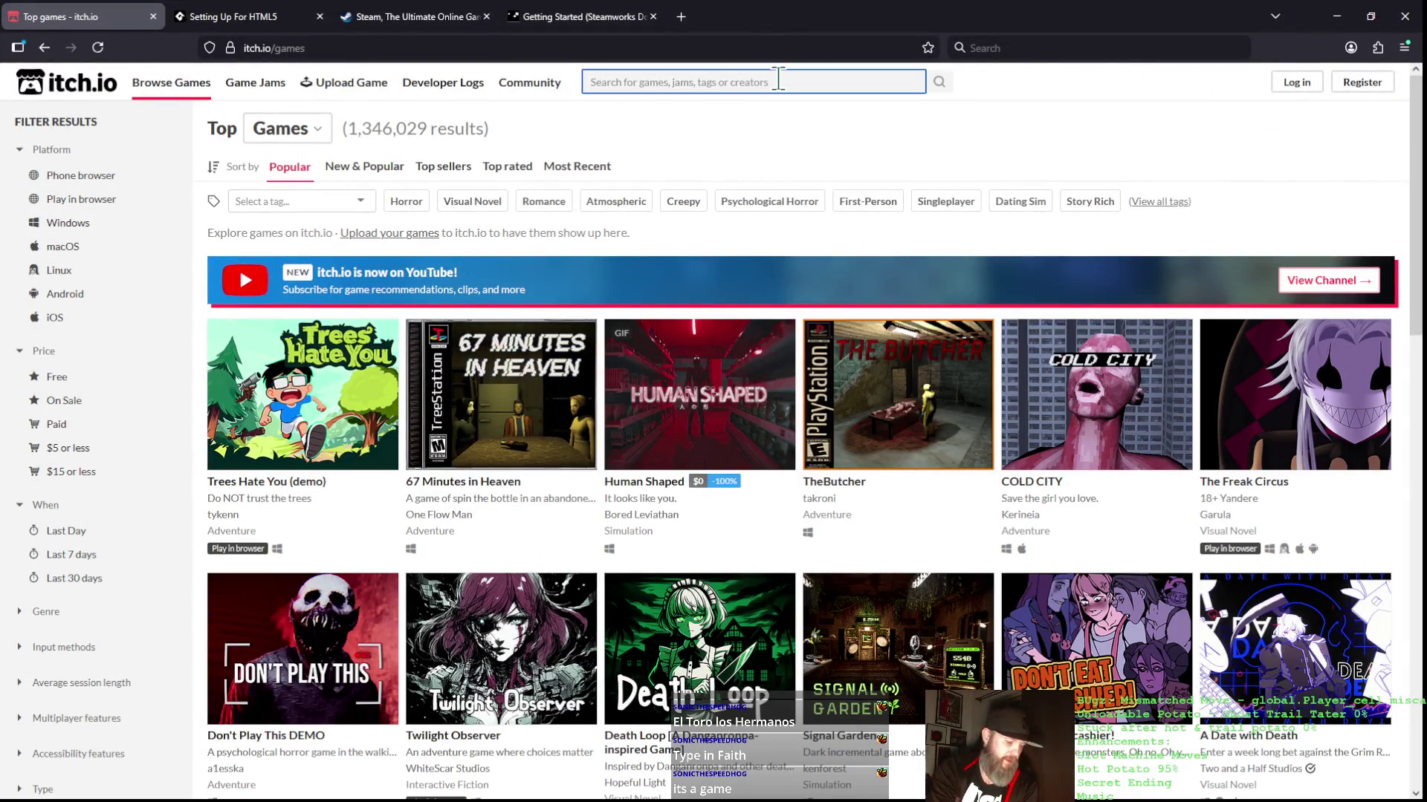
Step: Search itch.io for 'faith' and glance at the Steam about tab beside it
text(faith)
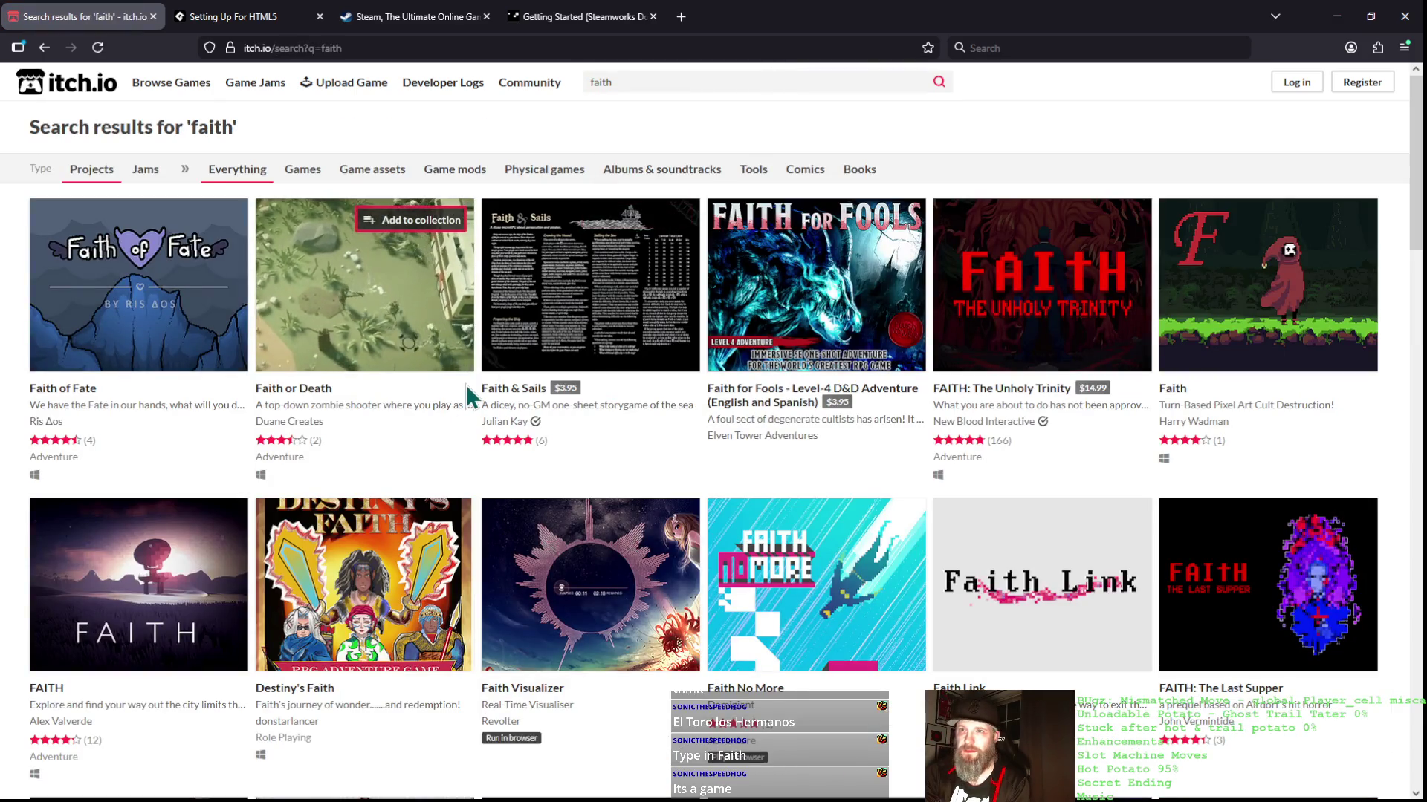
mouse_move(888, 28)
mouse_down()
mouse_move(86, 25)
mouse_move(223, 89)
mouse_move(461, 18)
mouse_move(322, 49)
mouse_move(334, 37)
mouse_up()
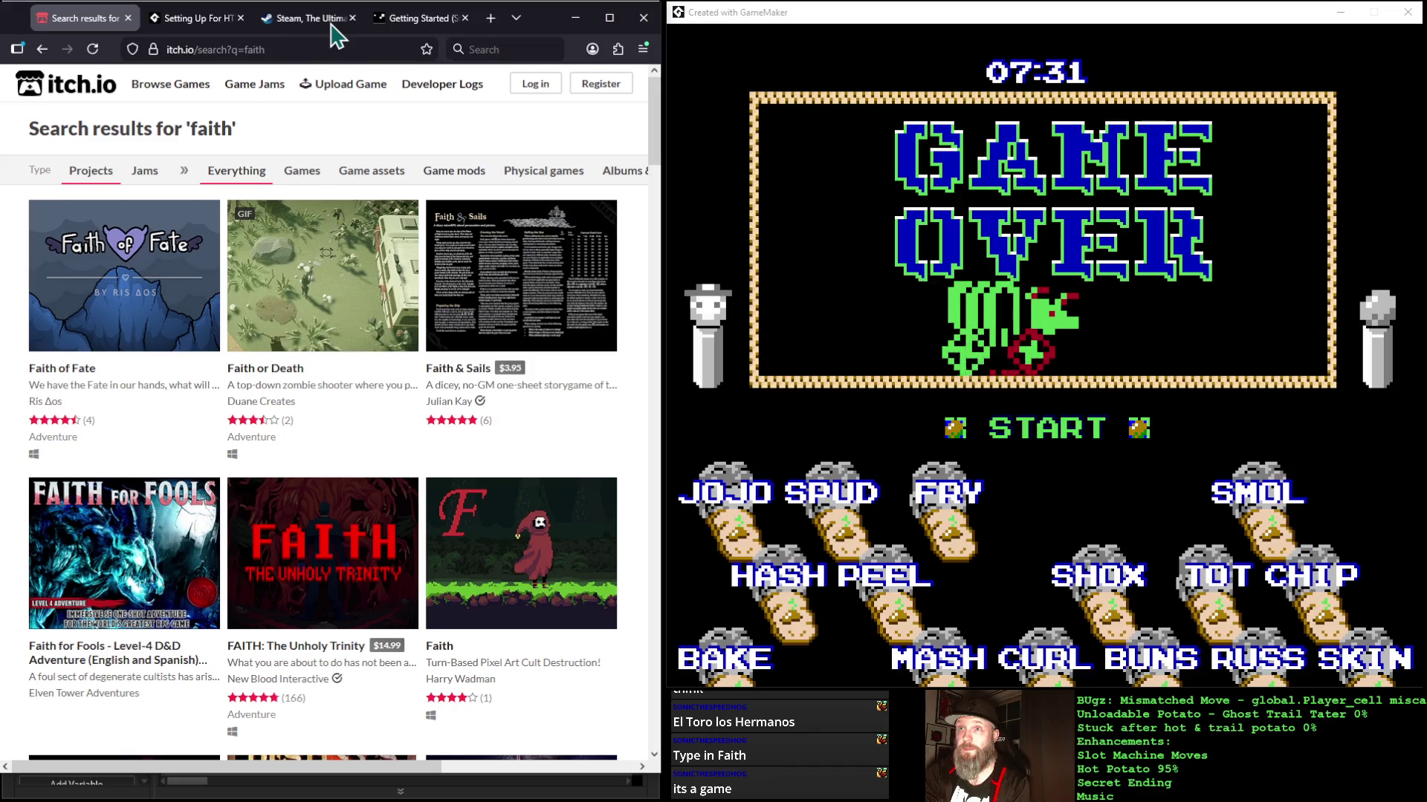
click(332, 26)
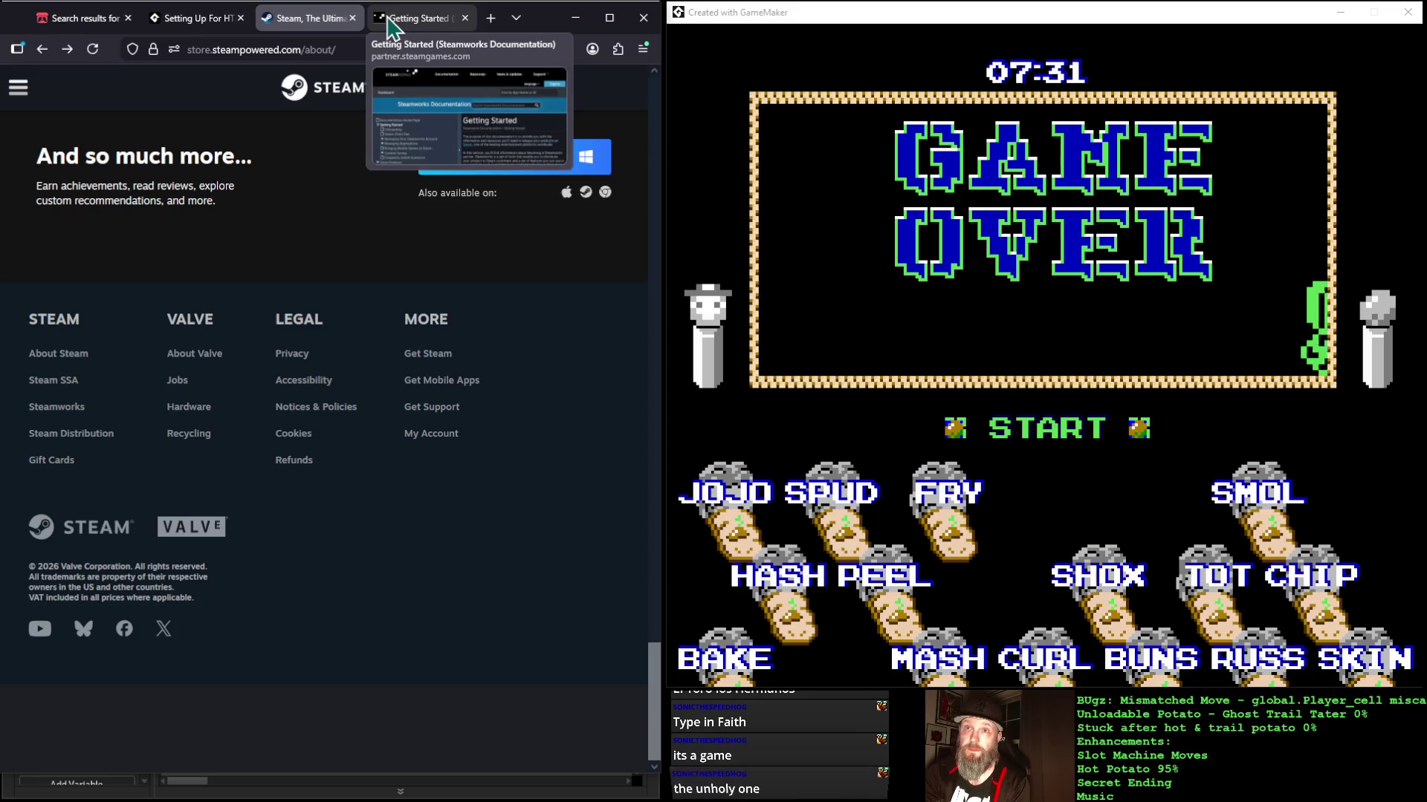
click(37, 18)
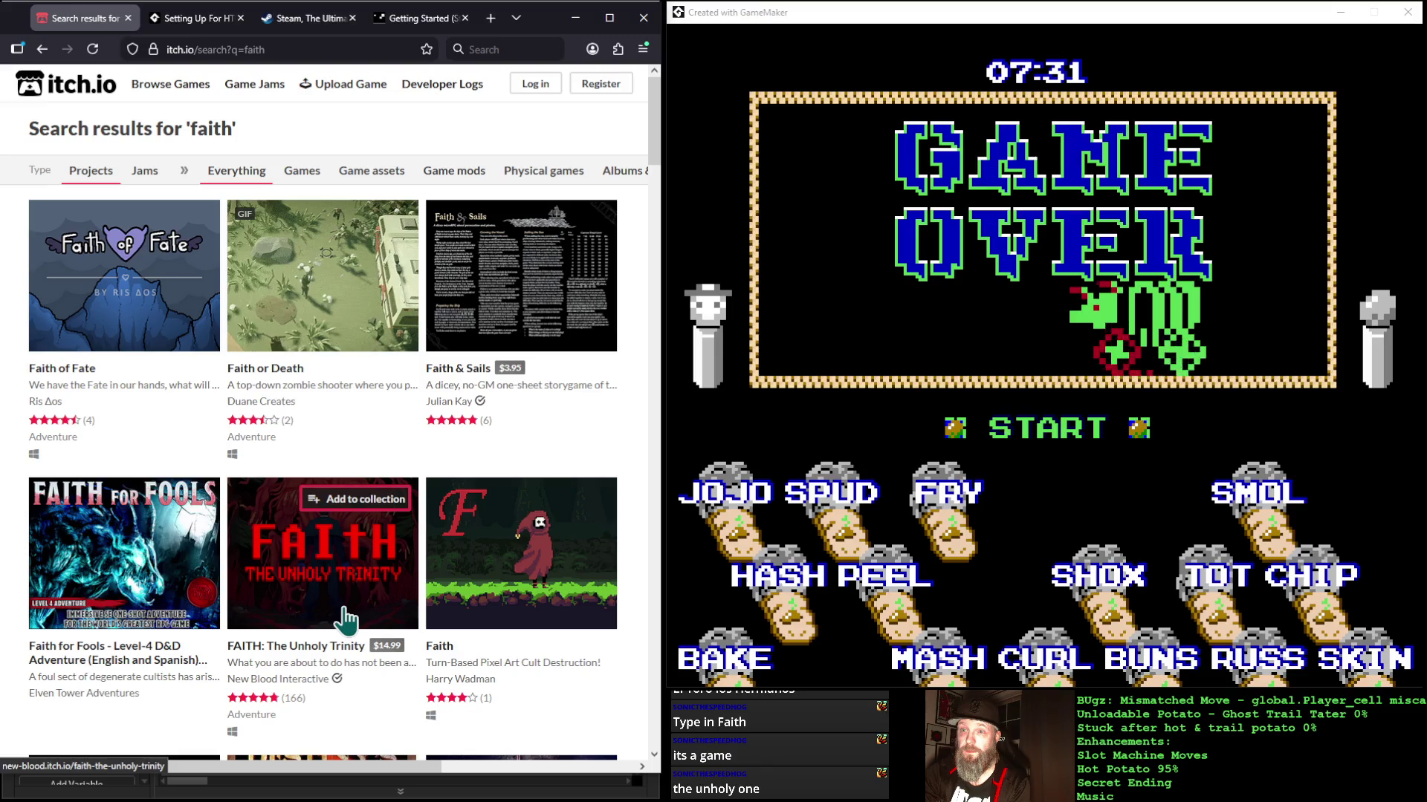
Step: Open the FAITH: The Unholy Trinity game page from the search results
mouse_move(340, 614)
scroll(346, 620, down, 1)
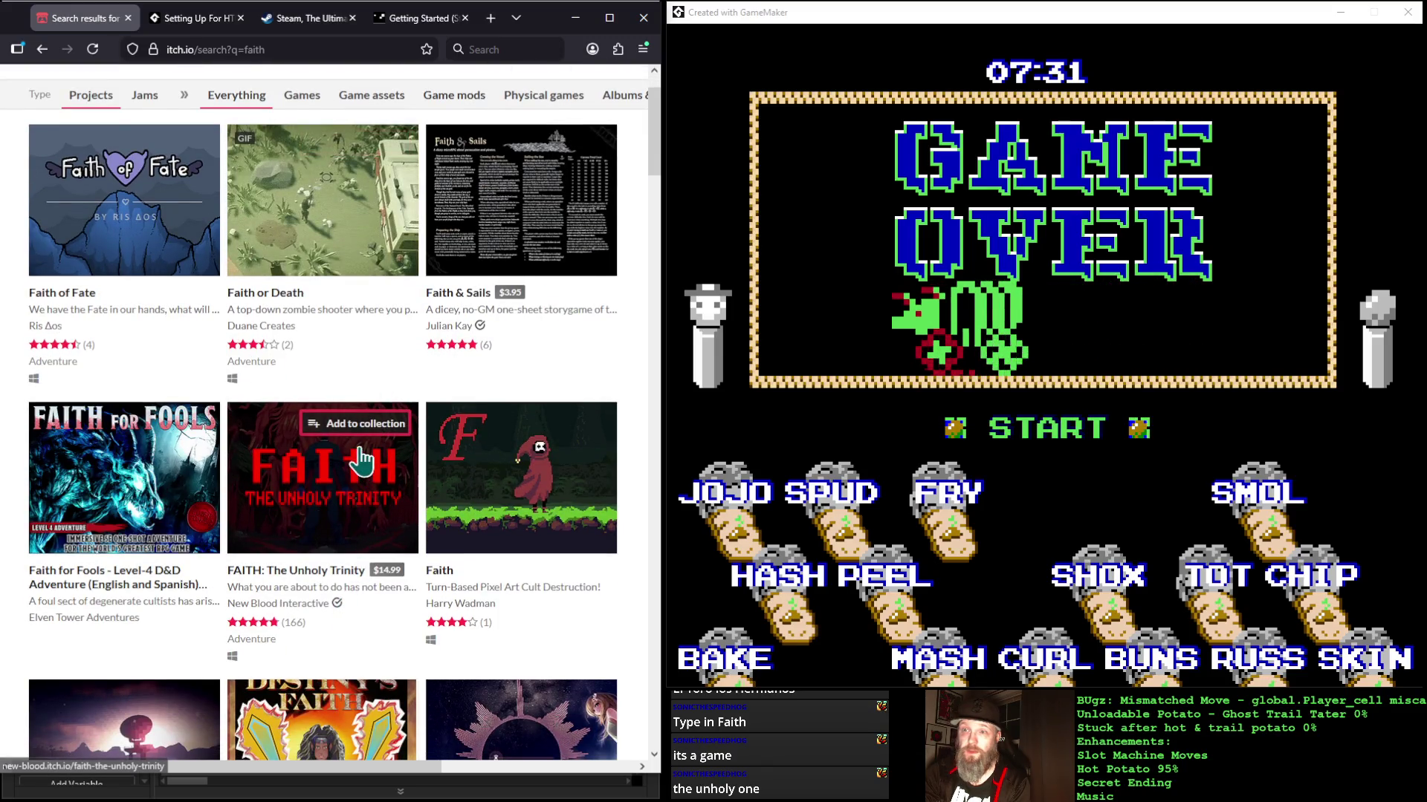
click(360, 459)
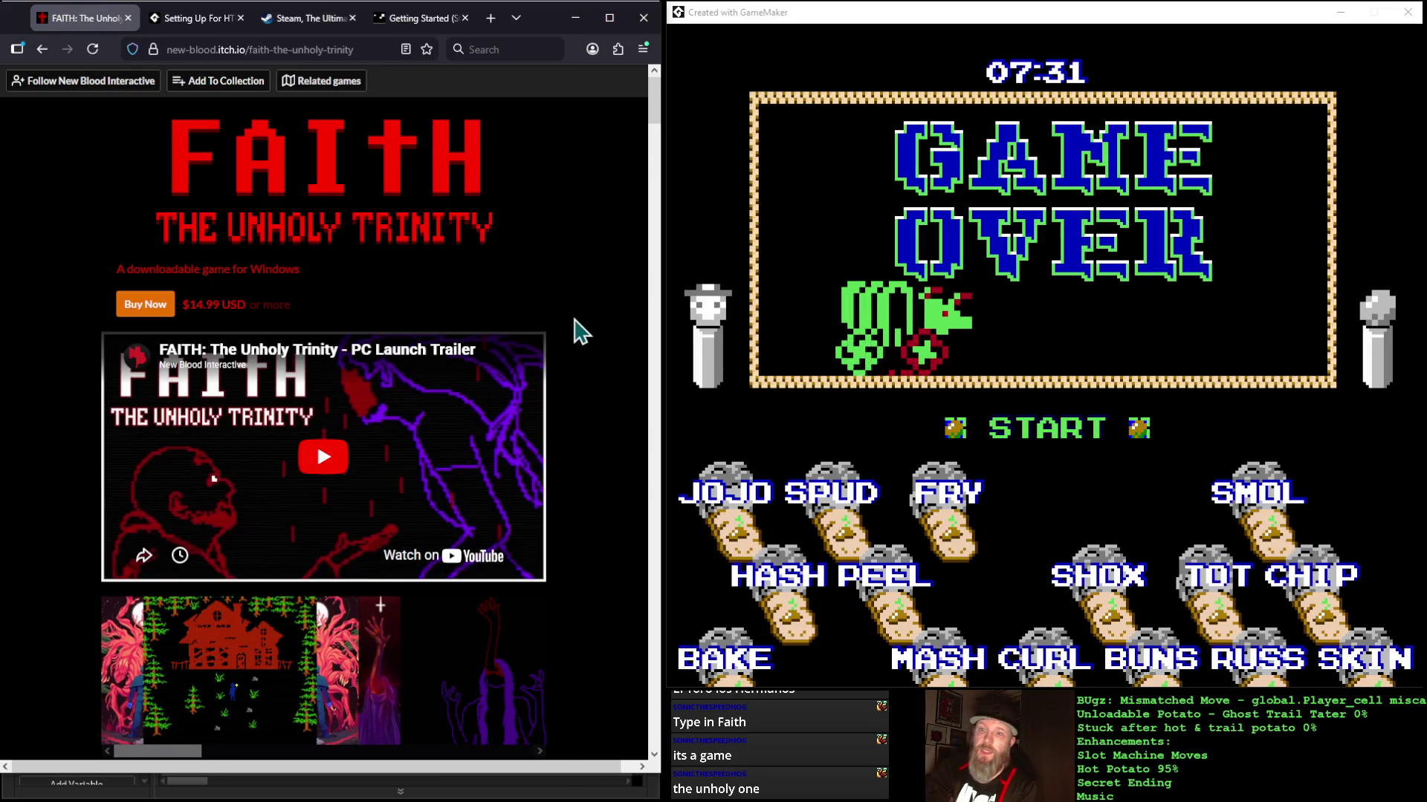
Step: Play the FAITH trailer and pop it out into a floating picture-in-picture window
scroll(584, 496, down, 2)
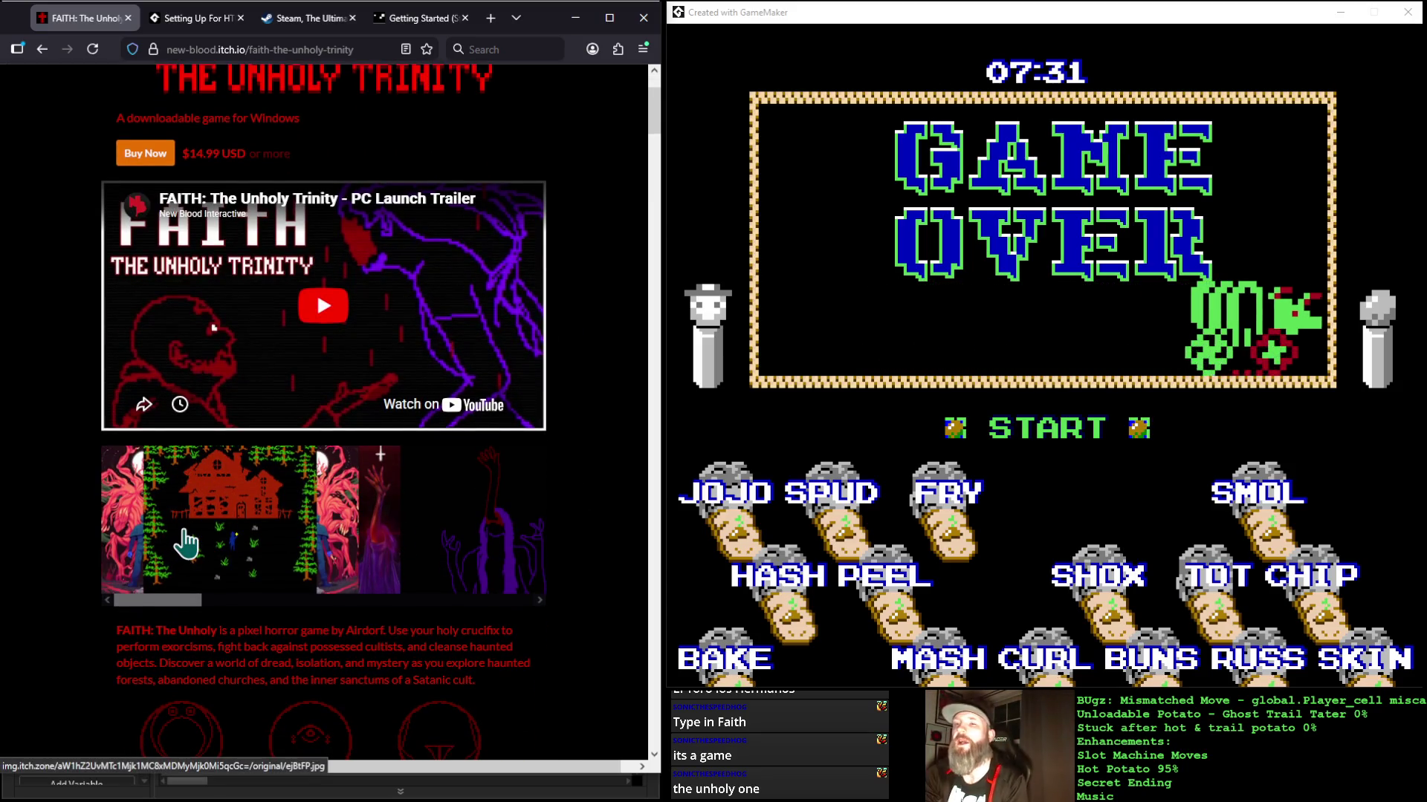
scroll(231, 572, down, 1)
scroll(231, 572, up, 1)
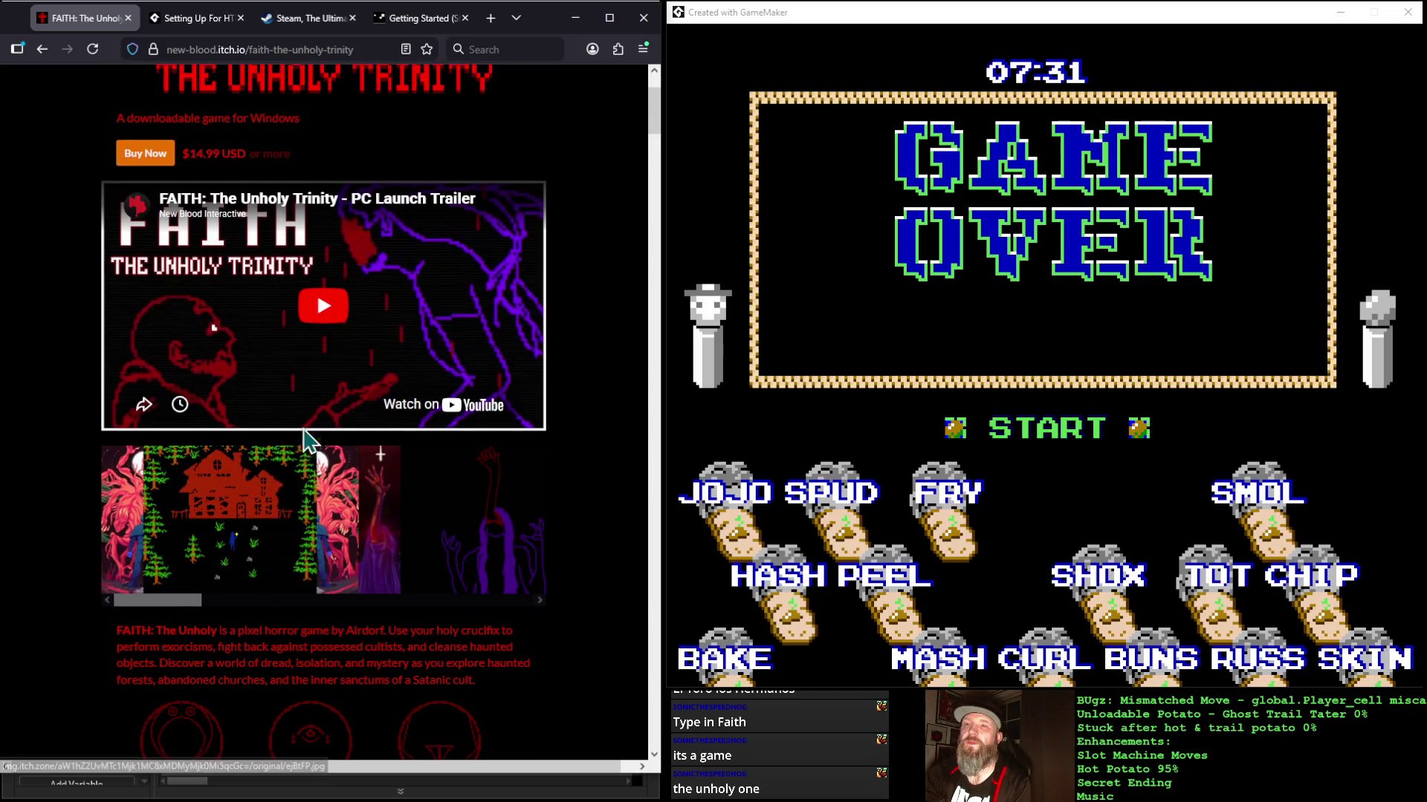
click(323, 307)
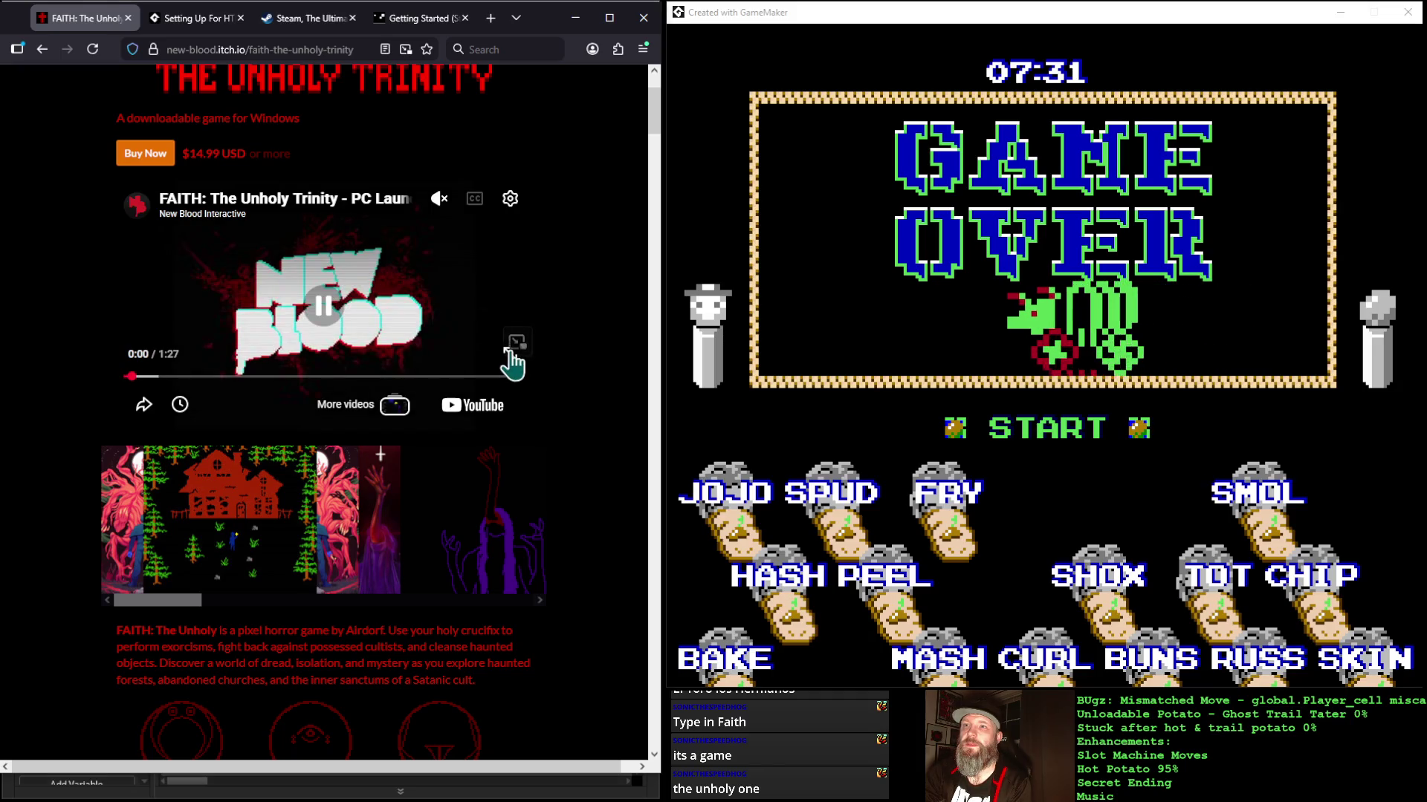
click(511, 353)
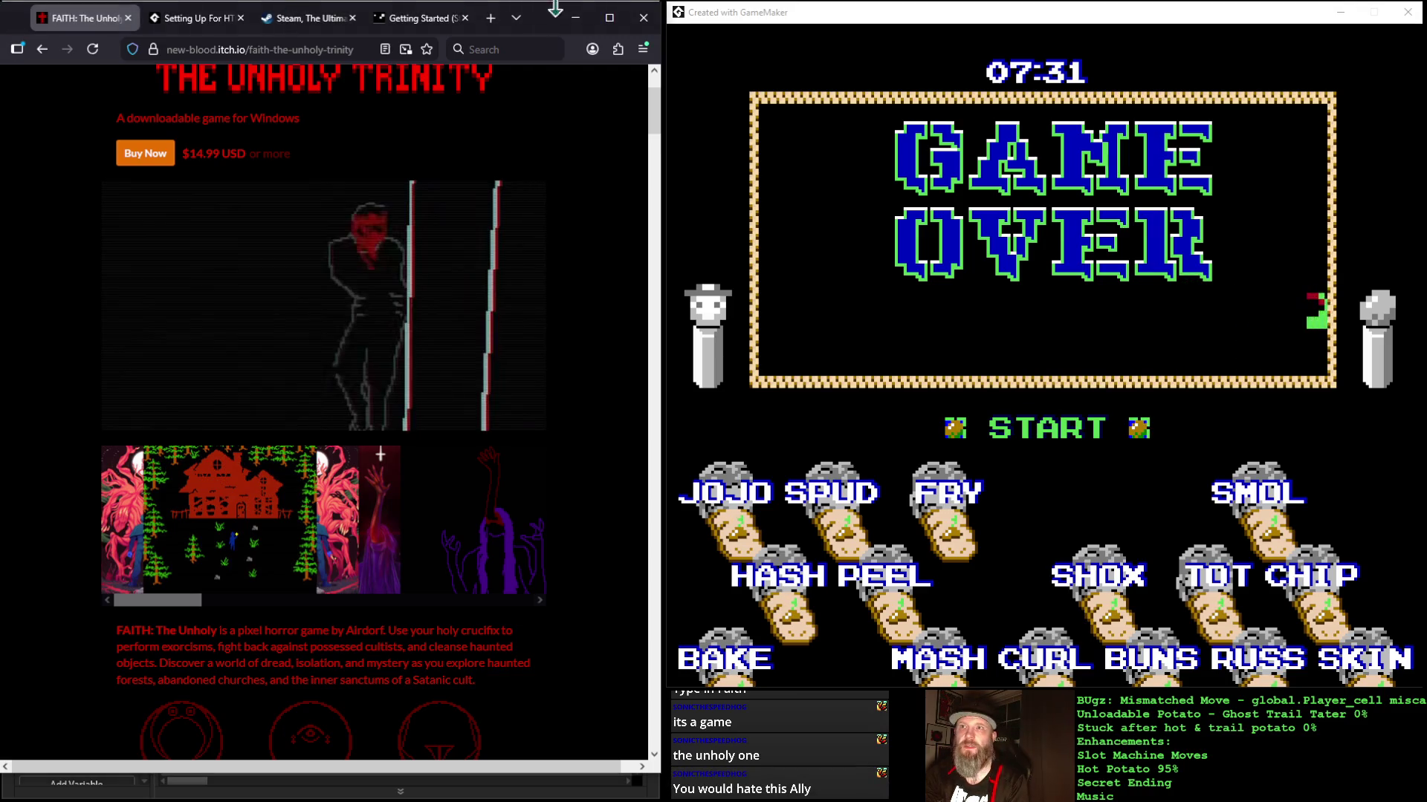
Step: Maximize the browser, scroll the game page, and start the trailer playing again
click(611, 18)
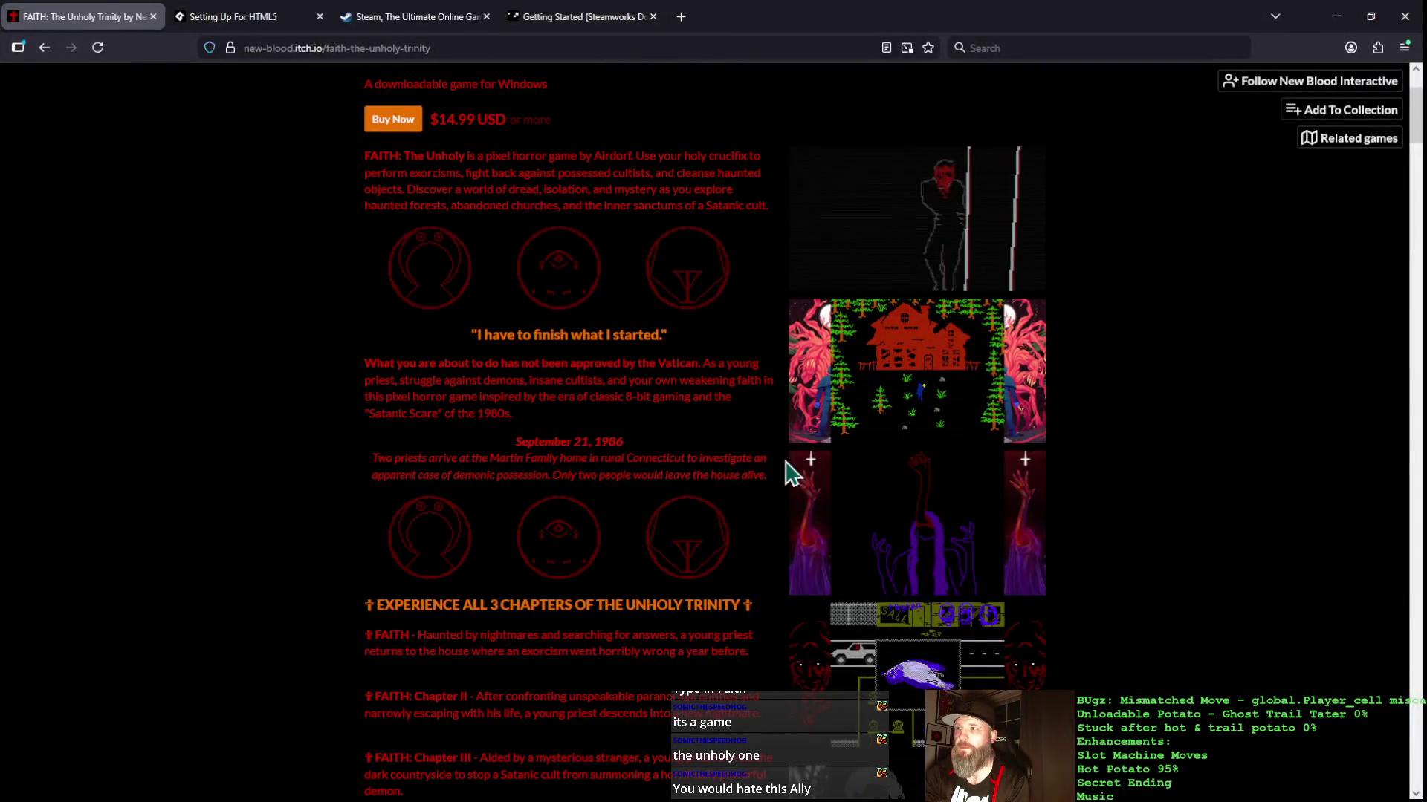
scroll(1032, 560, up, 2)
scroll(1033, 563, down, 1)
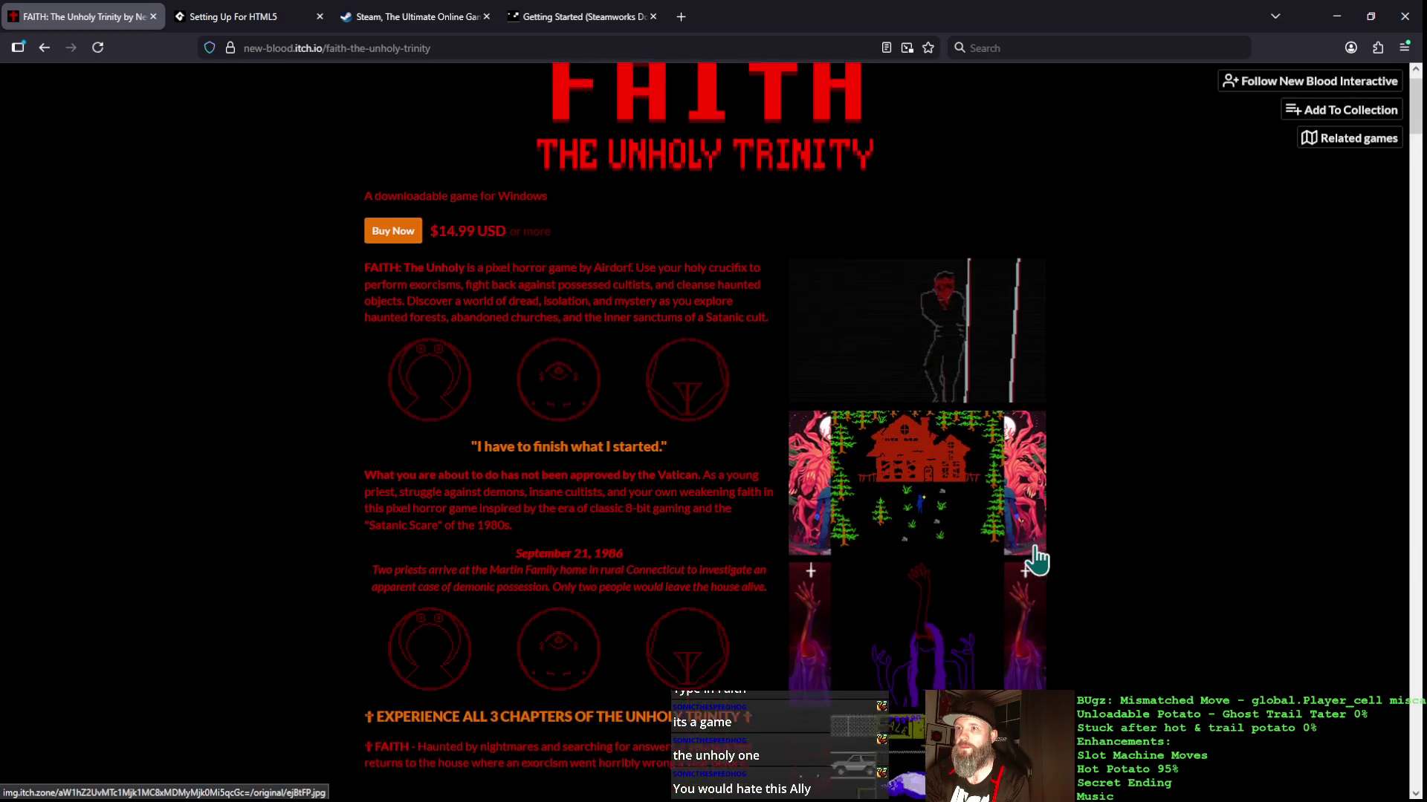
scroll(854, 431, down, 1)
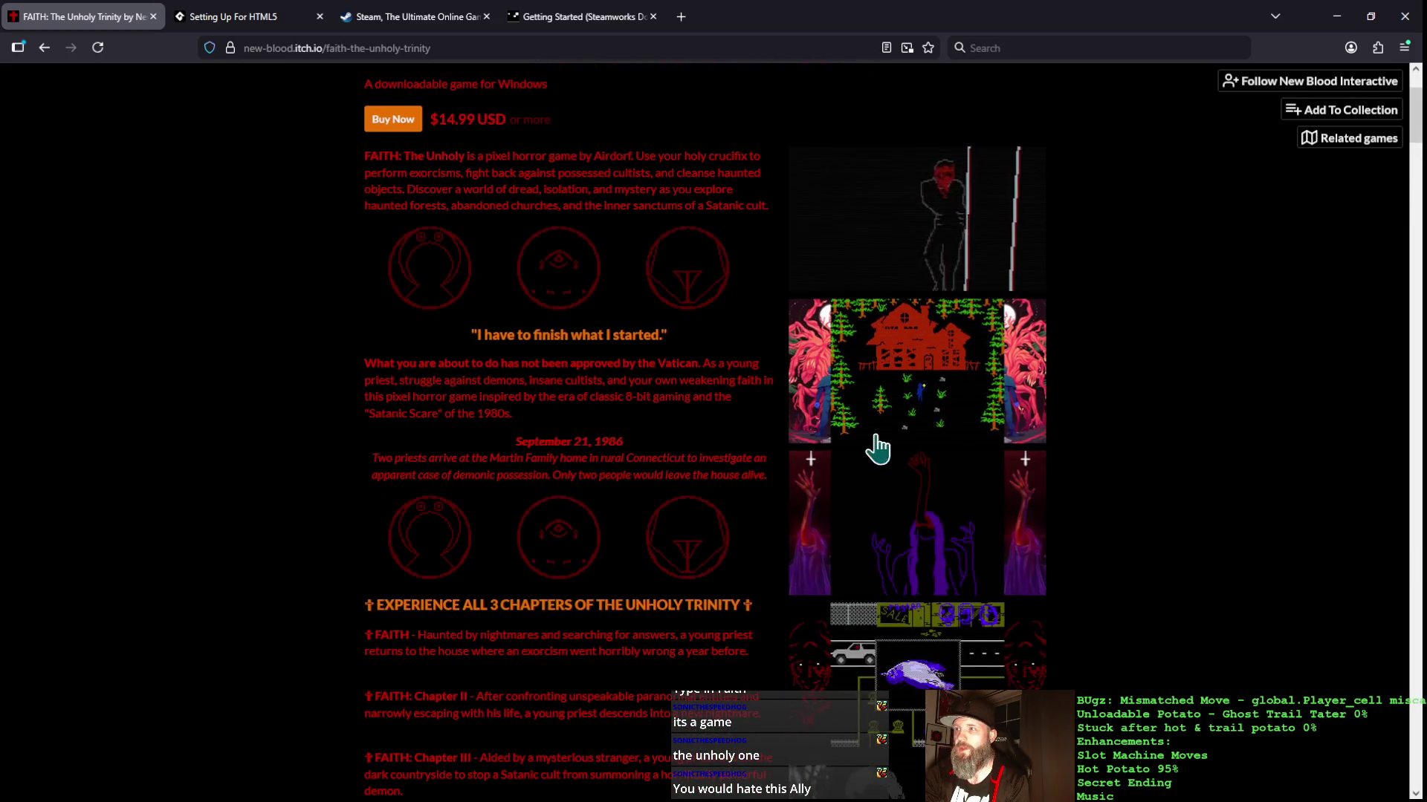
scroll(743, 312, down, 14)
scroll(709, 345, up, 15)
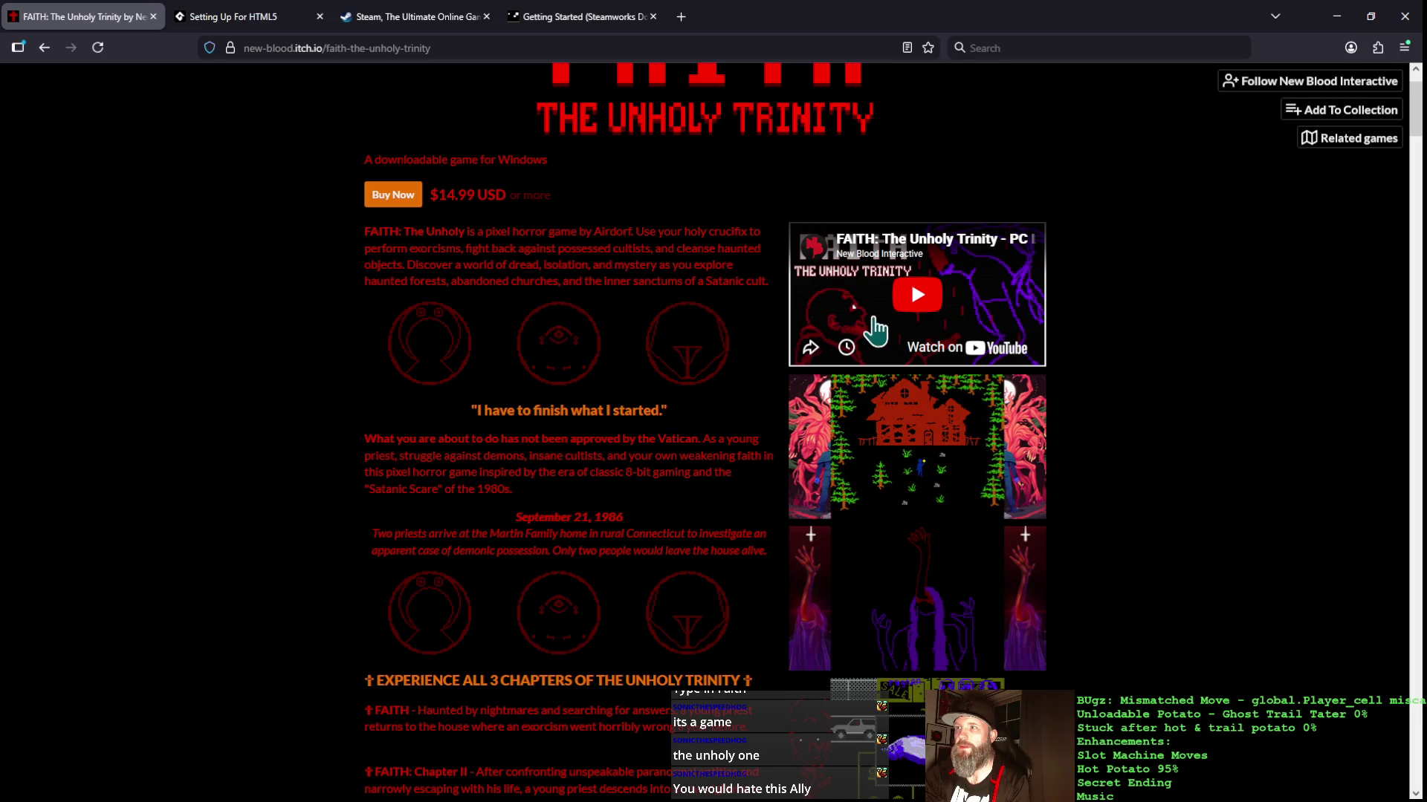
click(908, 318)
Step: Pop the trailer into picture-in-picture, pause it, and bring it back into the page
click(1015, 311)
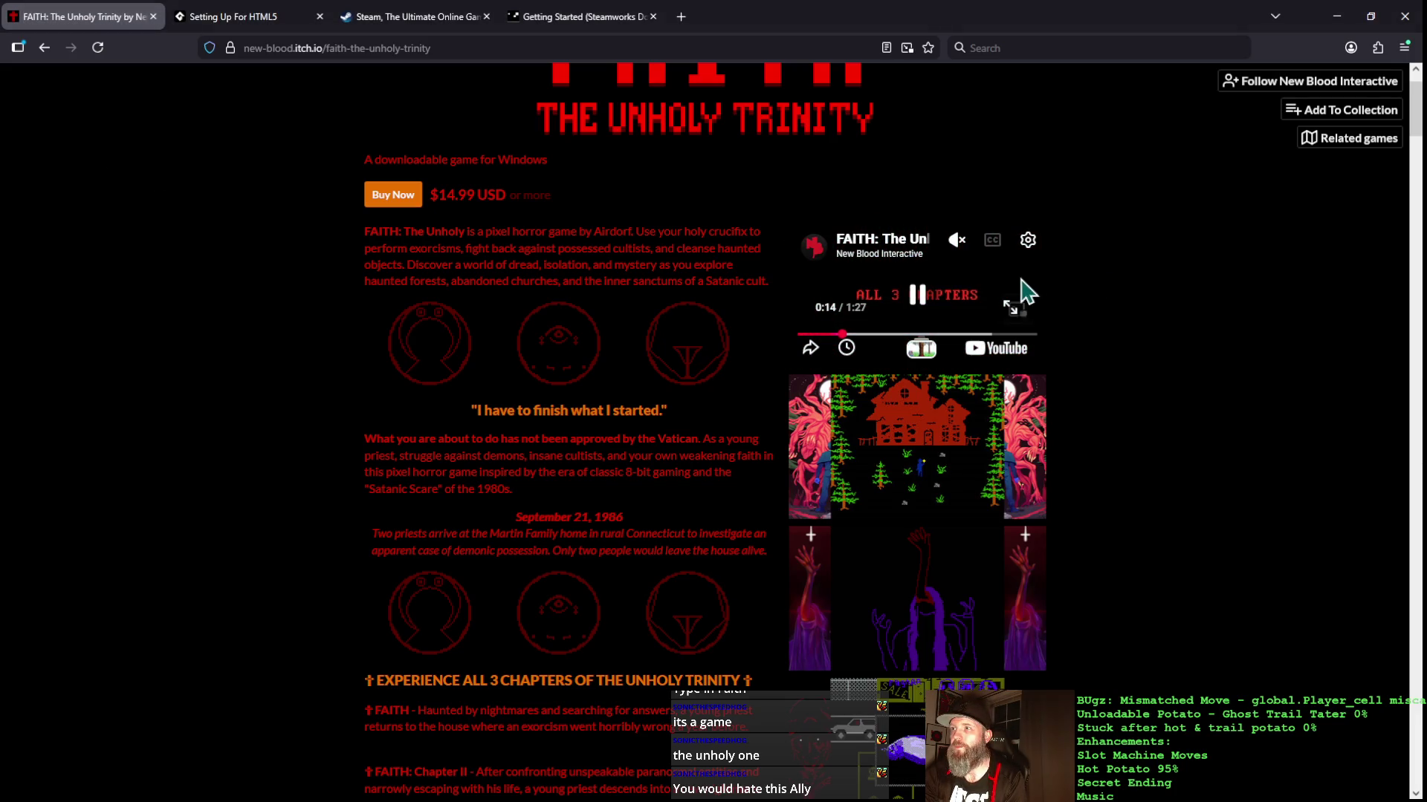
double_click(923, 16)
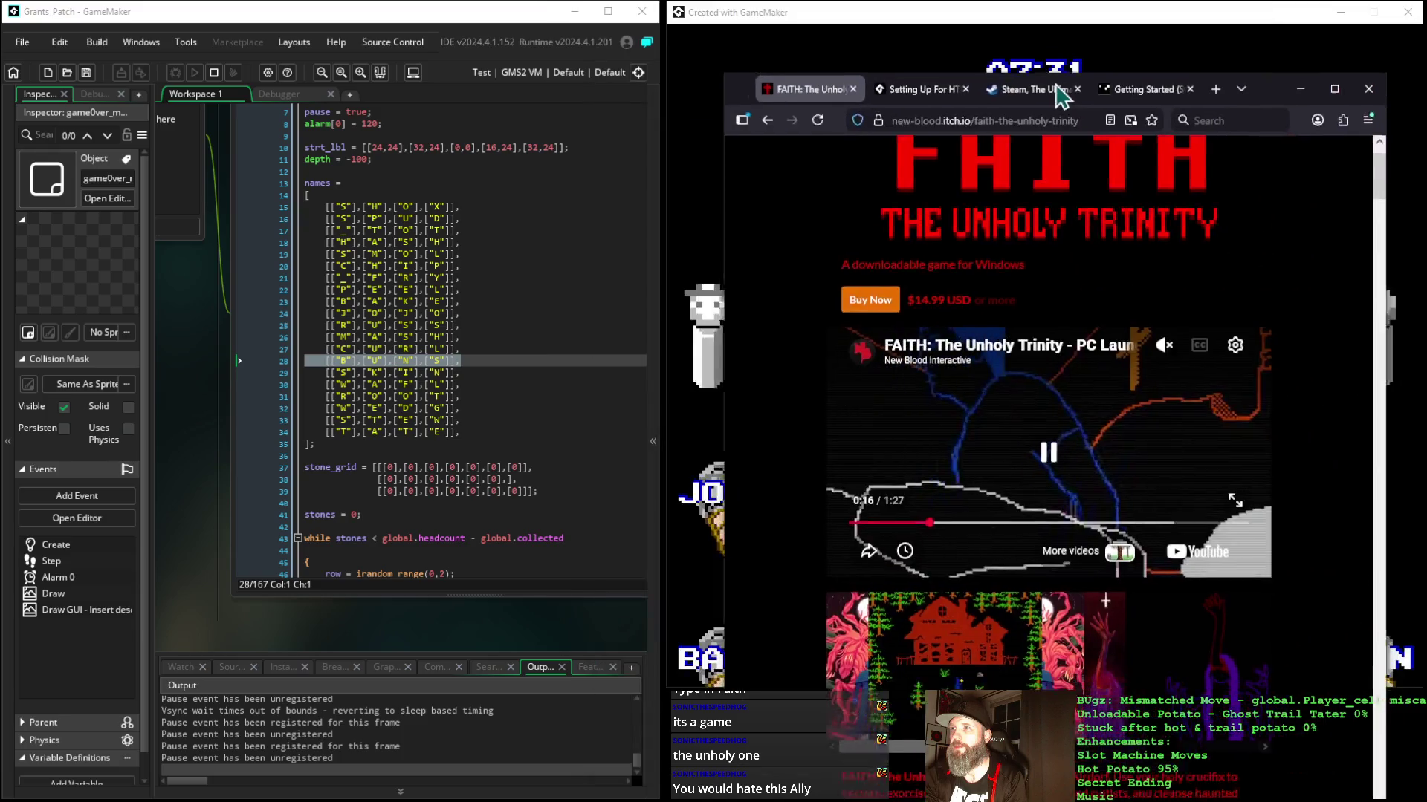
double_click(1014, 15)
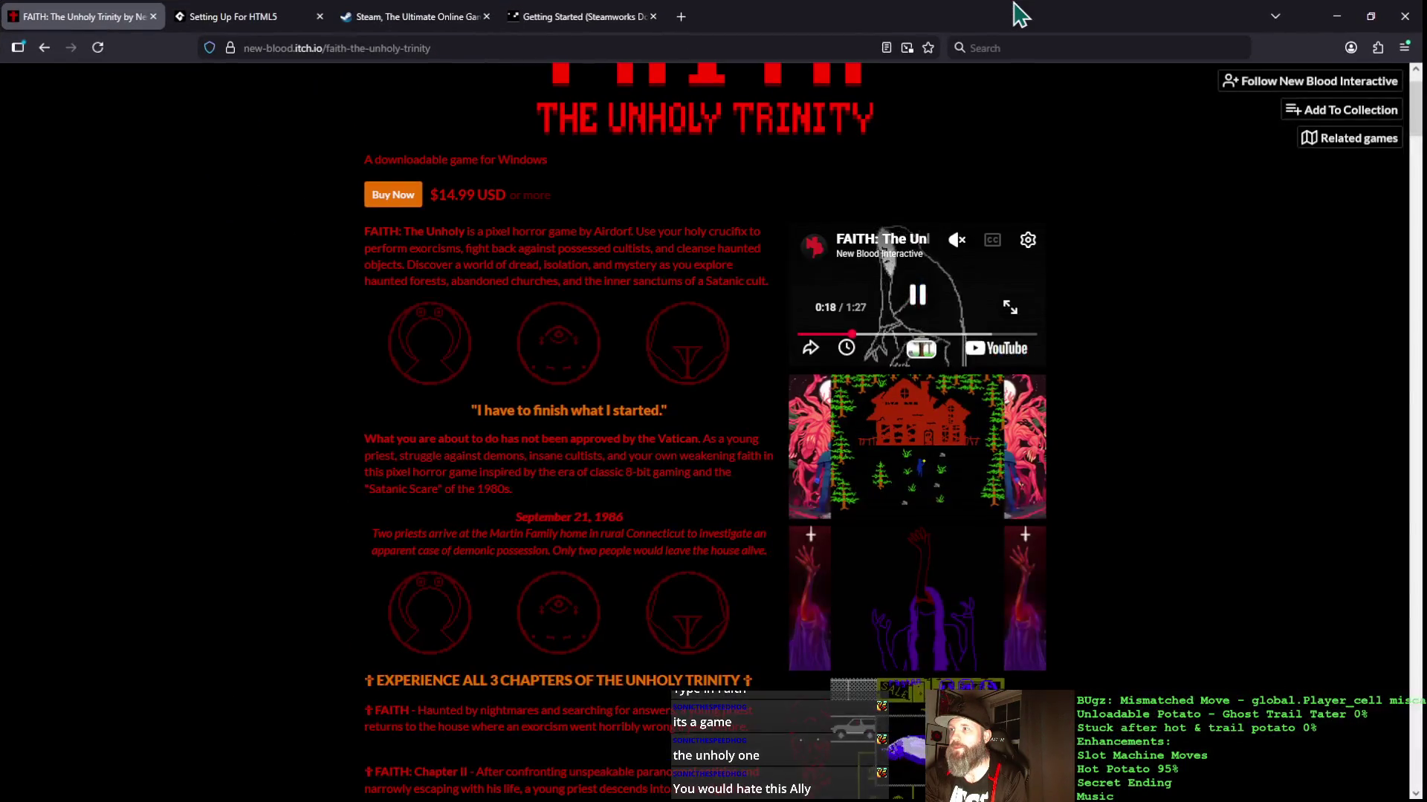
click(1014, 311)
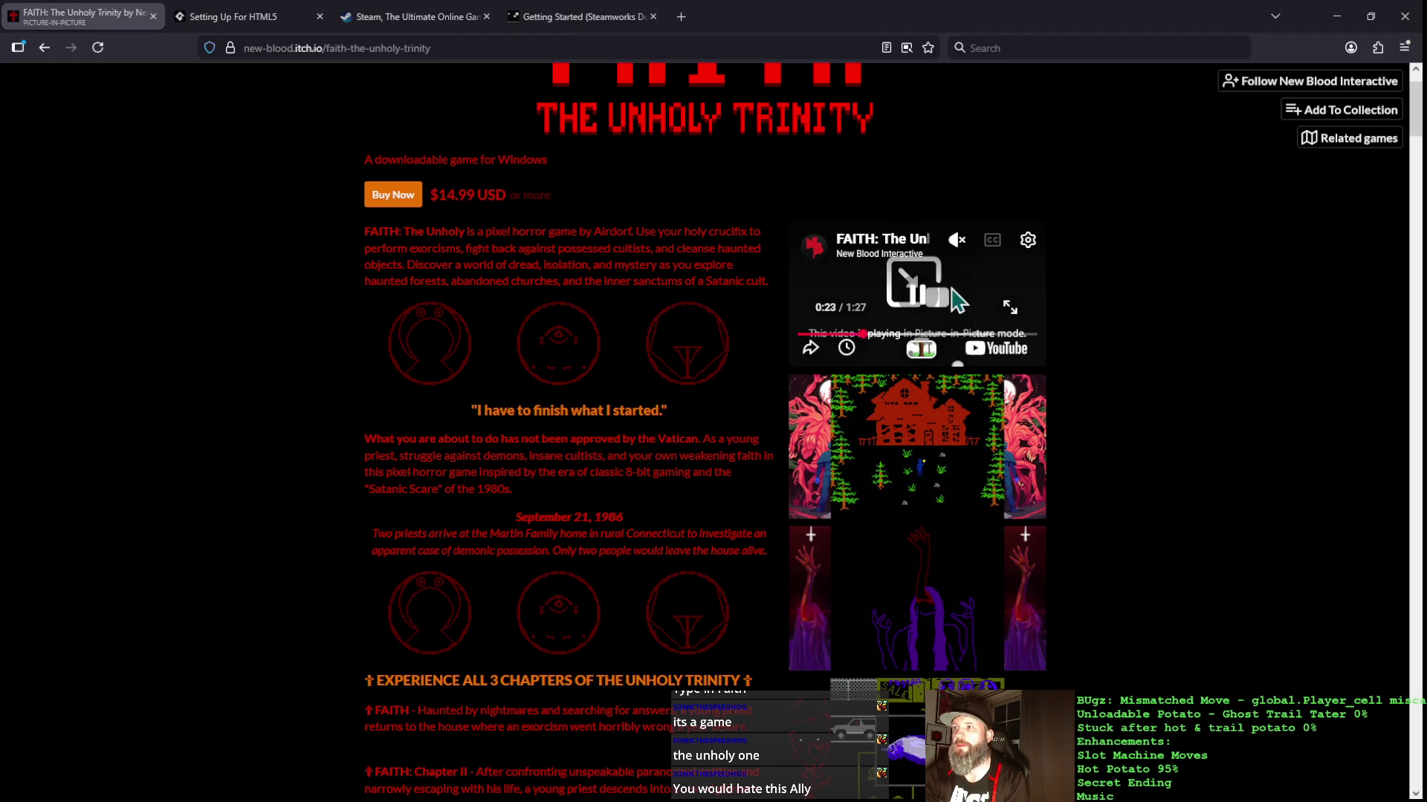
click(943, 297)
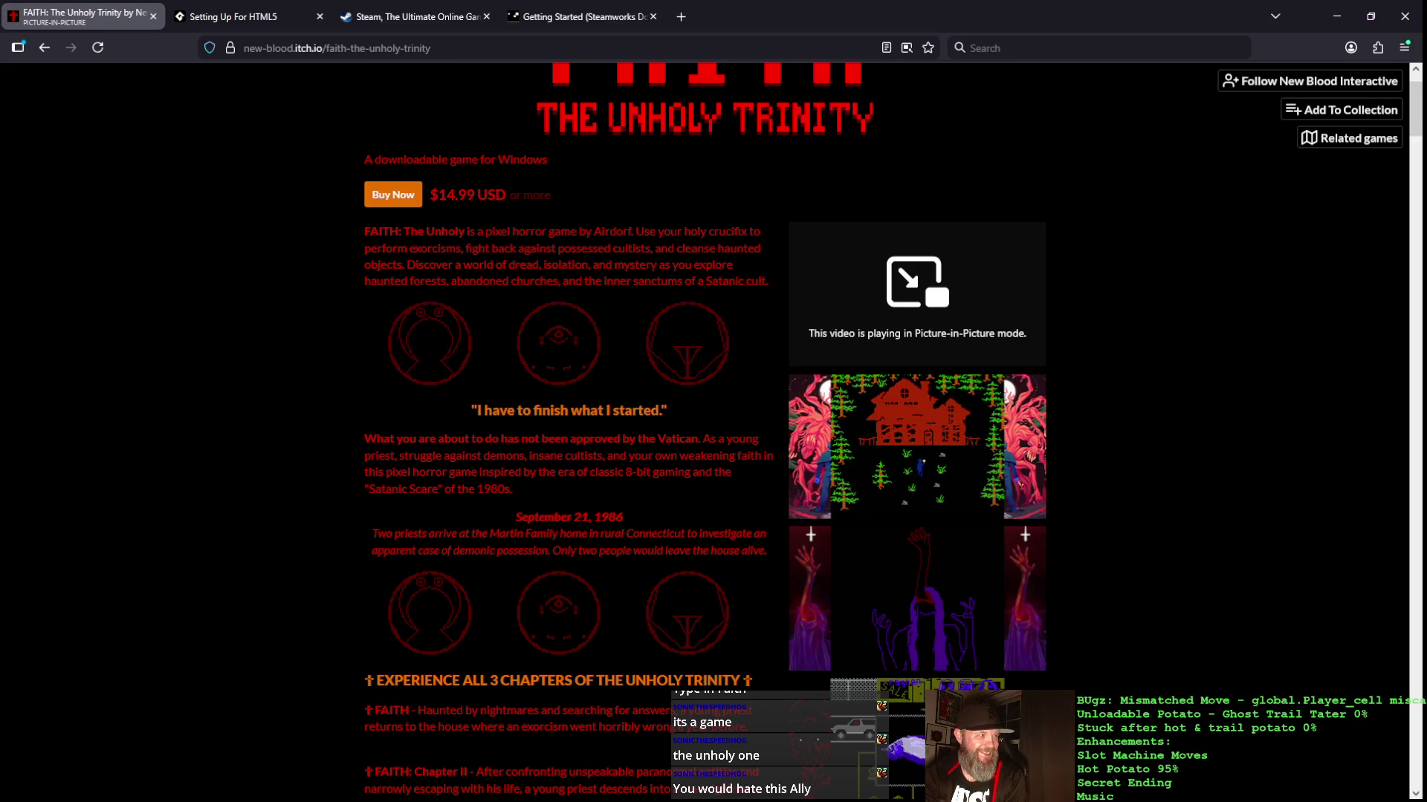
key(ctrl+shift+bracketright)
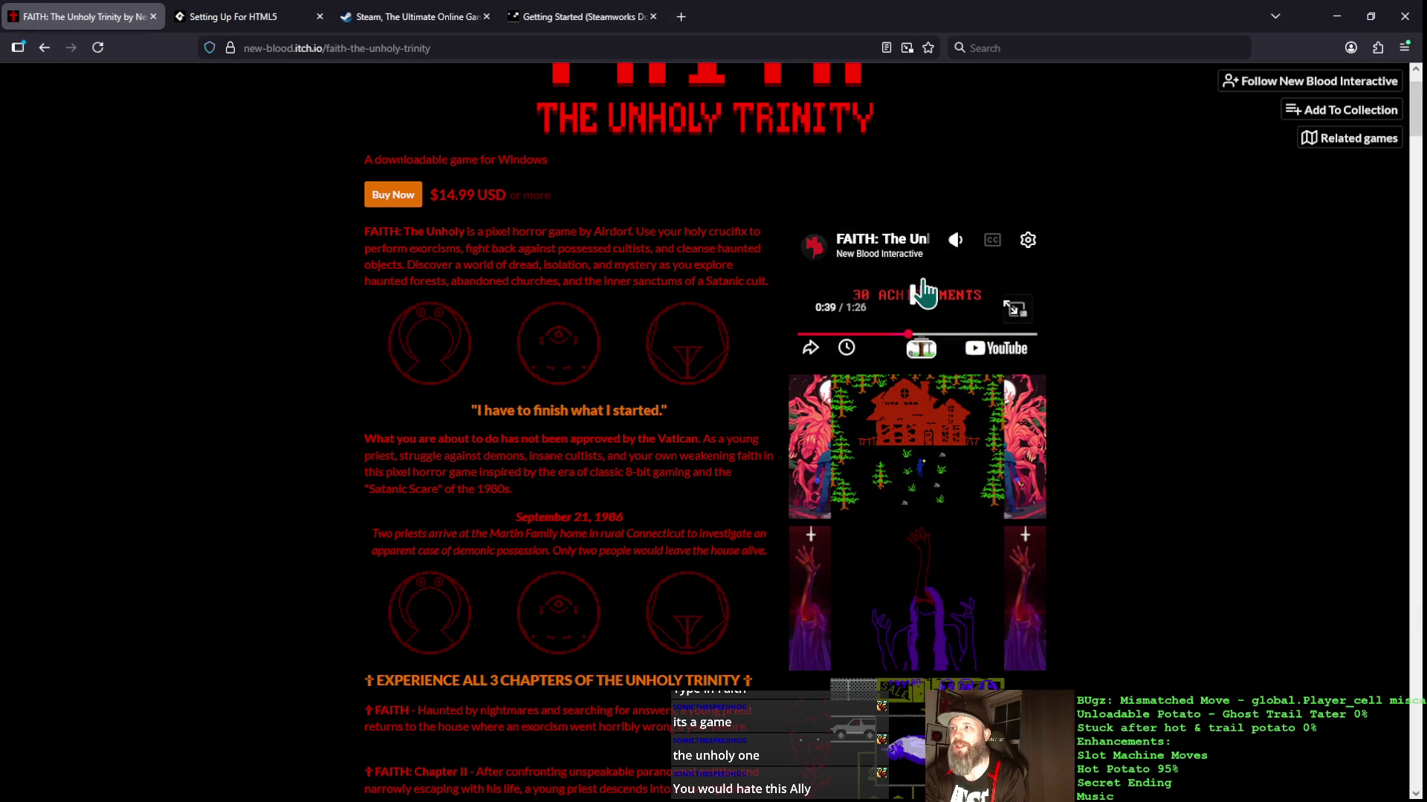
Step: Skip the trailer to about 1:14 and open it on YouTube in a new tab, full screen
right_click(925, 282)
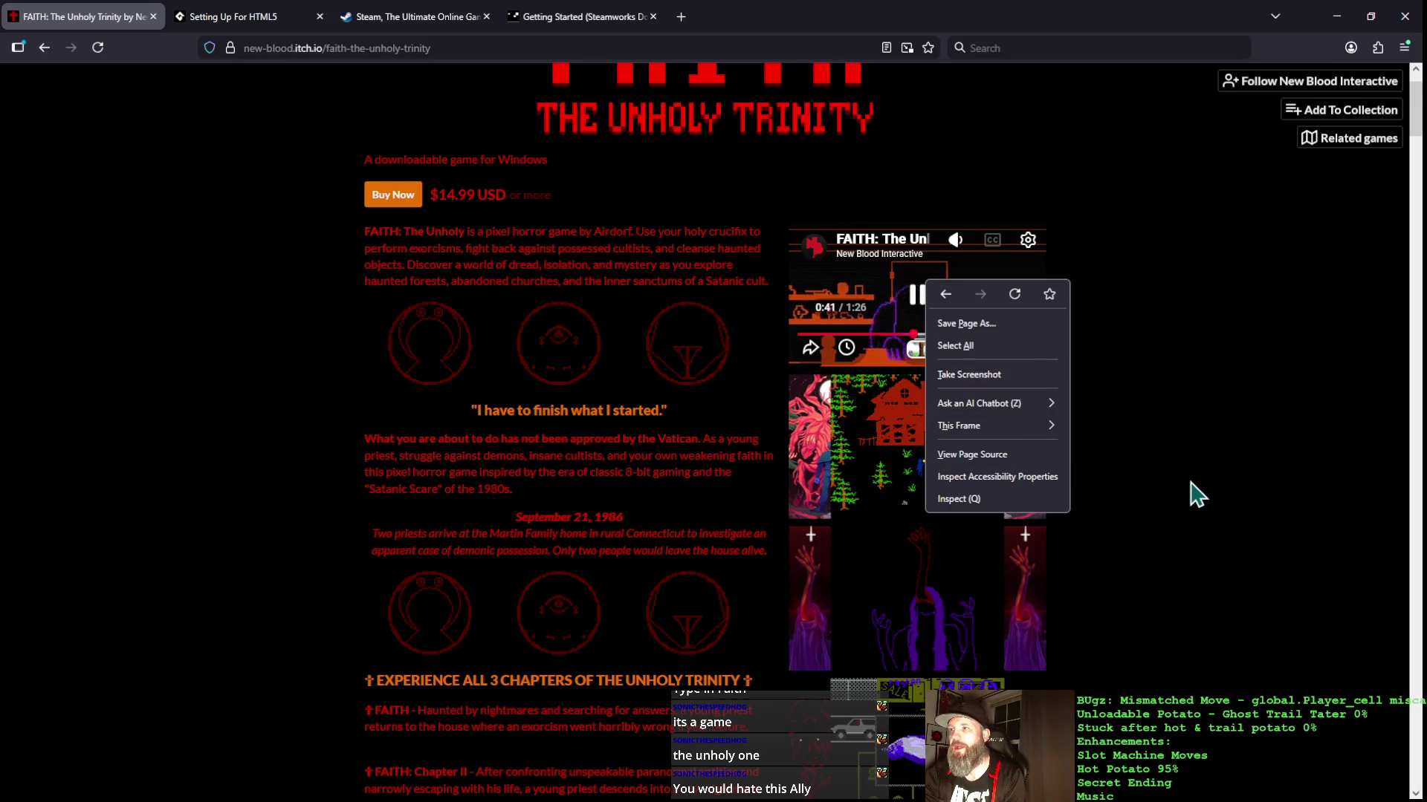
click(1193, 494)
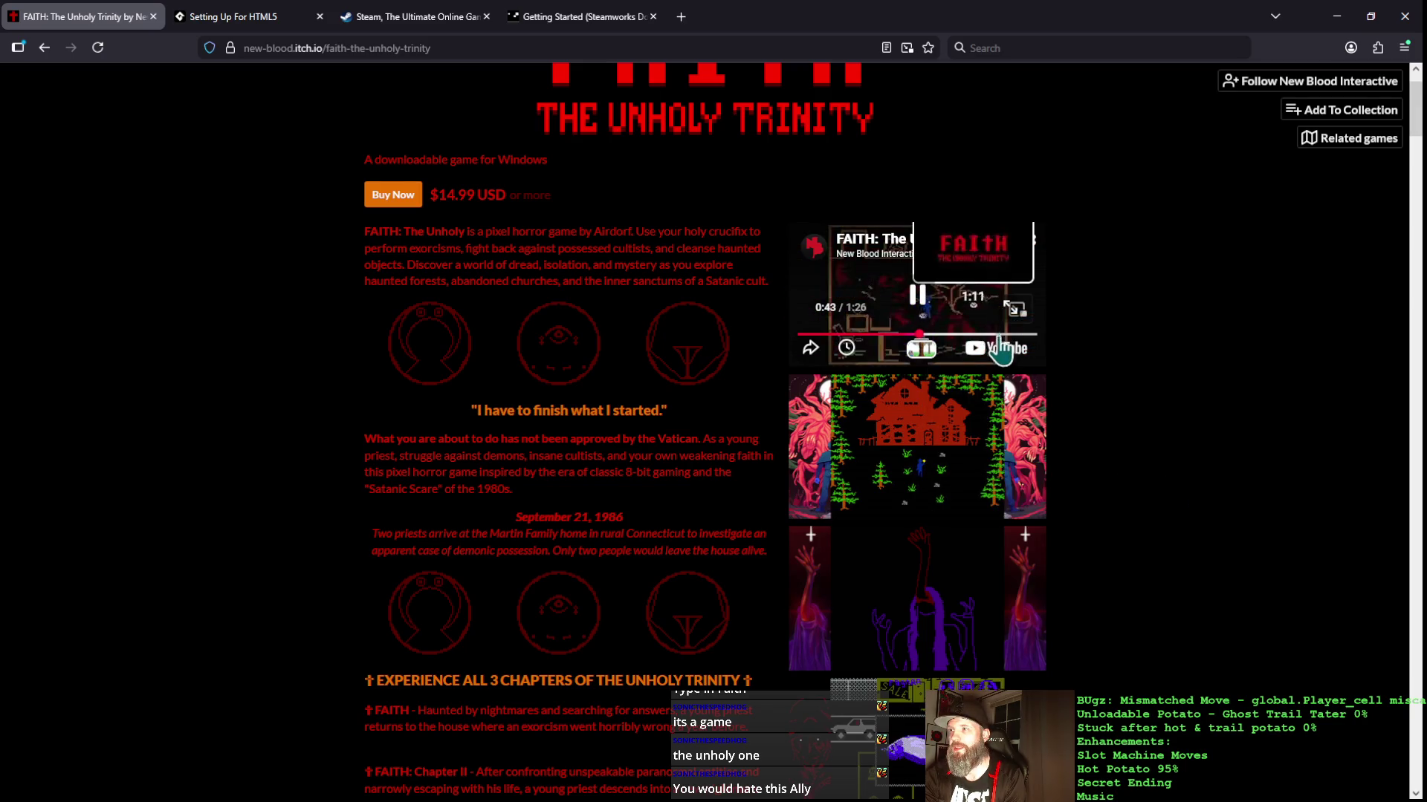
click(1001, 344)
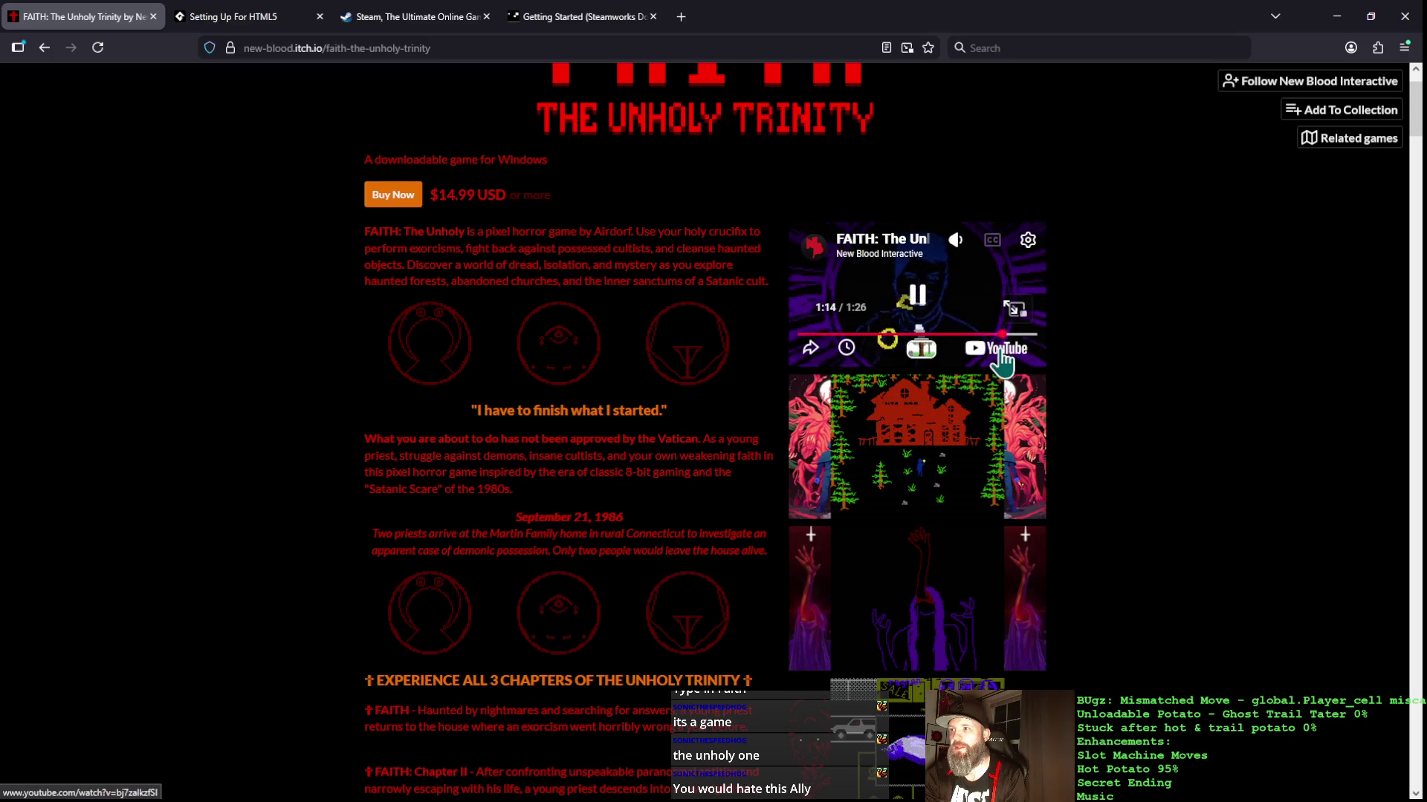
click(1001, 349)
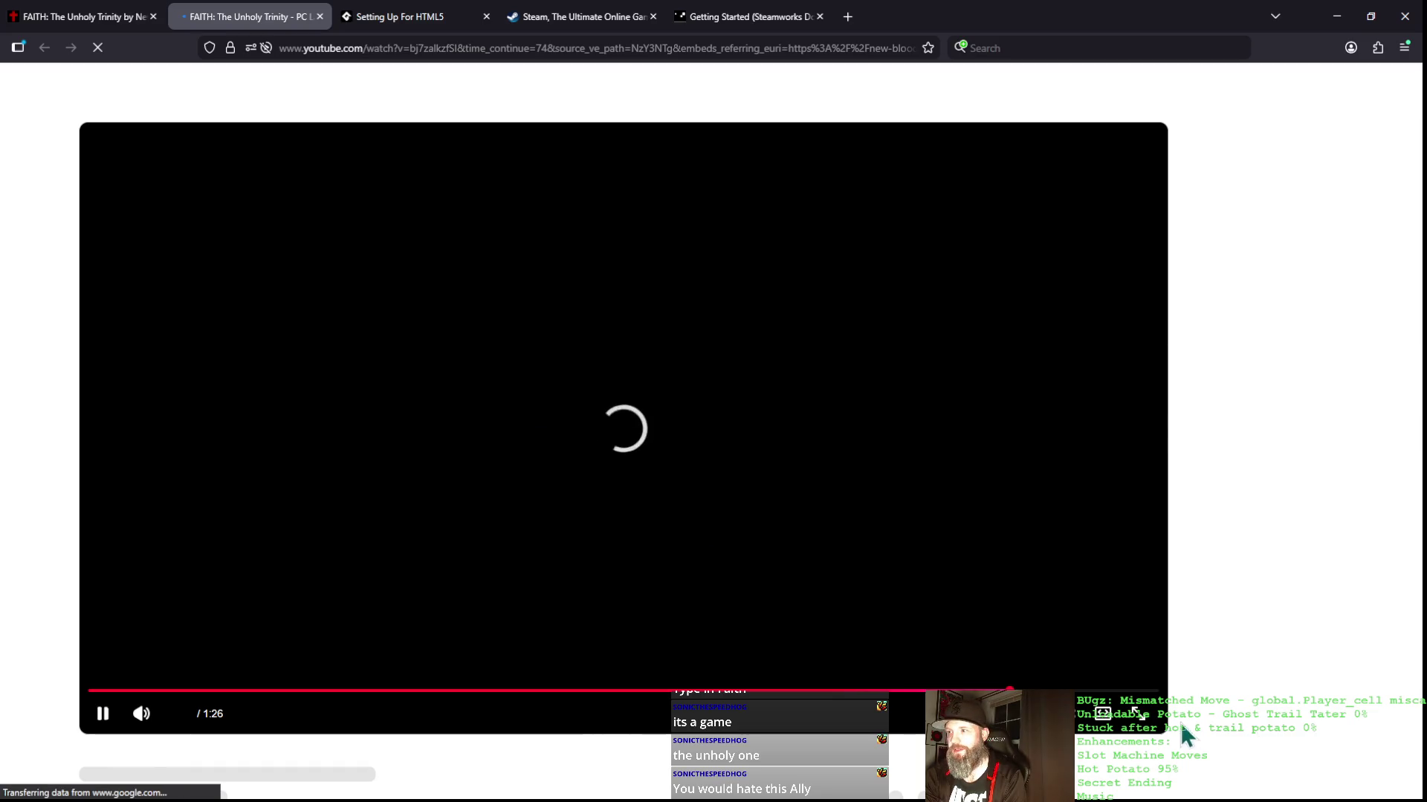
click(1131, 715)
Step: Restart the FAITH launch trailer from 0:00 and watch it full screen to the end
key(F5)
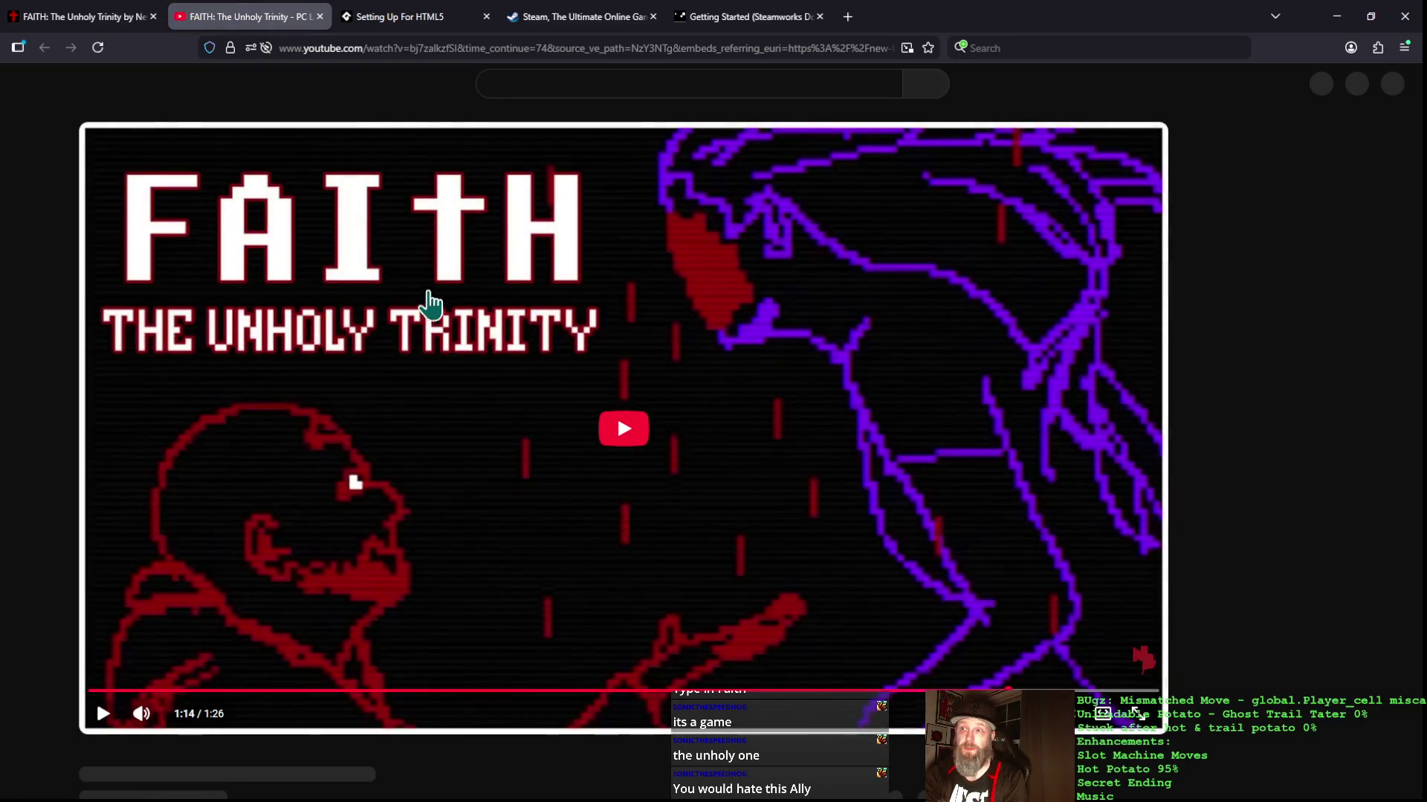
click(621, 427)
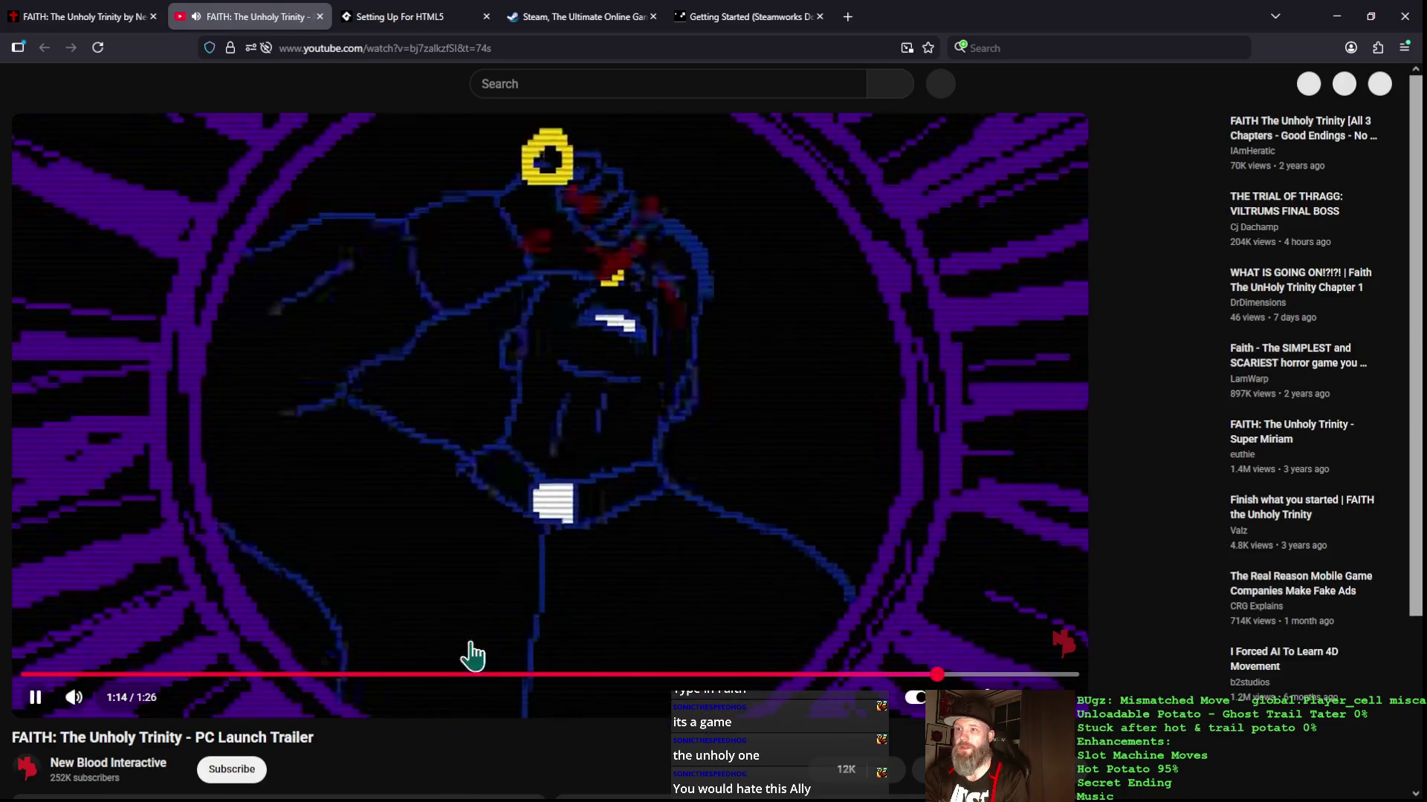
mouse_move(89, 673)
mouse_down()
mouse_move(26, 665)
mouse_move(29, 693)
mouse_move(15, 654)
mouse_move(81, 691)
mouse_up()
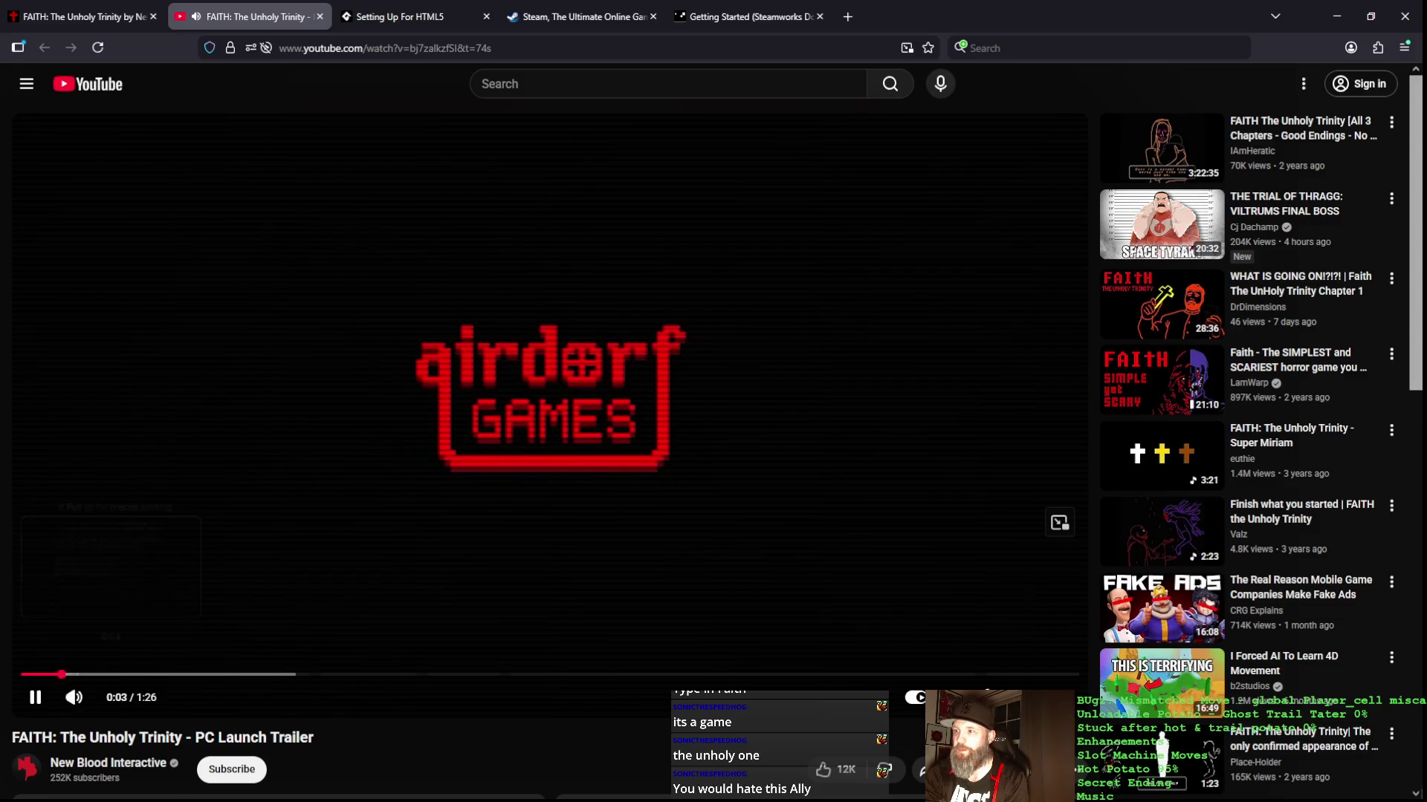
key(f)
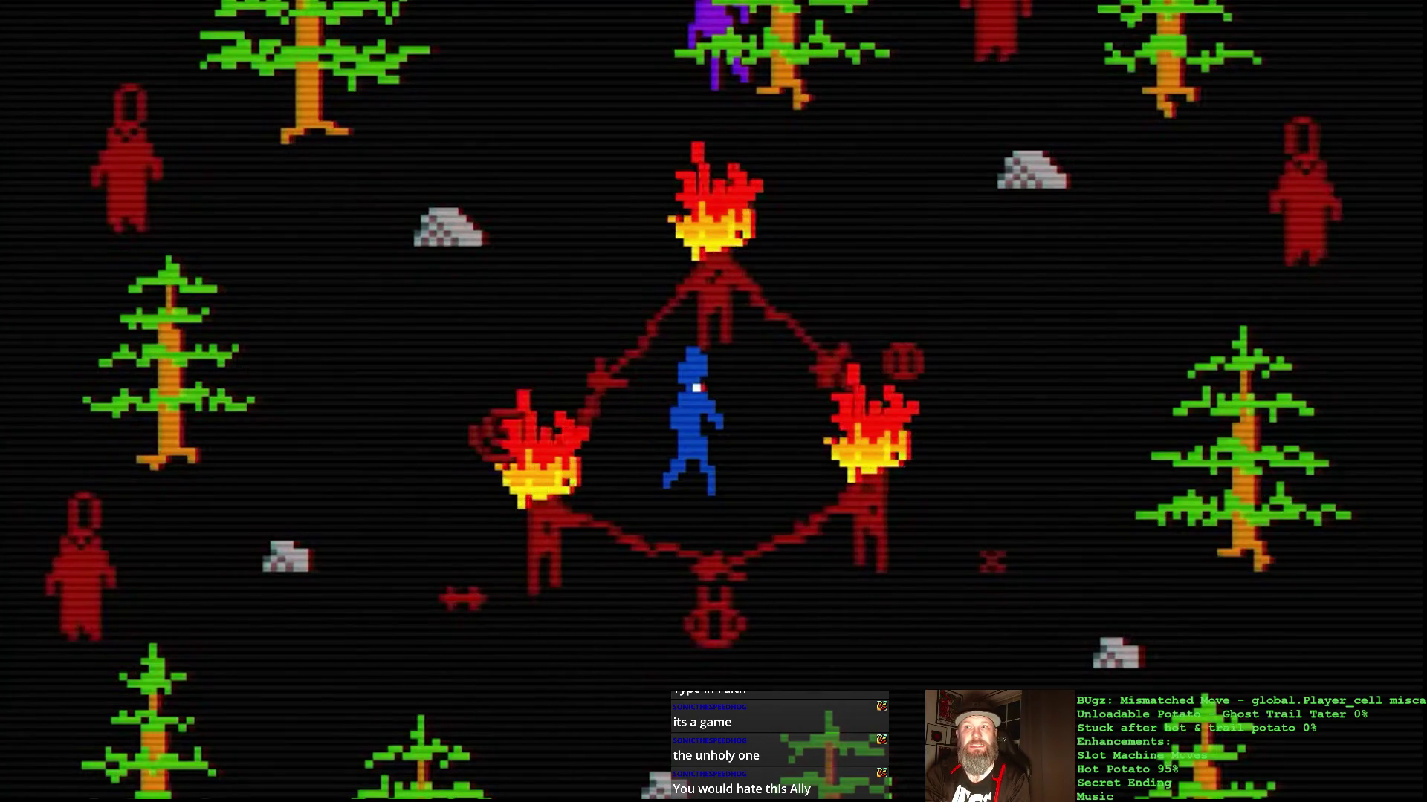
mouse_move(1421, 714)
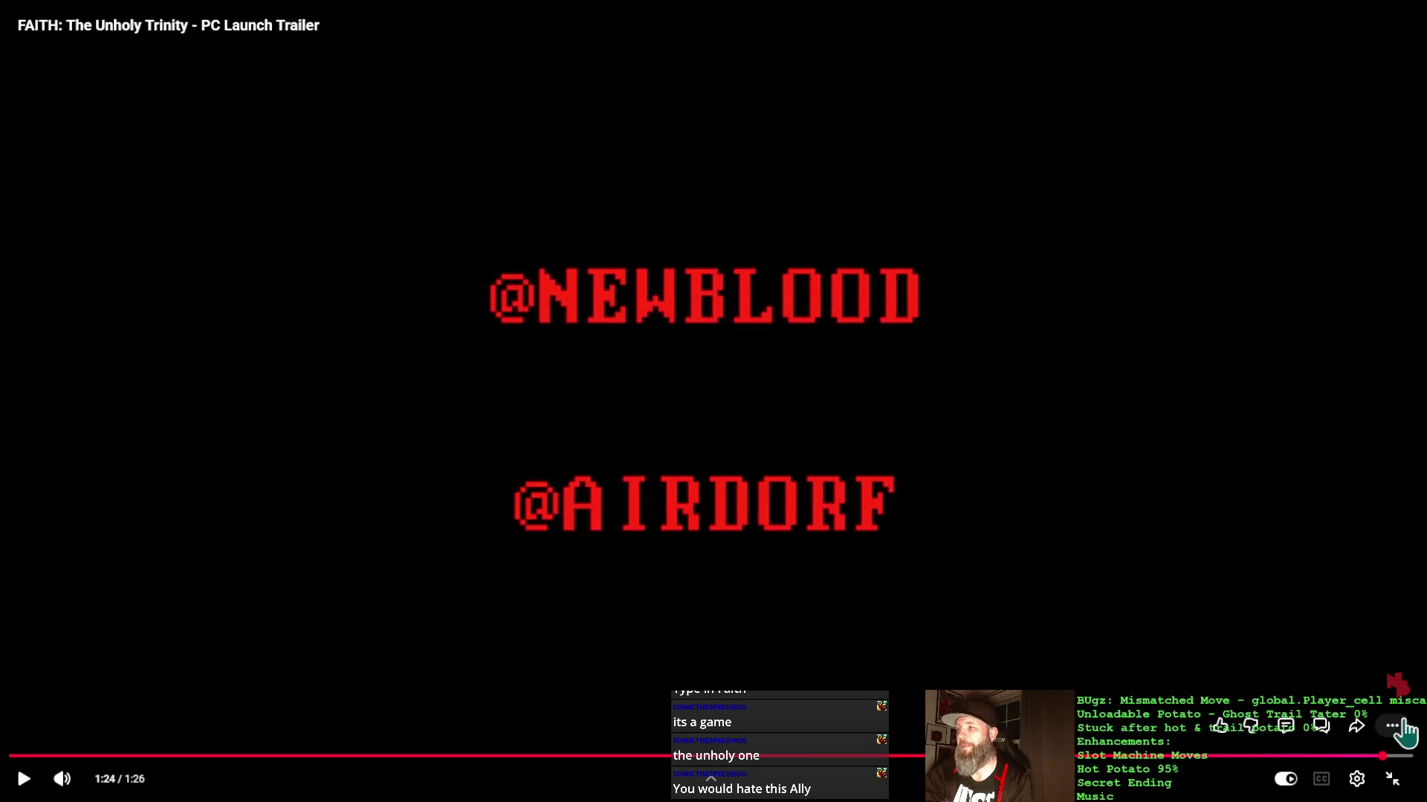
click(1391, 781)
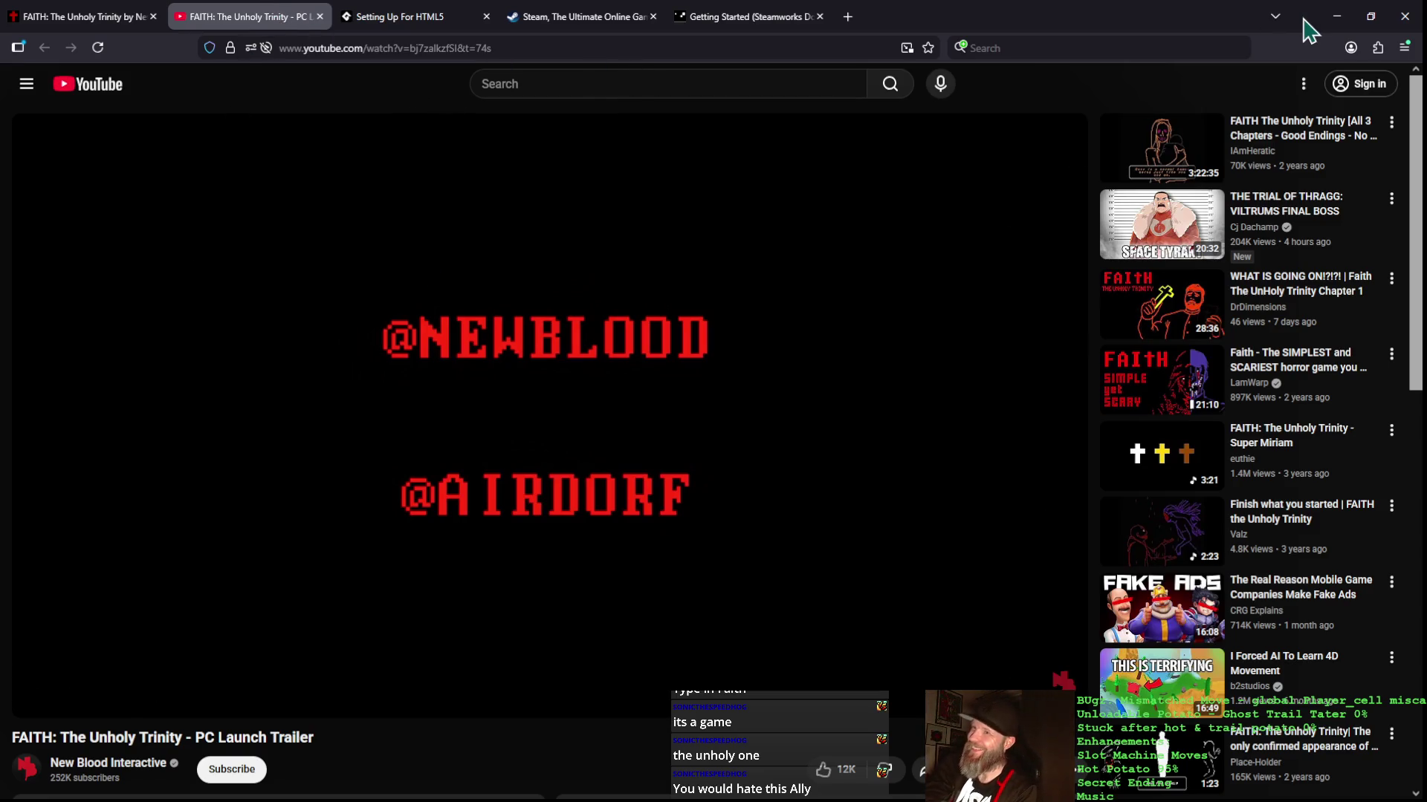
Step: Minimize the browser to check the GameMaker game, then go back twice to itch.io Top games
click(1335, 16)
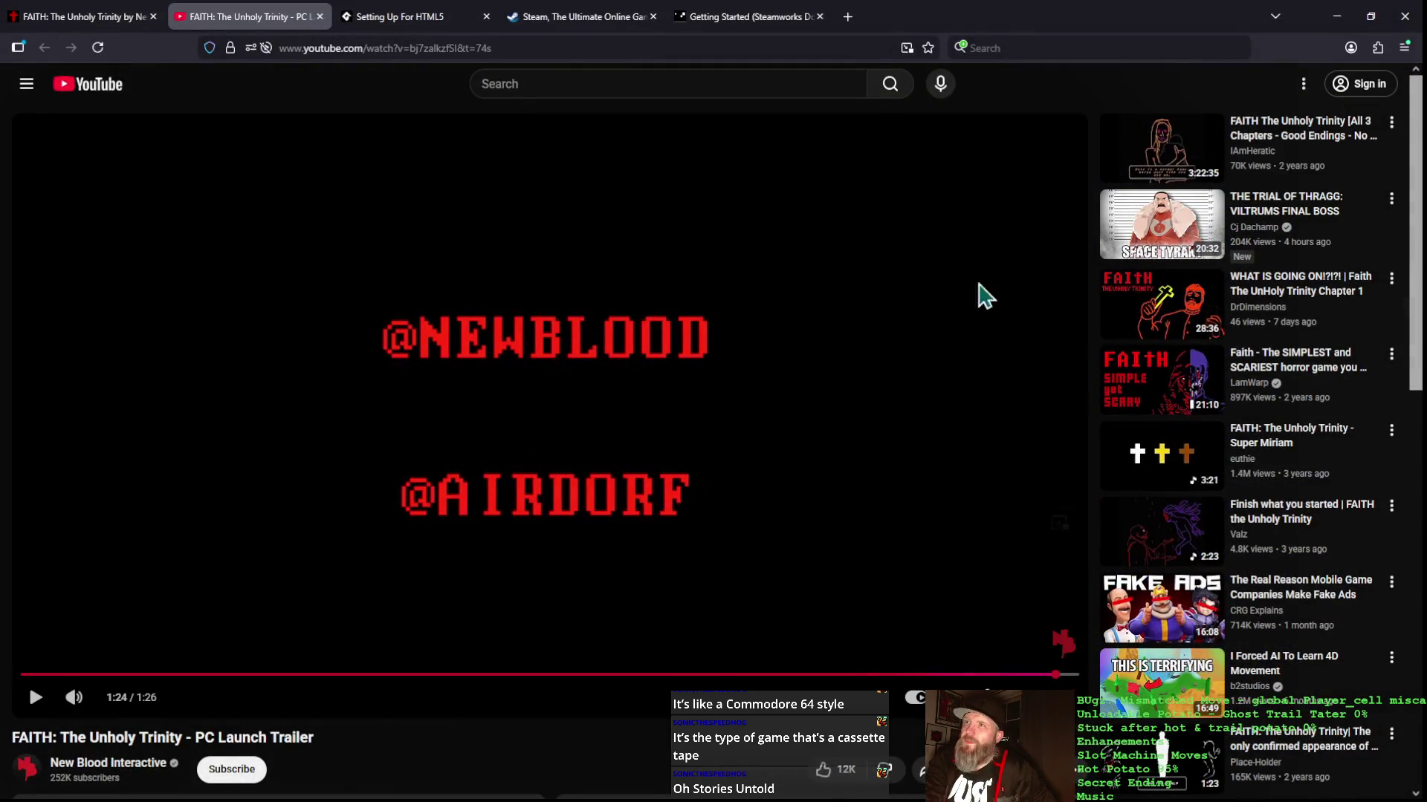
click(126, 22)
click(41, 49)
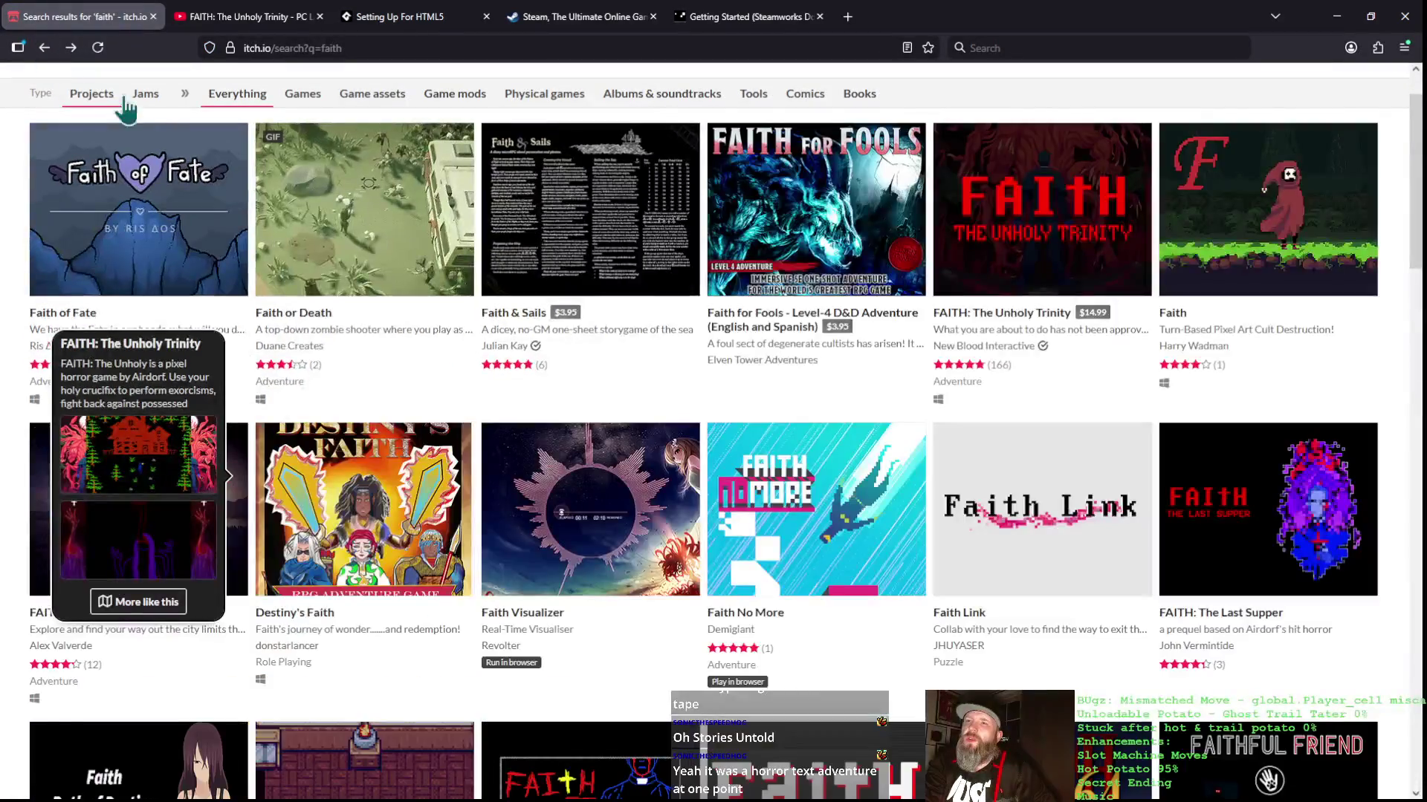
click(41, 48)
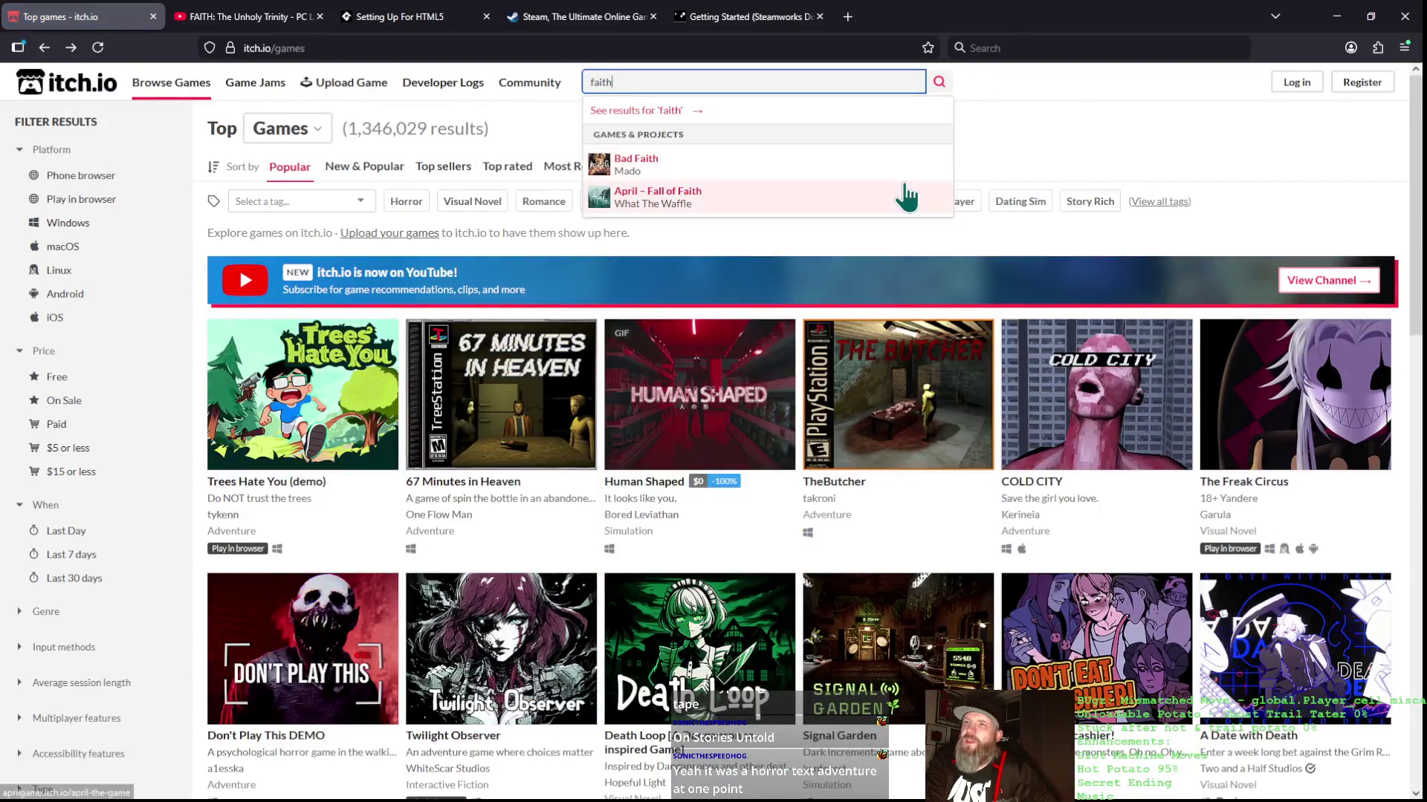
Step: Snap the browser to the left half beside the game, browse the Top games list, and open Upload Game
mouse_move(1110, 36)
mouse_down()
mouse_move(1114, 149)
mouse_move(446, 45)
mouse_move(338, 50)
mouse_move(343, 35)
mouse_up()
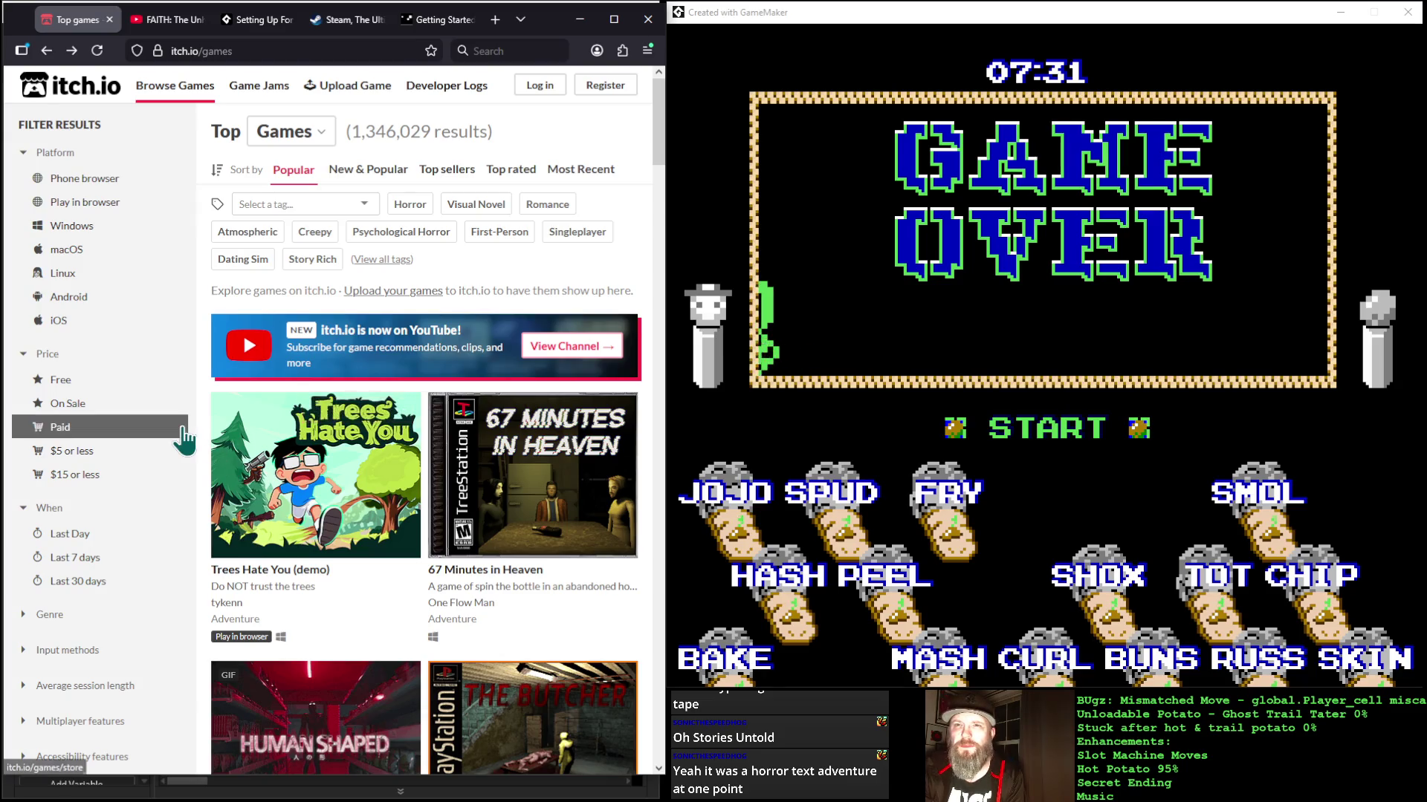
scroll(443, 548, down, 12)
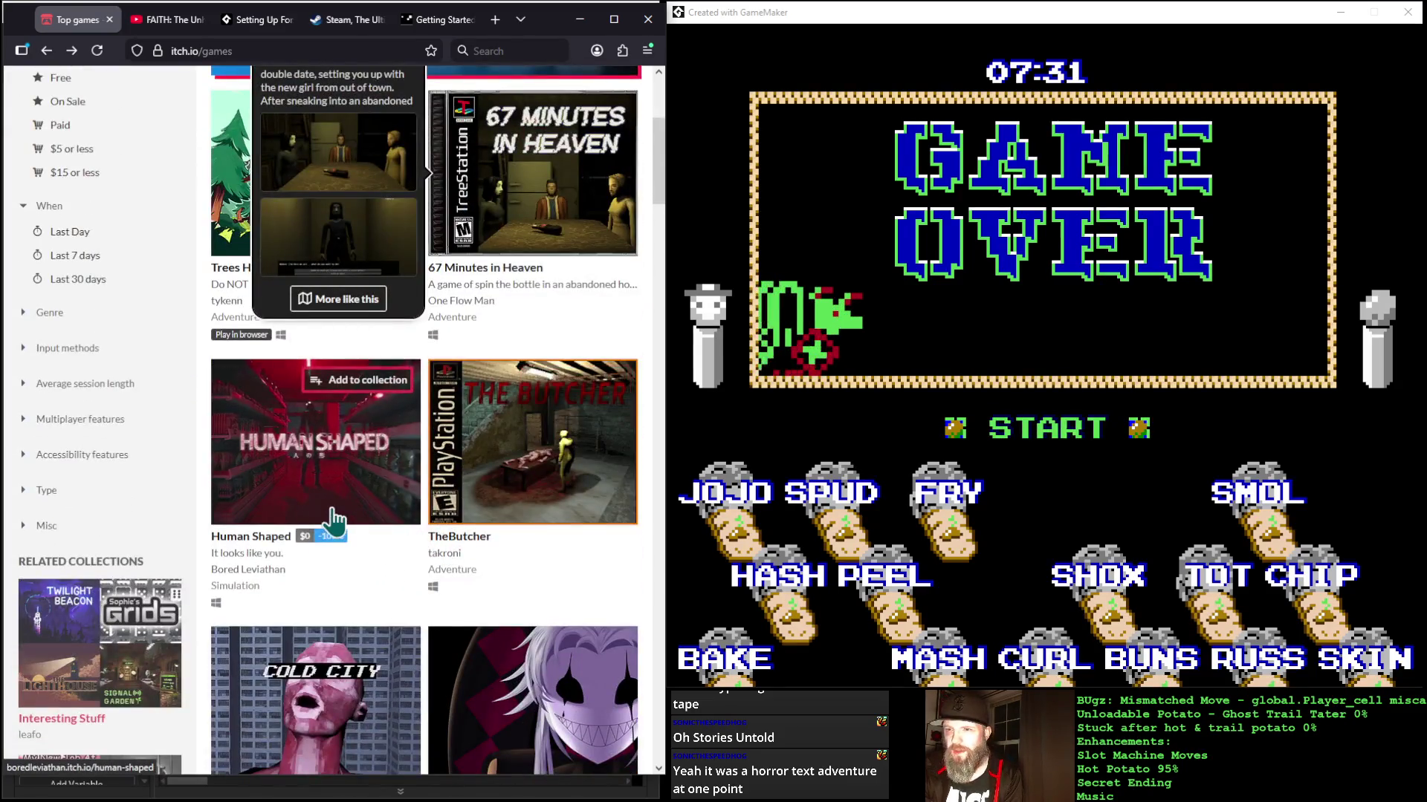
scroll(339, 524, down, 5)
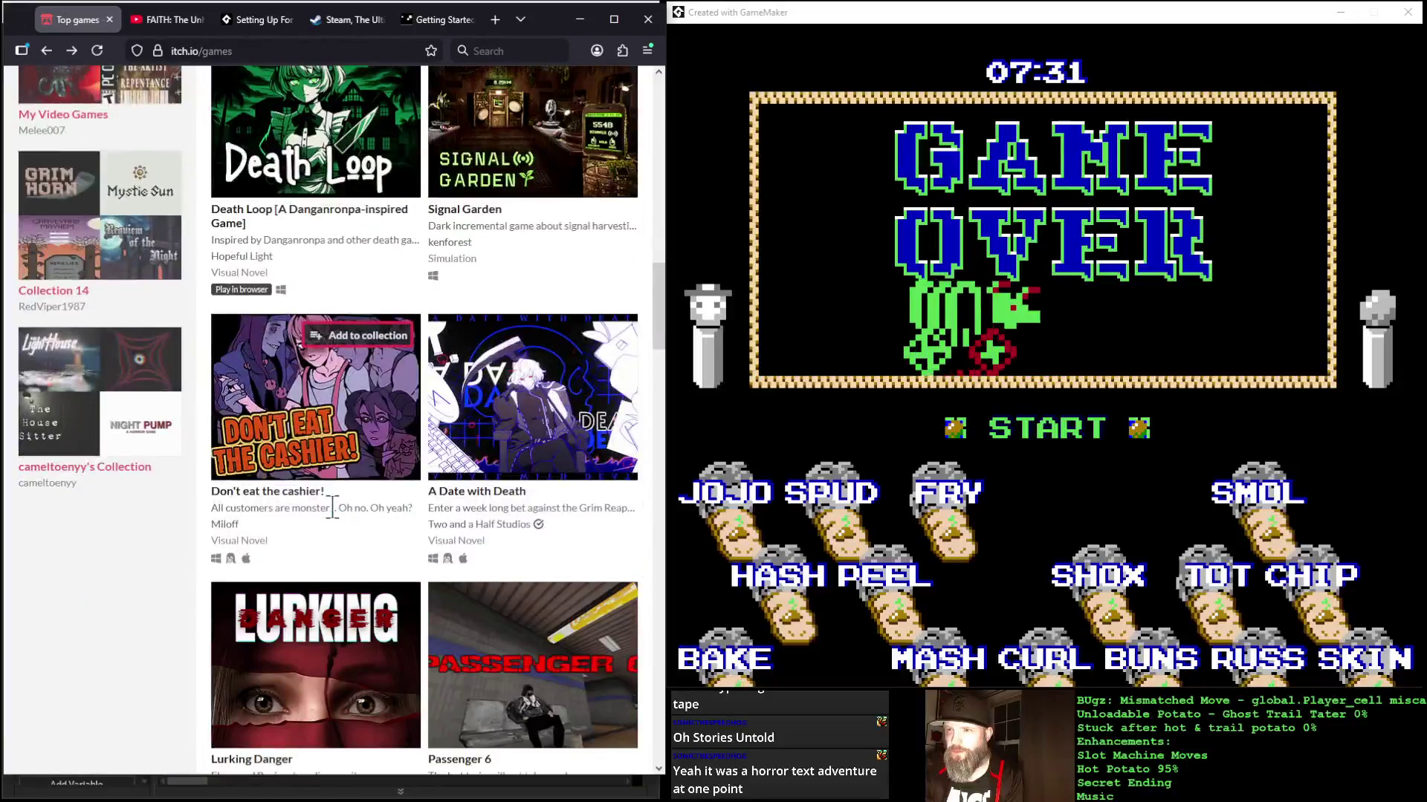
scroll(333, 522, up, 15)
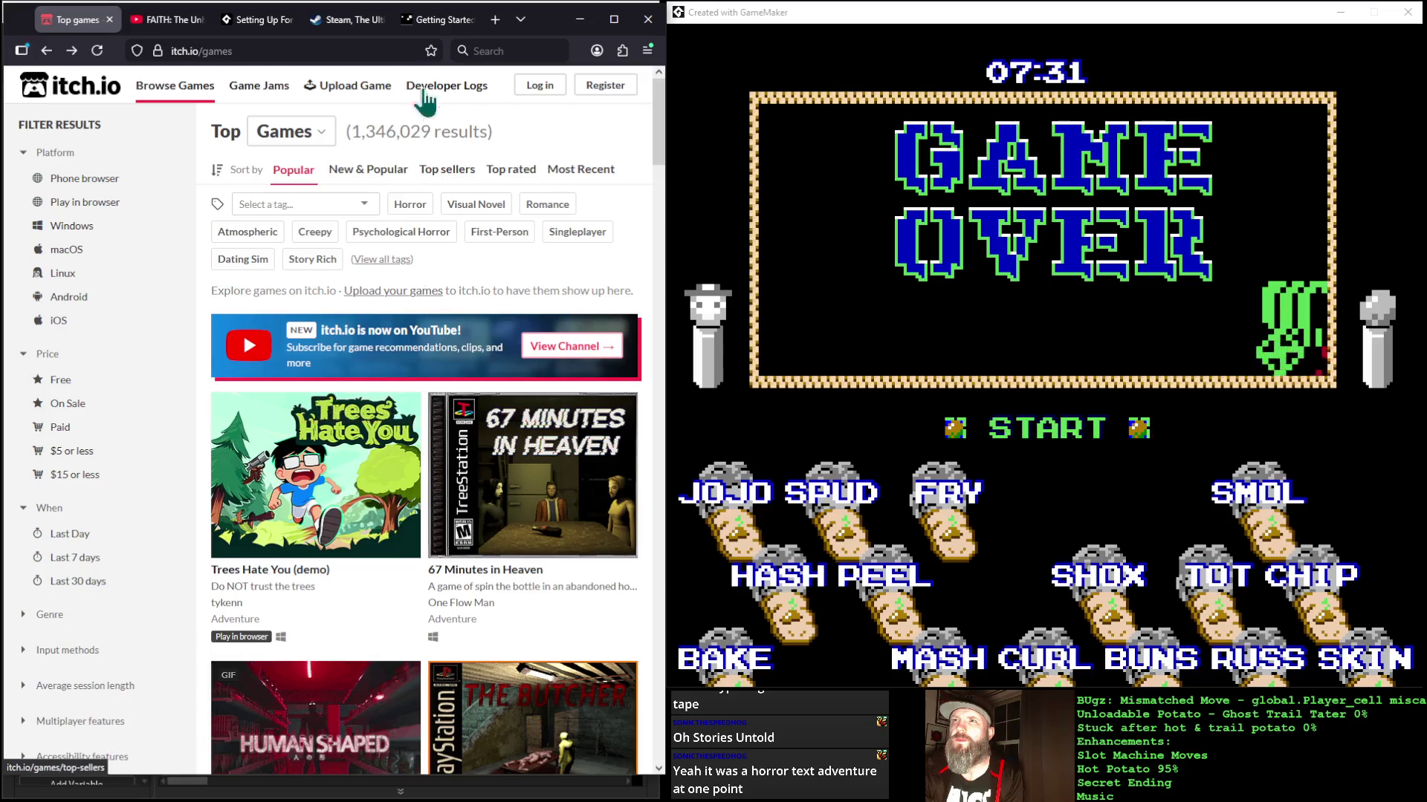
click(338, 85)
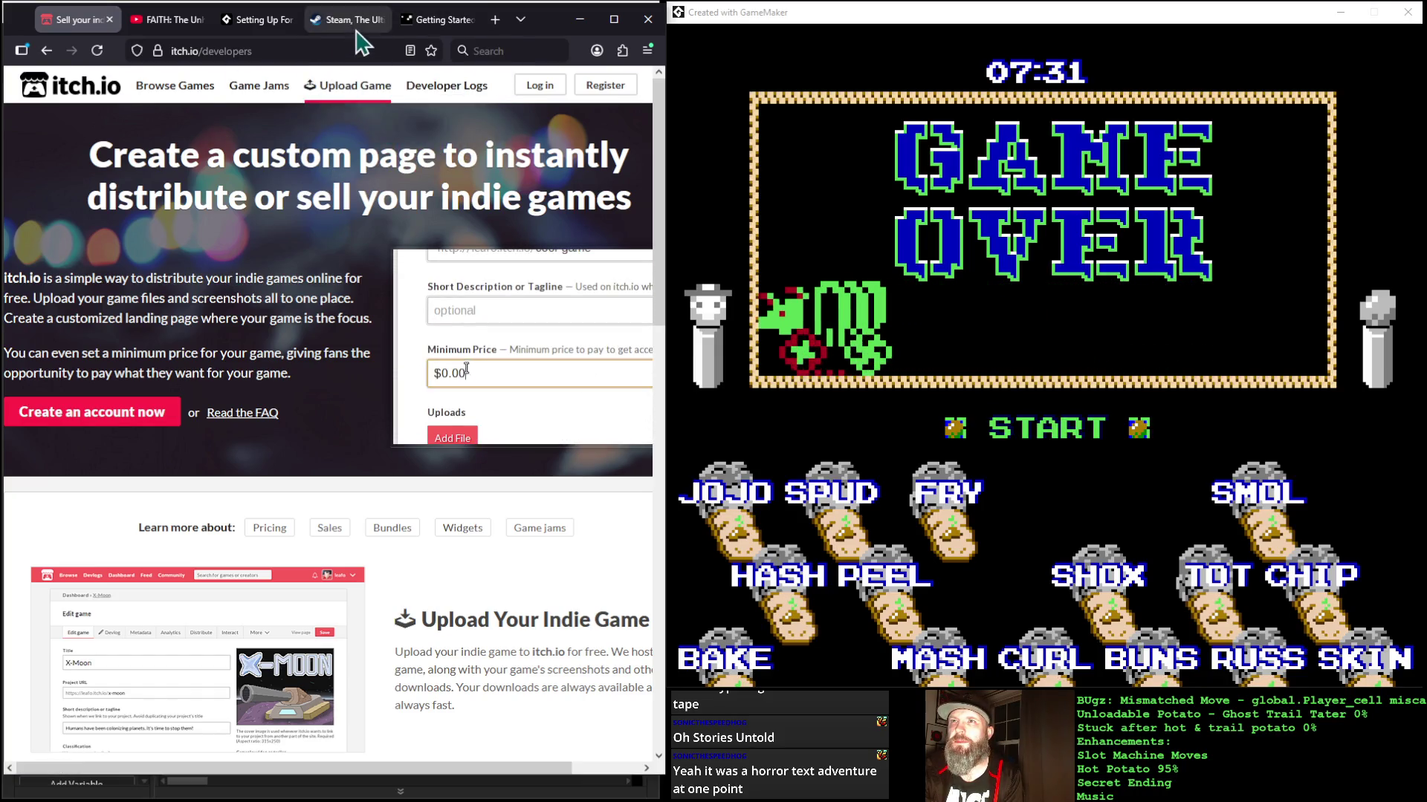
Step: Scroll through the itch.io developers page's upload, hosting and sales sections and back to the top
scroll(264, 269, down, 5)
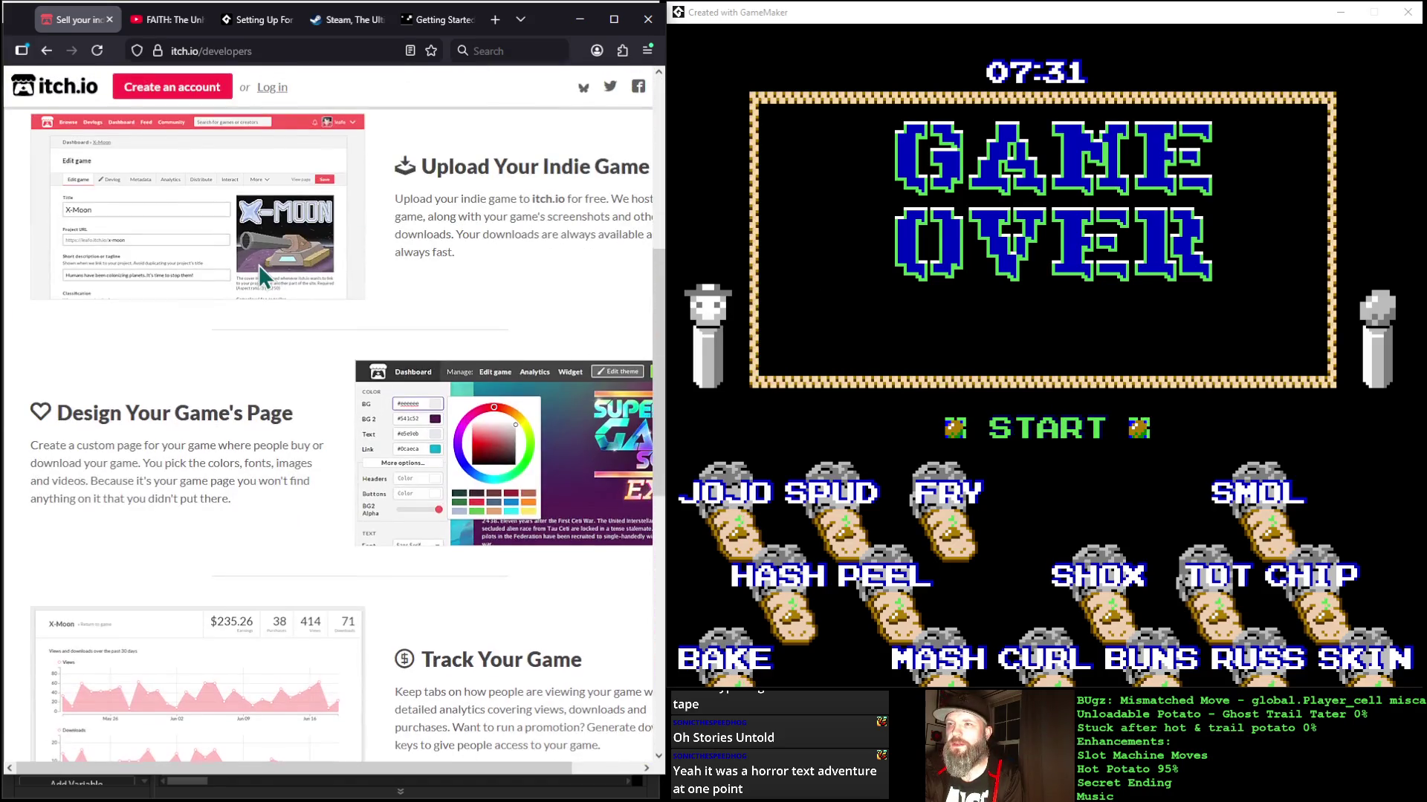
scroll(259, 264, down, 7)
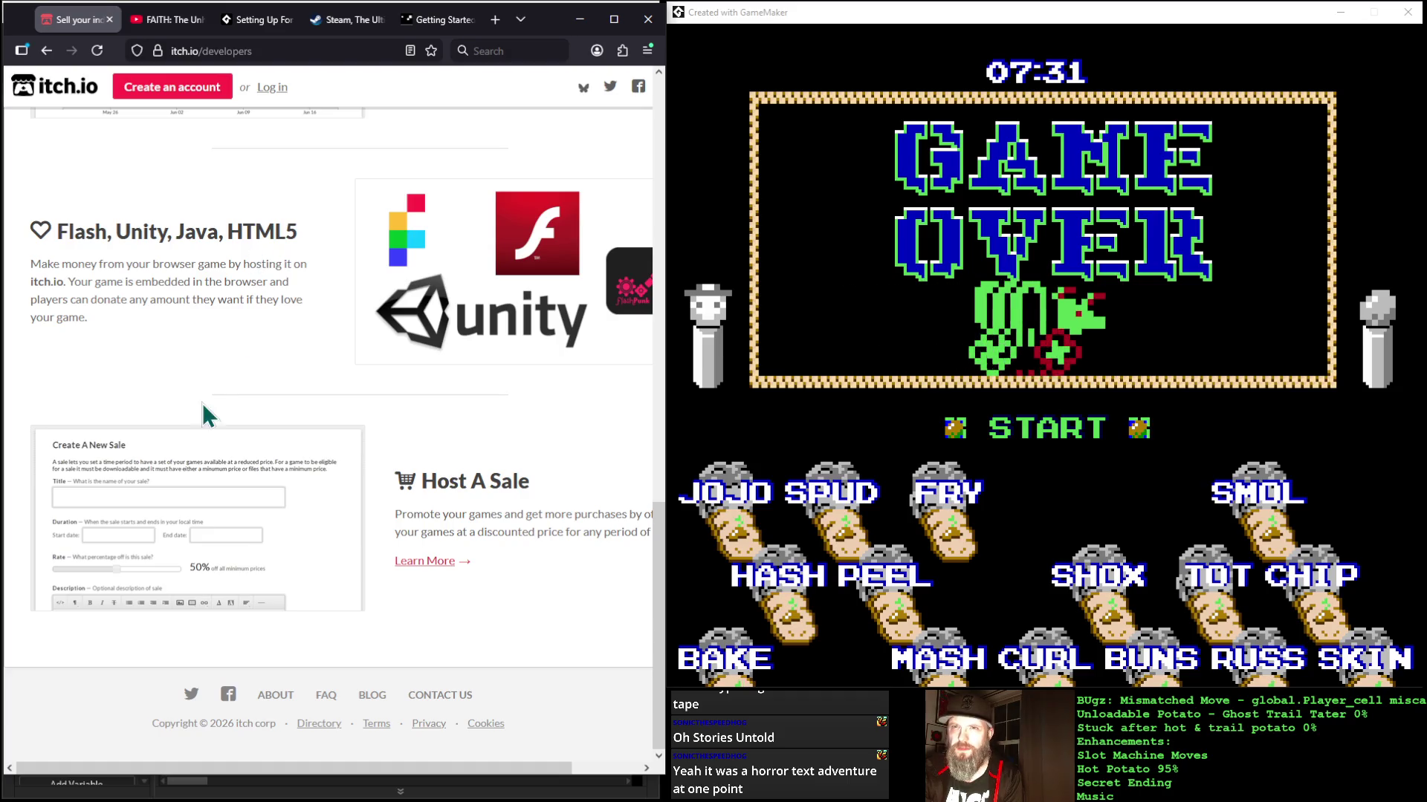
scroll(239, 262, up, 5)
scroll(239, 261, up, 8)
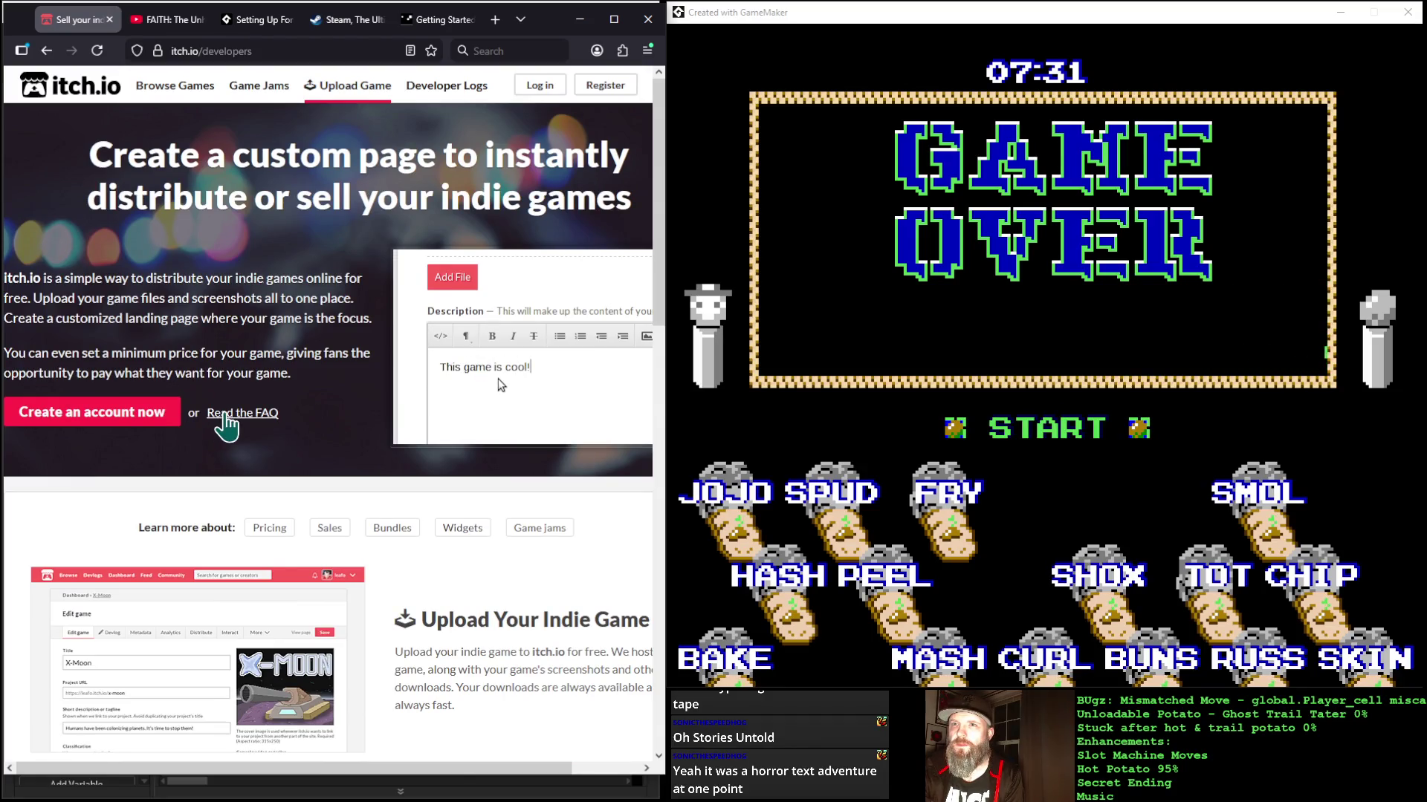
Step: Open itch.io's Creator FAQ and read past costs, payments and VAT to the project and account limits
click(225, 416)
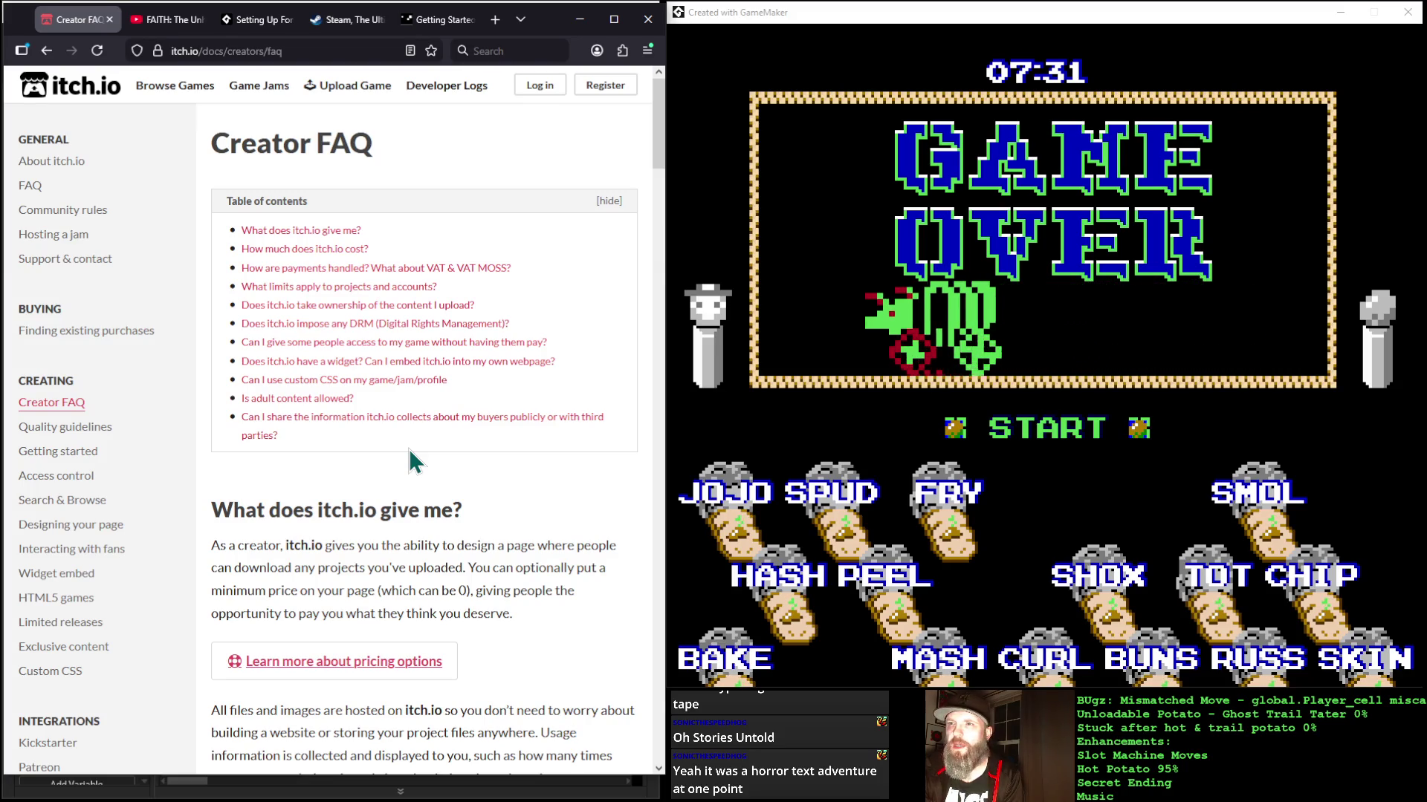
scroll(409, 449, down, 1)
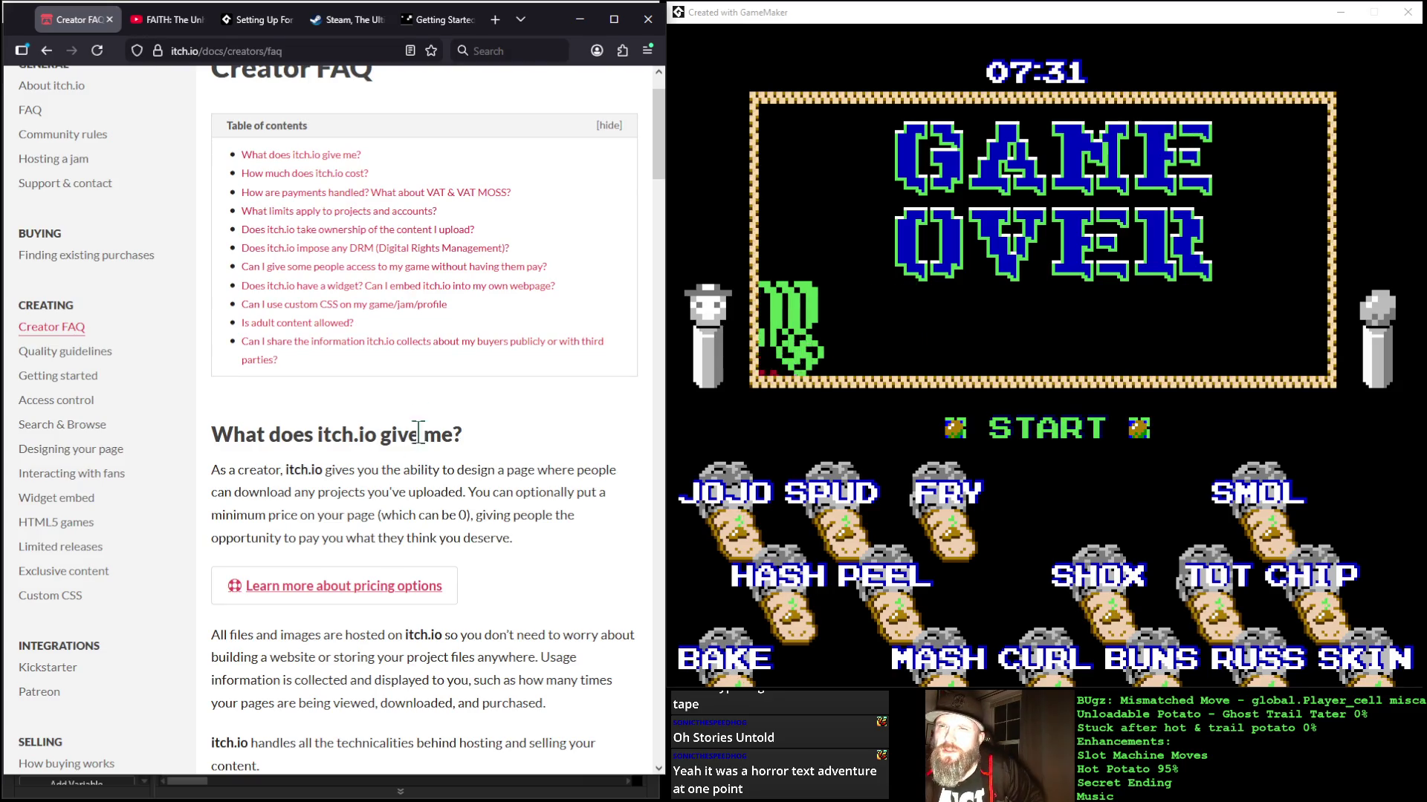
scroll(405, 390, down, 4)
scroll(405, 391, down, 4)
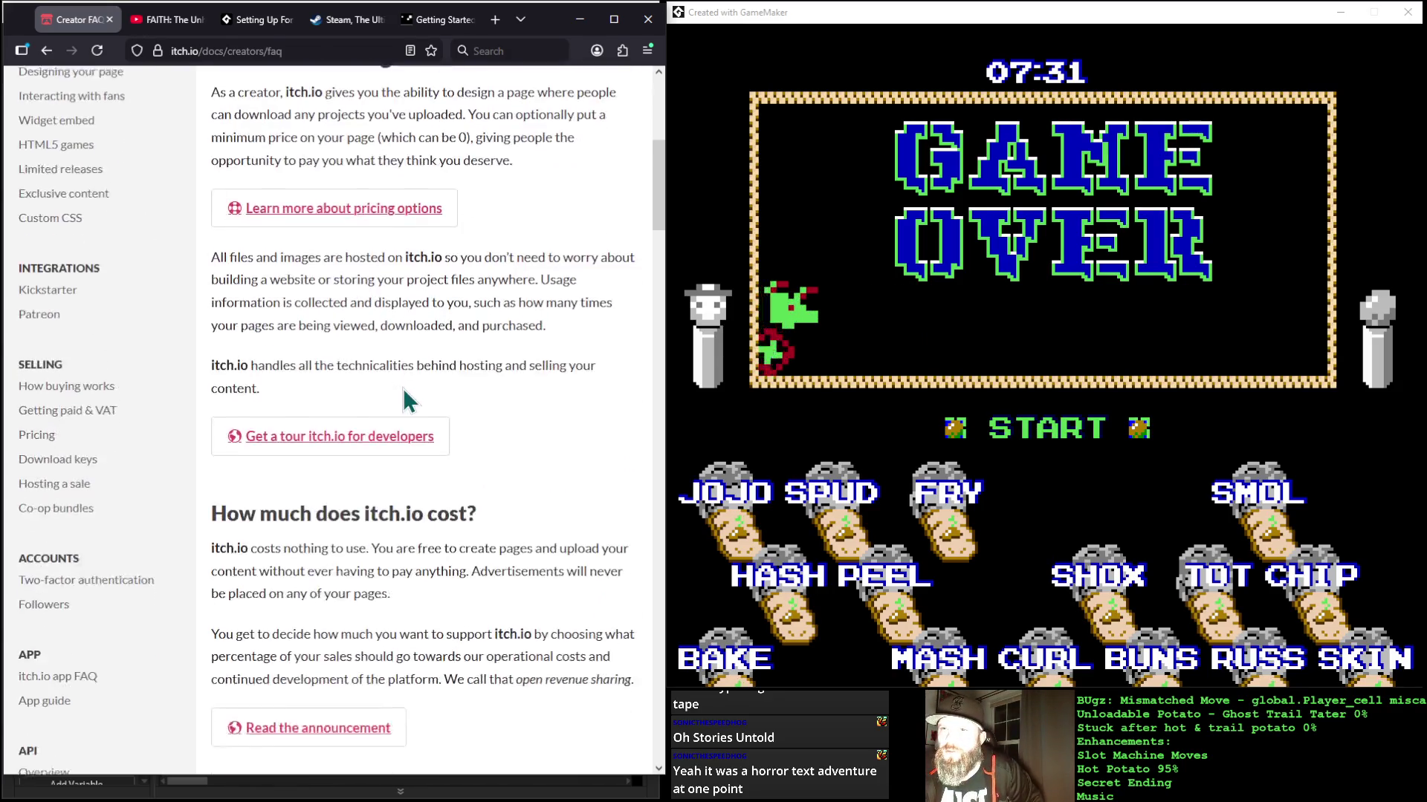
scroll(403, 388, down, 9)
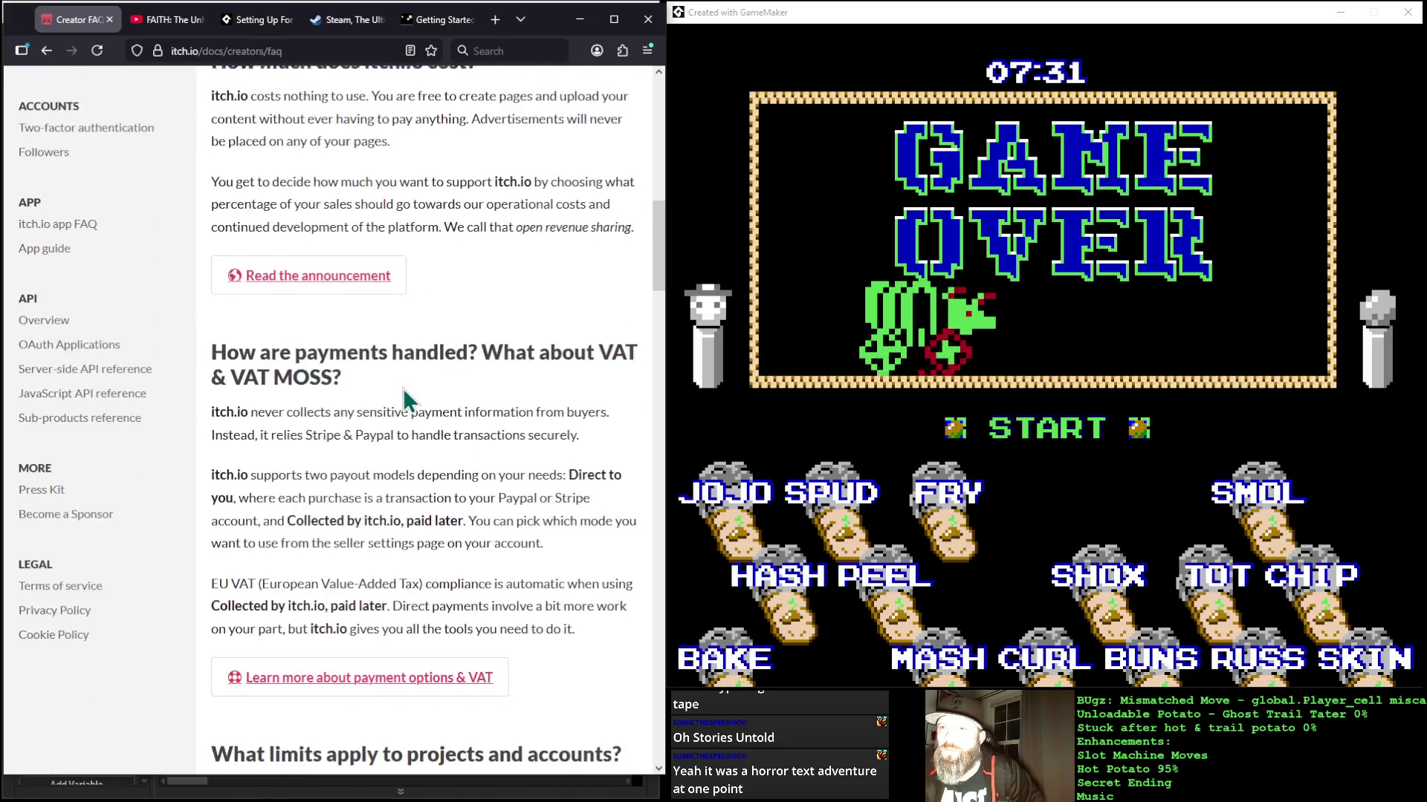
scroll(403, 388, down, 7)
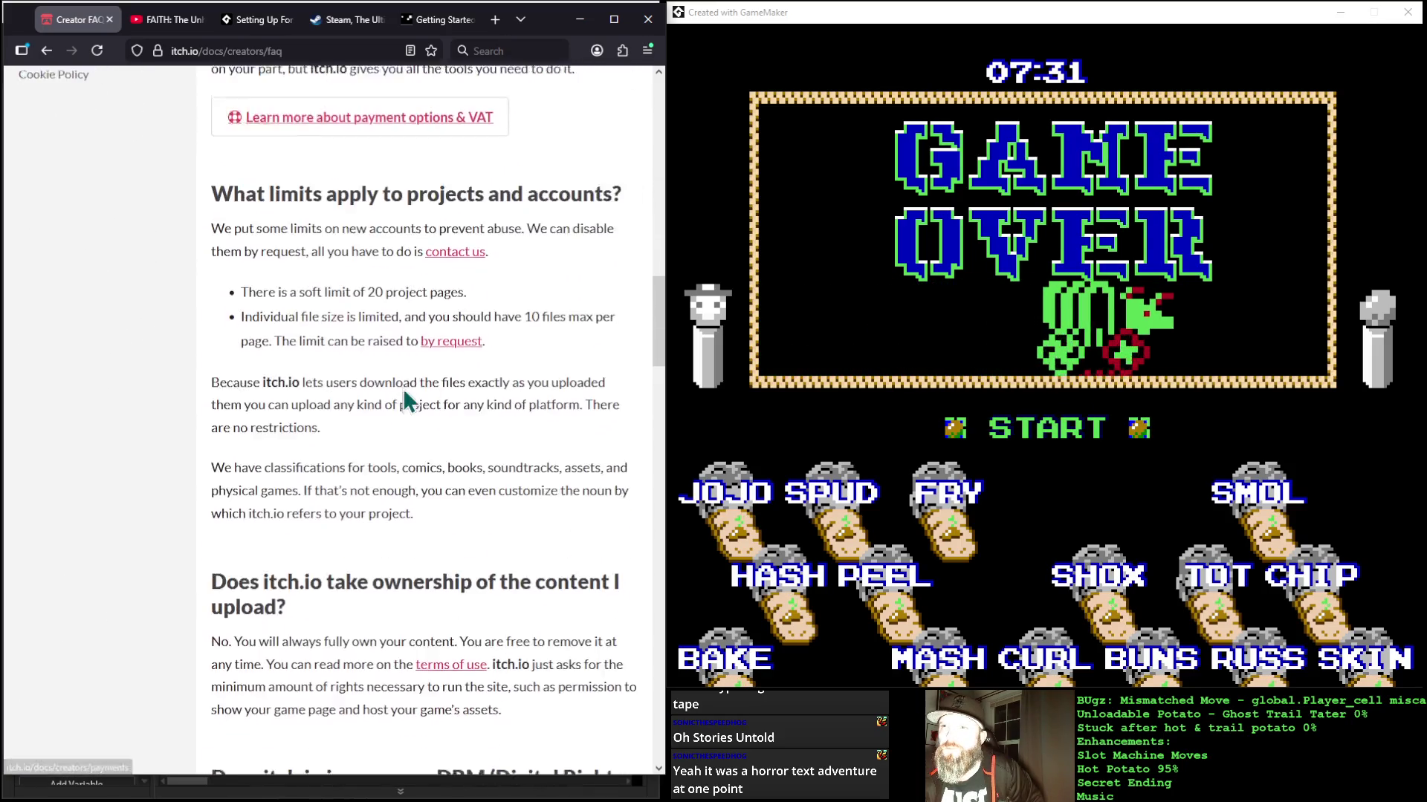